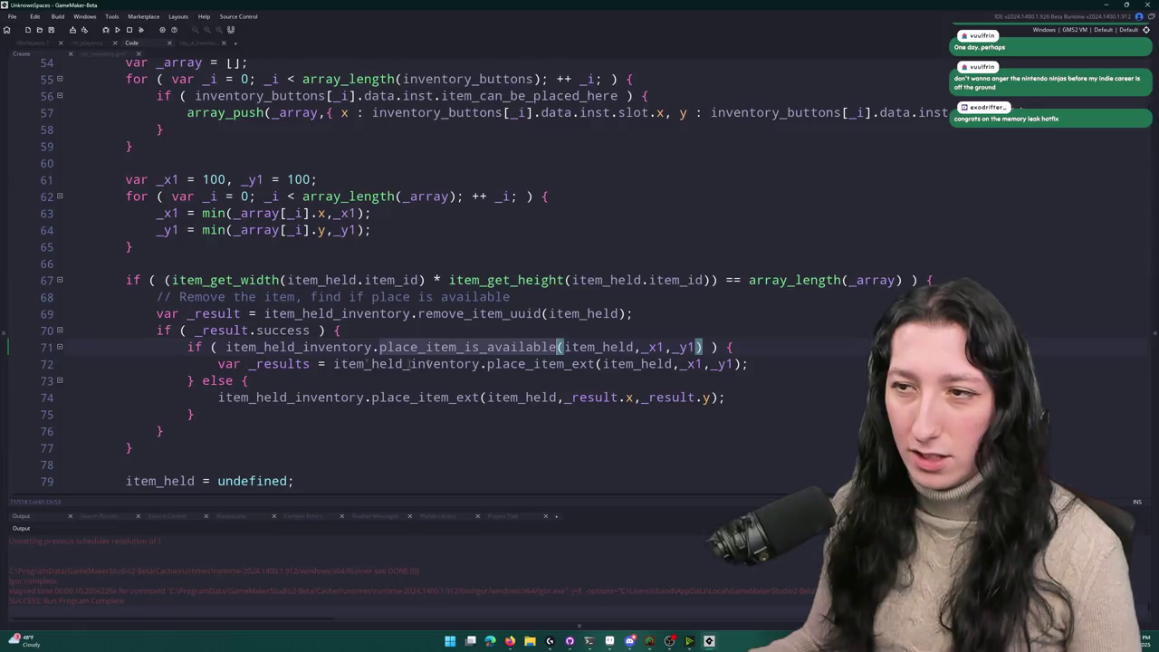
Step: Close line 71's place_item_is_available call with .success, then build, run and start the game
text(1))
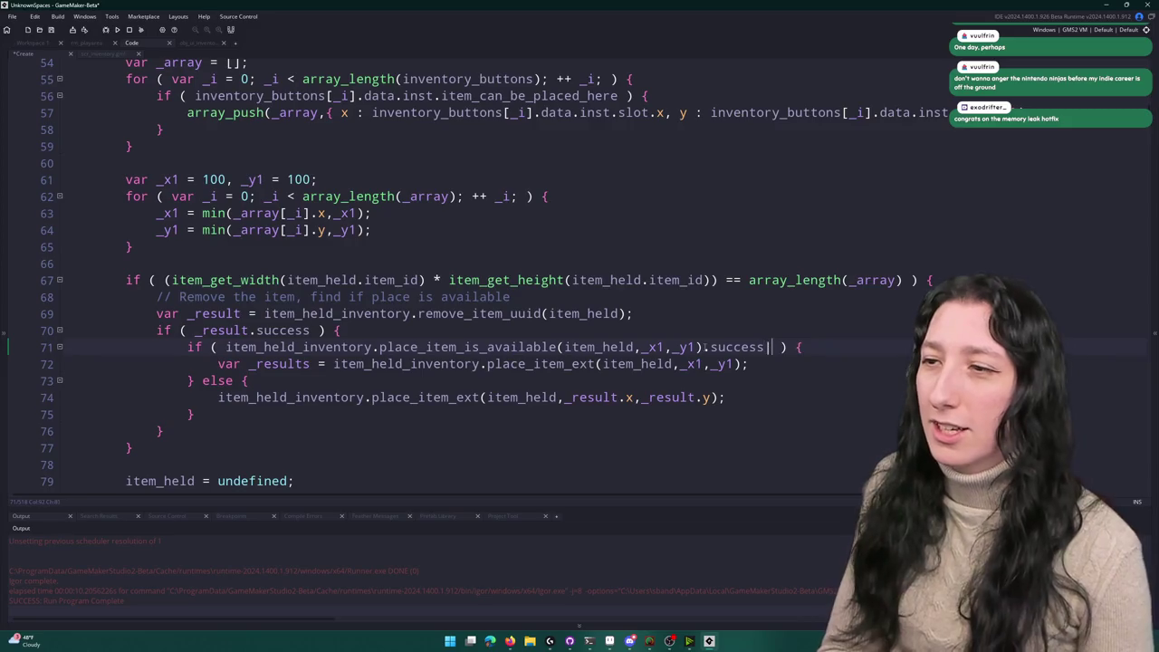
key(F5)
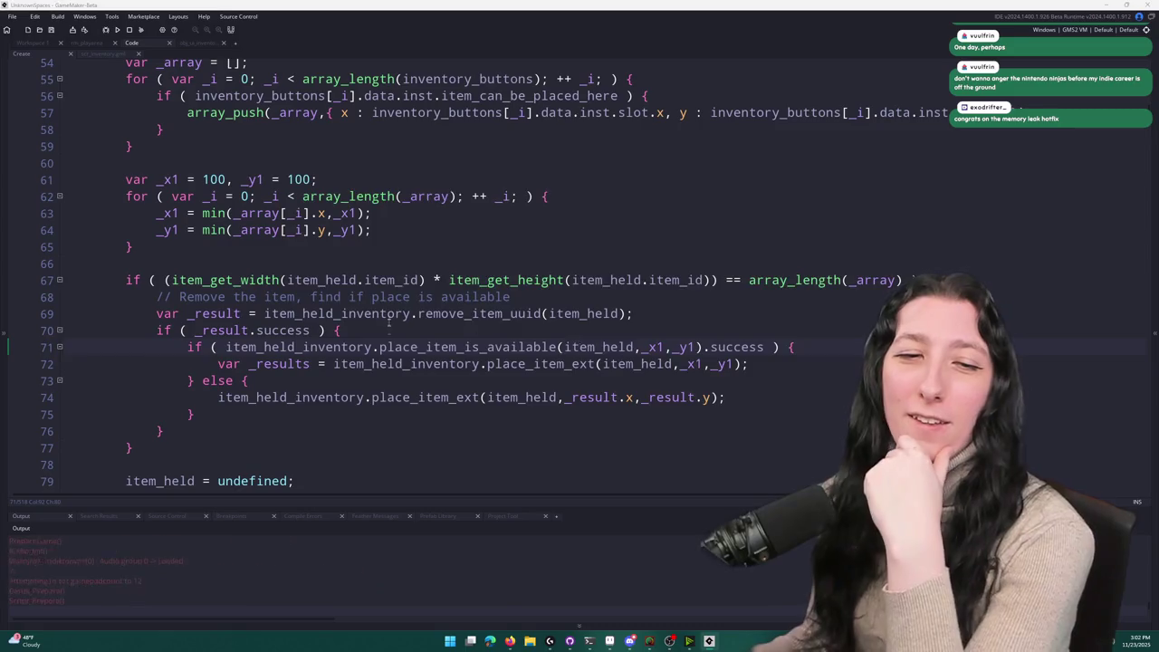
click(579, 300)
Step: Maximise the game window, then switch to Chrome and focus its address bar
drag(621, 161, 569, 3)
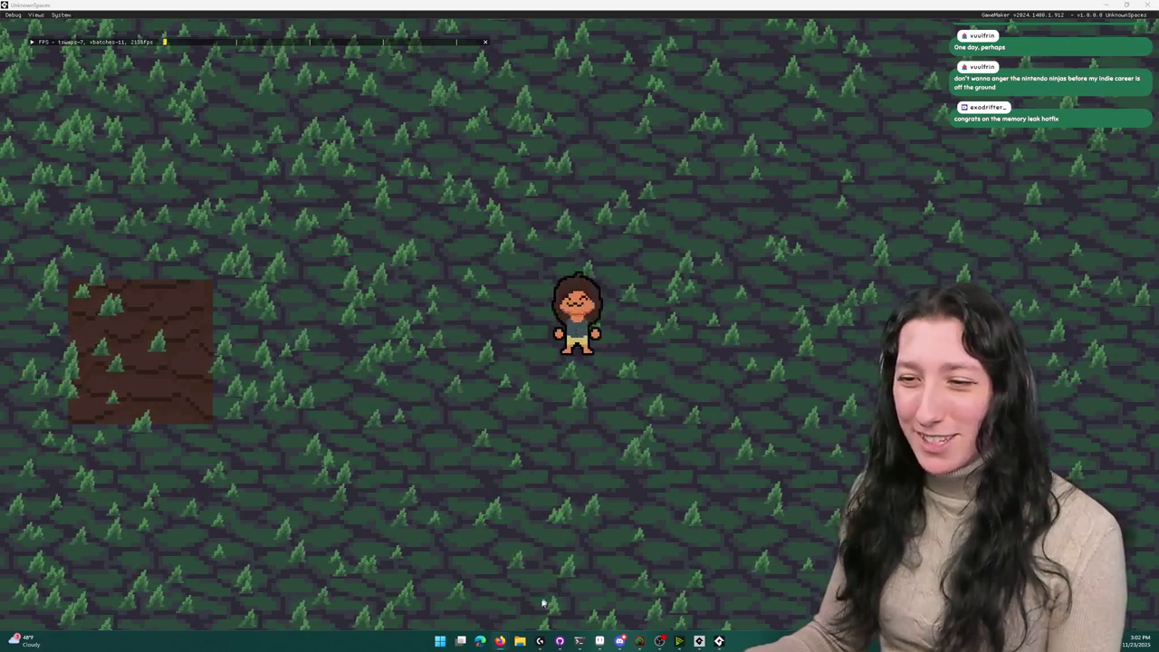
click(480, 641)
click(152, 29)
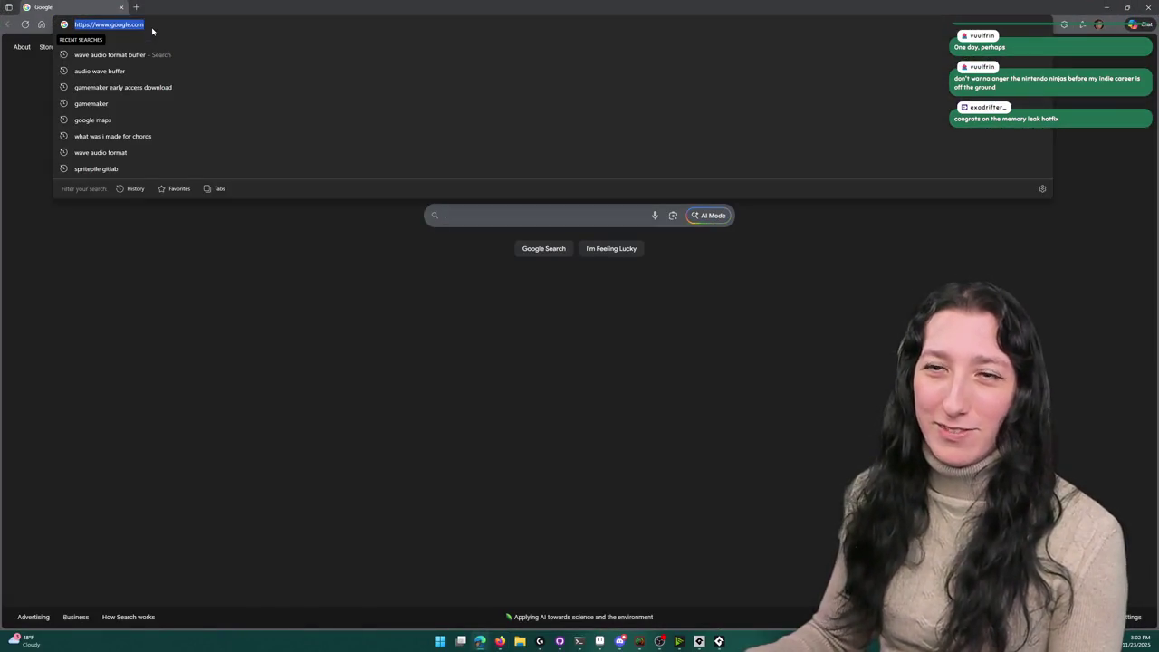
Step: Go to itch.io and open the new comment on the Uh-Oh Memory Leaks (v0.3.21) devlog
text(itch.io/)
key(Return)
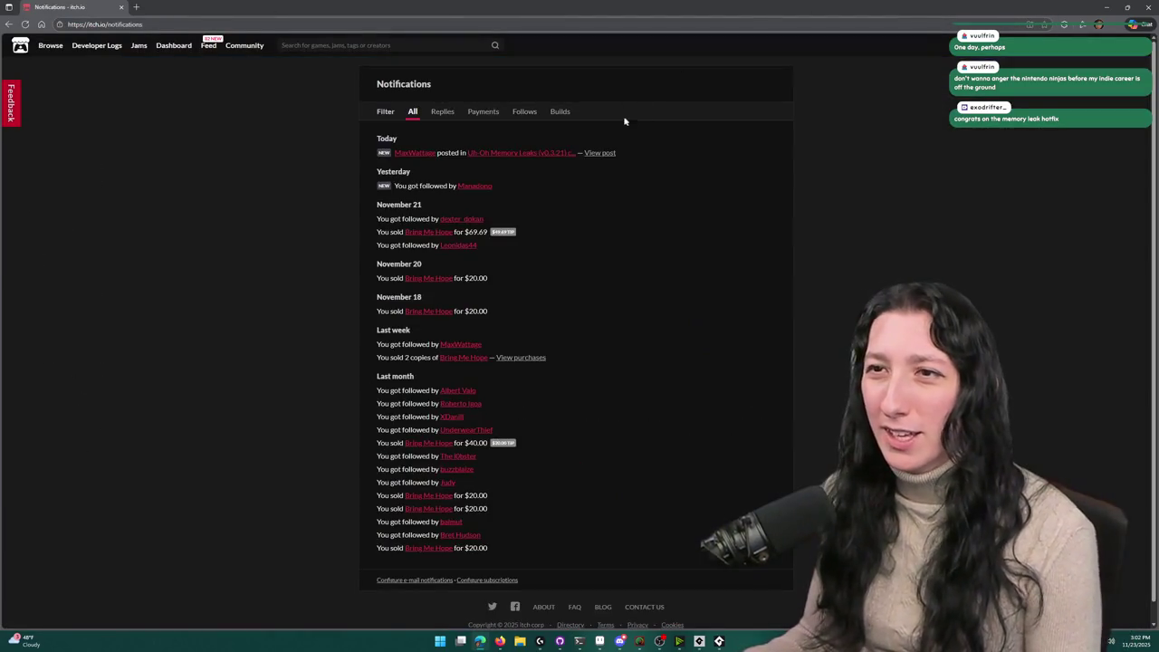
click(598, 153)
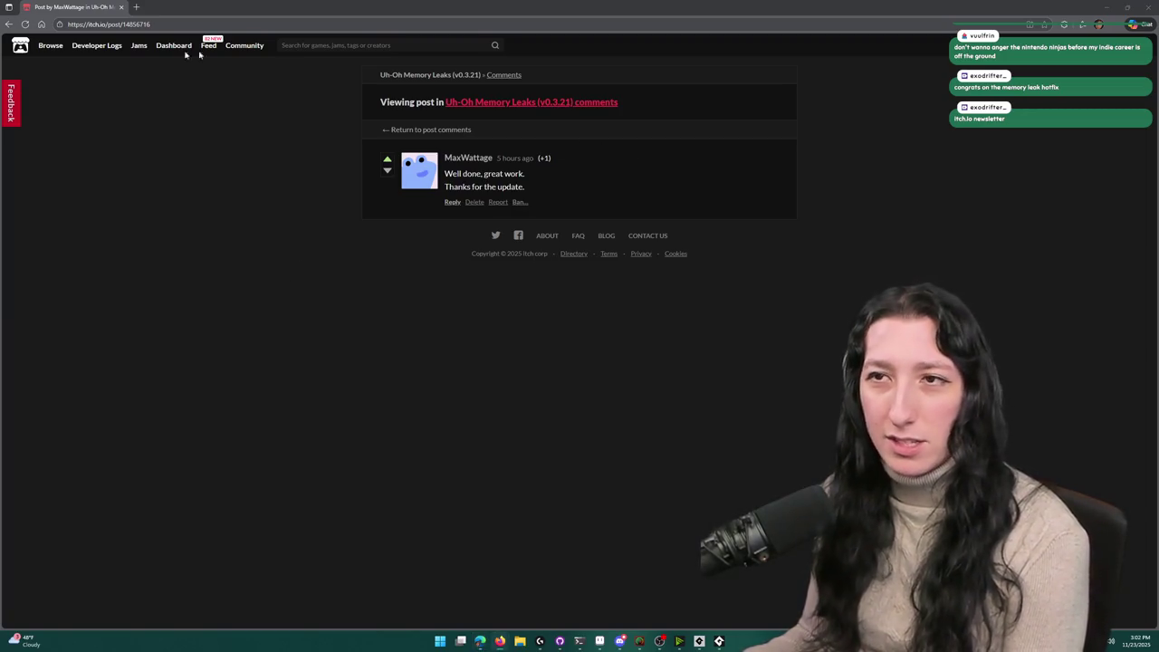
click(490, 103)
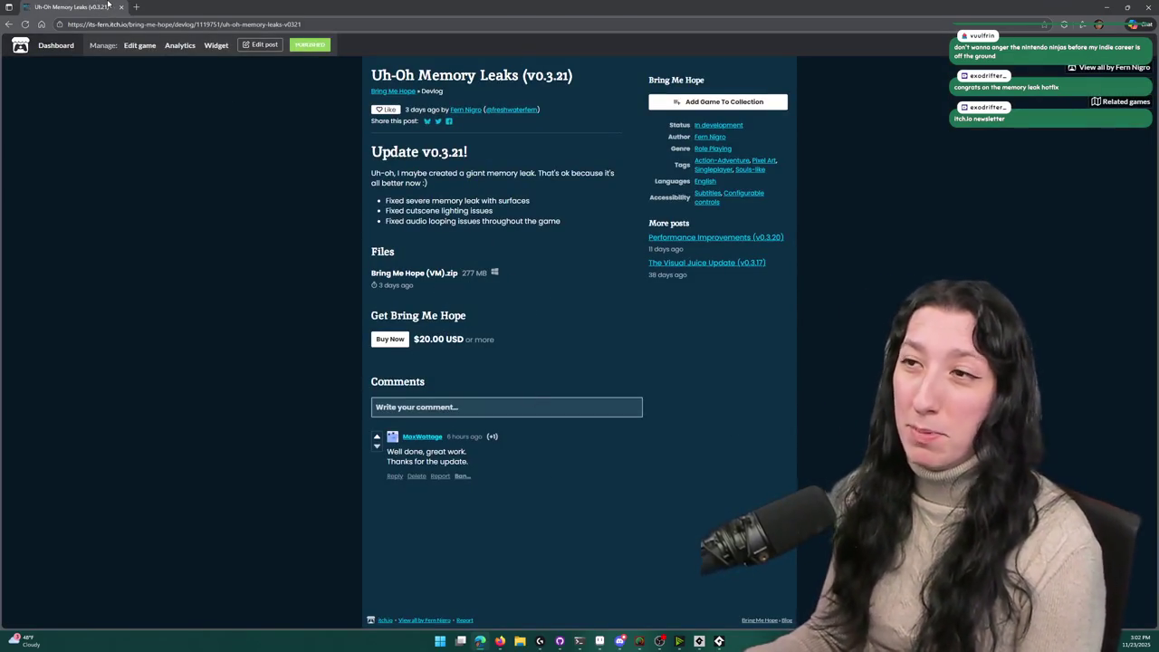
key(alt+Tab)
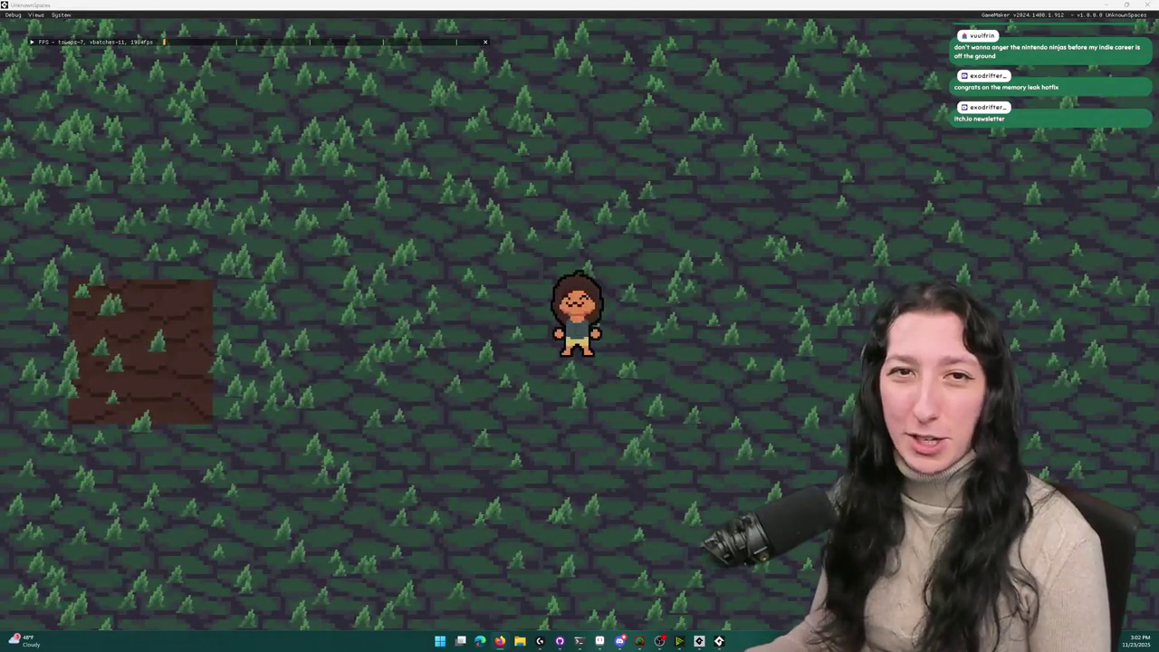
Step: Walk up, open the inventory, and drag backpacks between grid and equipment slots, then quit
click(393, 247)
key(w)
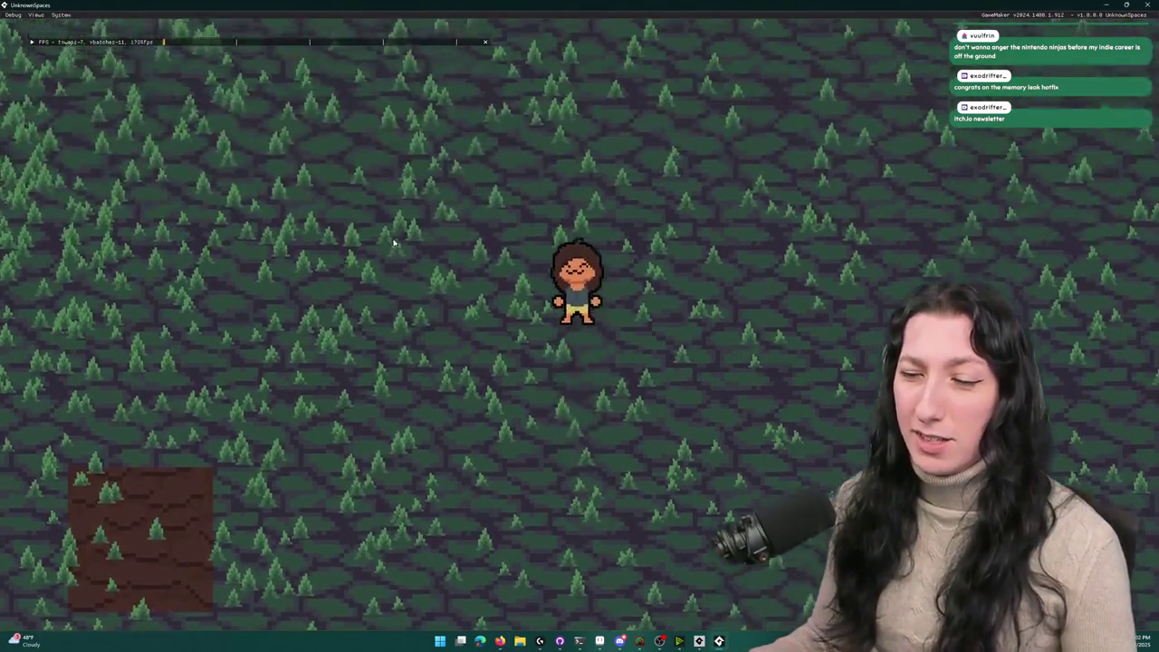
key(i)
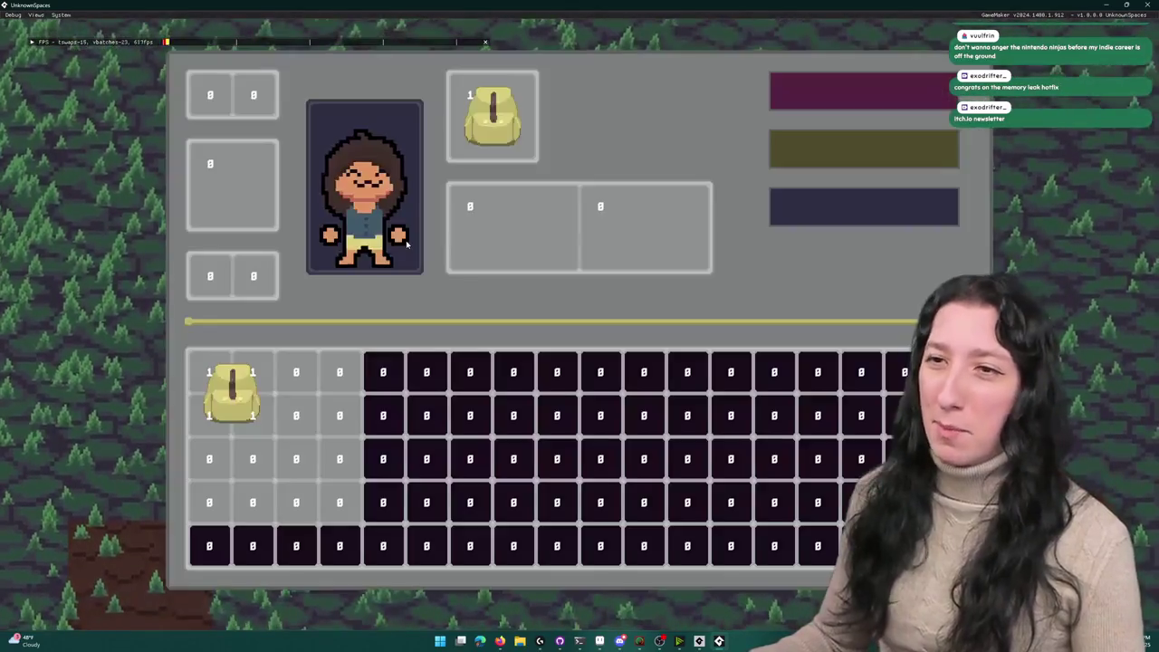
mouse_move(232, 391)
mouse_down()
mouse_move(285, 401)
mouse_move(290, 390)
mouse_move(360, 388)
mouse_move(336, 448)
mouse_move(322, 398)
mouse_move(481, 517)
mouse_move(323, 399)
mouse_move(331, 487)
mouse_move(263, 470)
mouse_move(281, 448)
mouse_move(234, 390)
mouse_move(263, 401)
mouse_move(174, 317)
mouse_move(227, 195)
mouse_move(308, 216)
mouse_move(597, 231)
mouse_move(544, 227)
mouse_move(272, 398)
mouse_move(294, 419)
mouse_move(516, 231)
mouse_move(662, 239)
mouse_move(272, 440)
mouse_move(254, 434)
mouse_up()
mouse_move(503, 249)
mouse_down()
mouse_move(318, 409)
mouse_move(252, 367)
mouse_up()
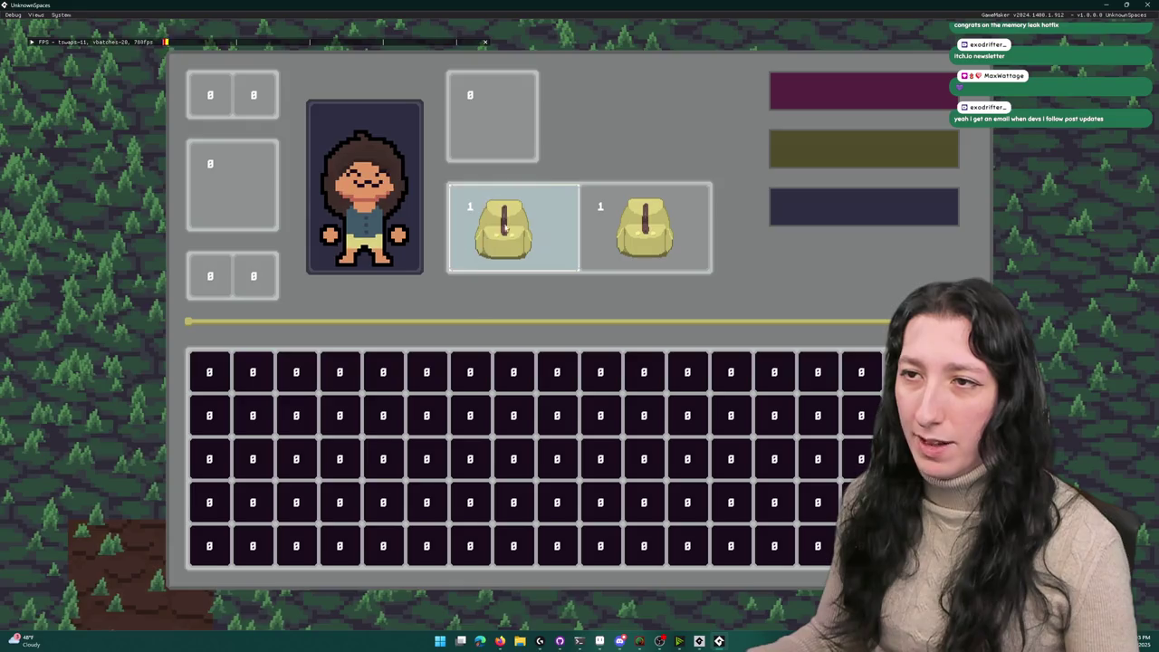
drag(514, 228, 492, 115)
mouse_move(643, 231)
mouse_down()
mouse_move(272, 385)
mouse_move(613, 245)
mouse_up()
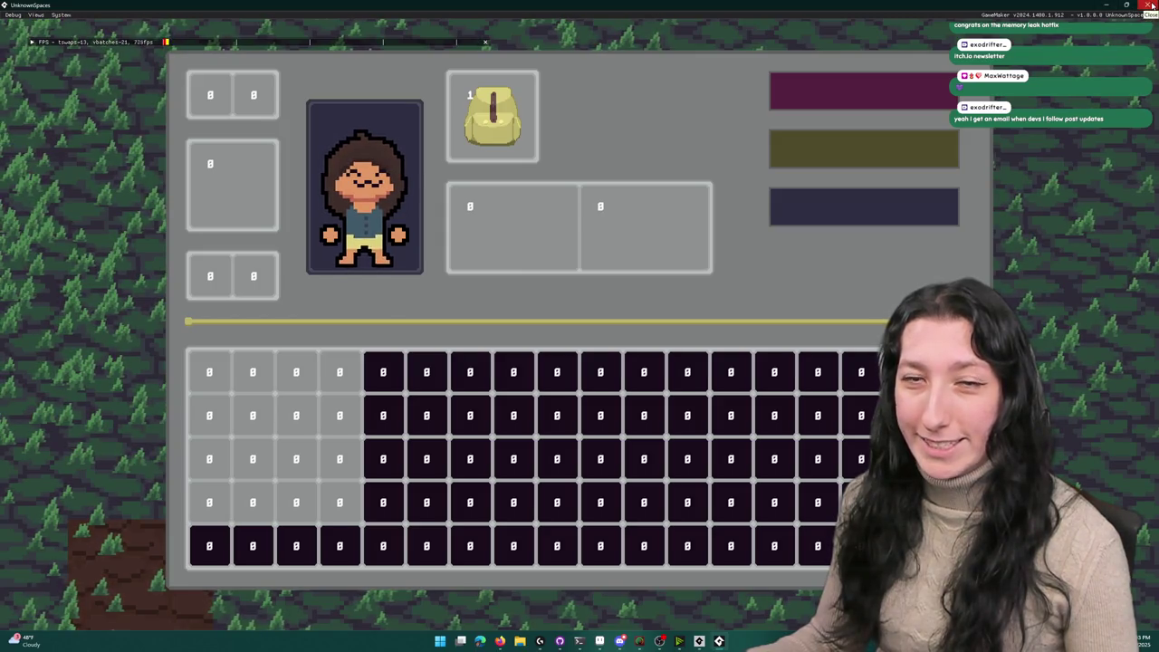
click(1153, 5)
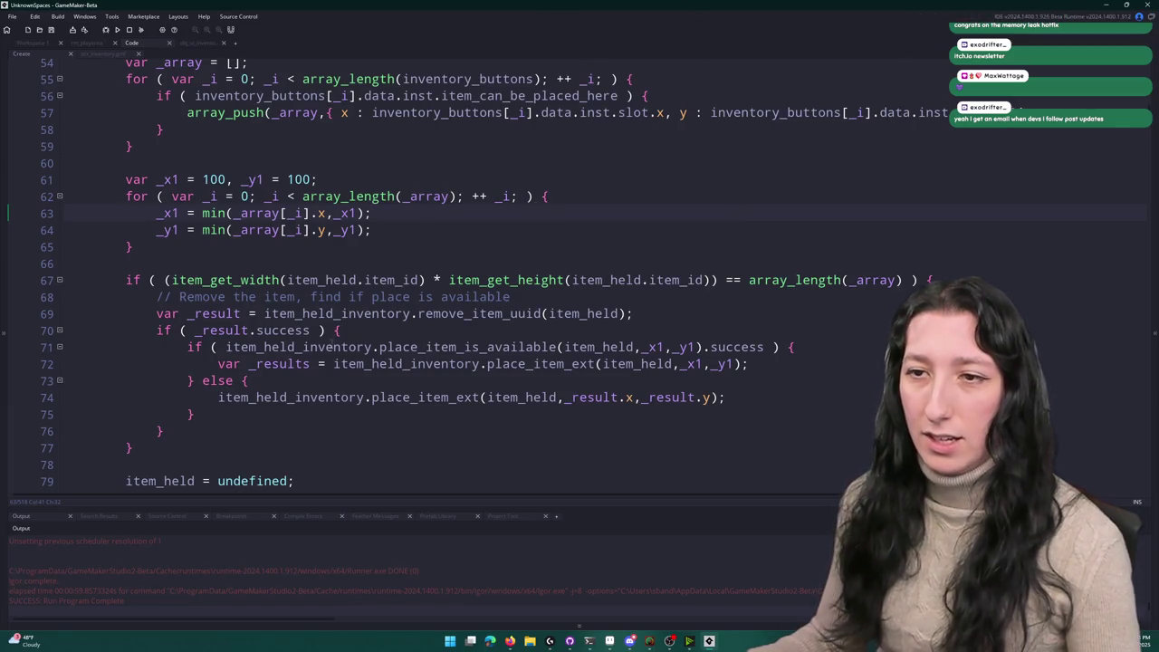
click(389, 363)
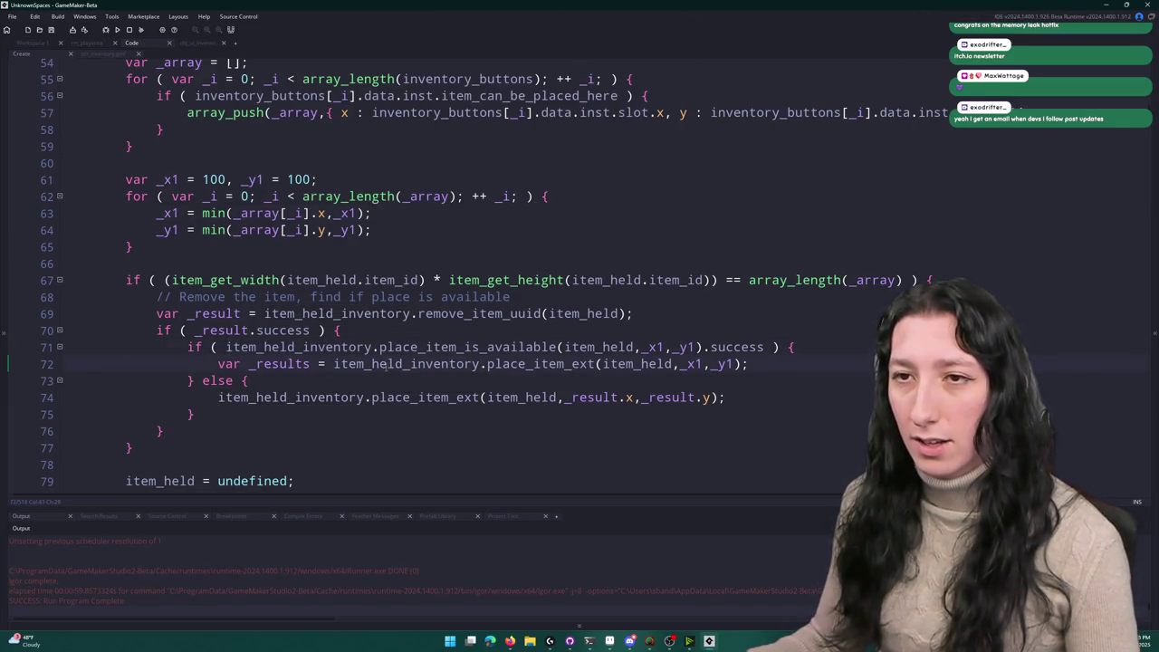
scroll(385, 363, up, 2)
scroll(385, 344, down, 1)
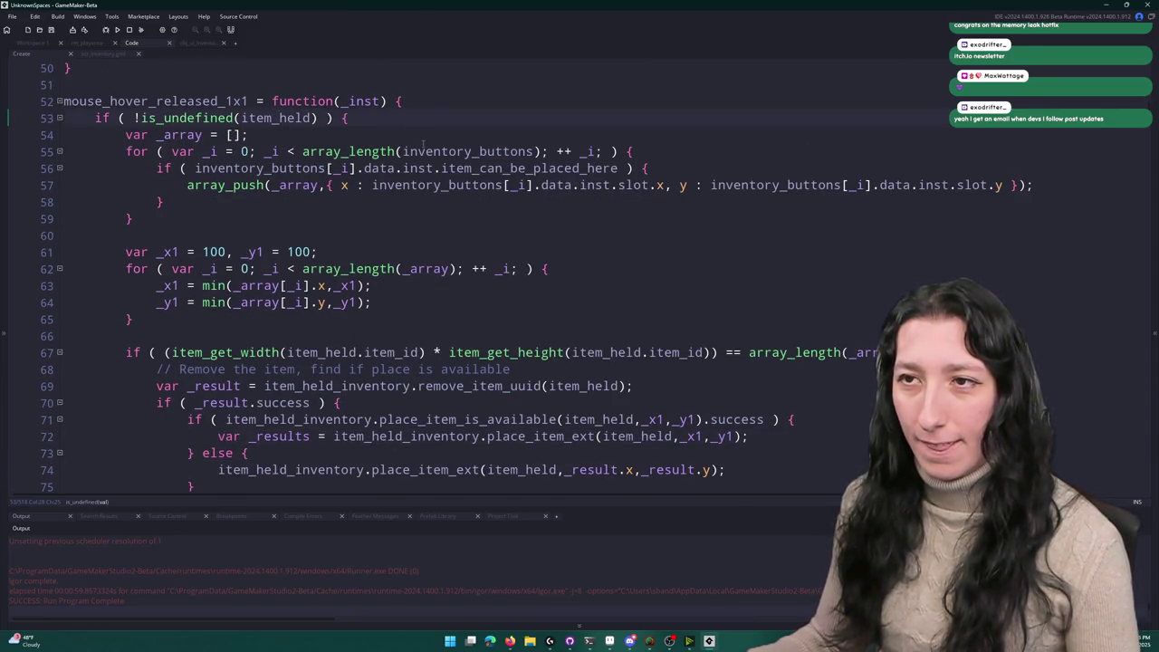
scroll(424, 145, down, 3)
double_click(389, 346)
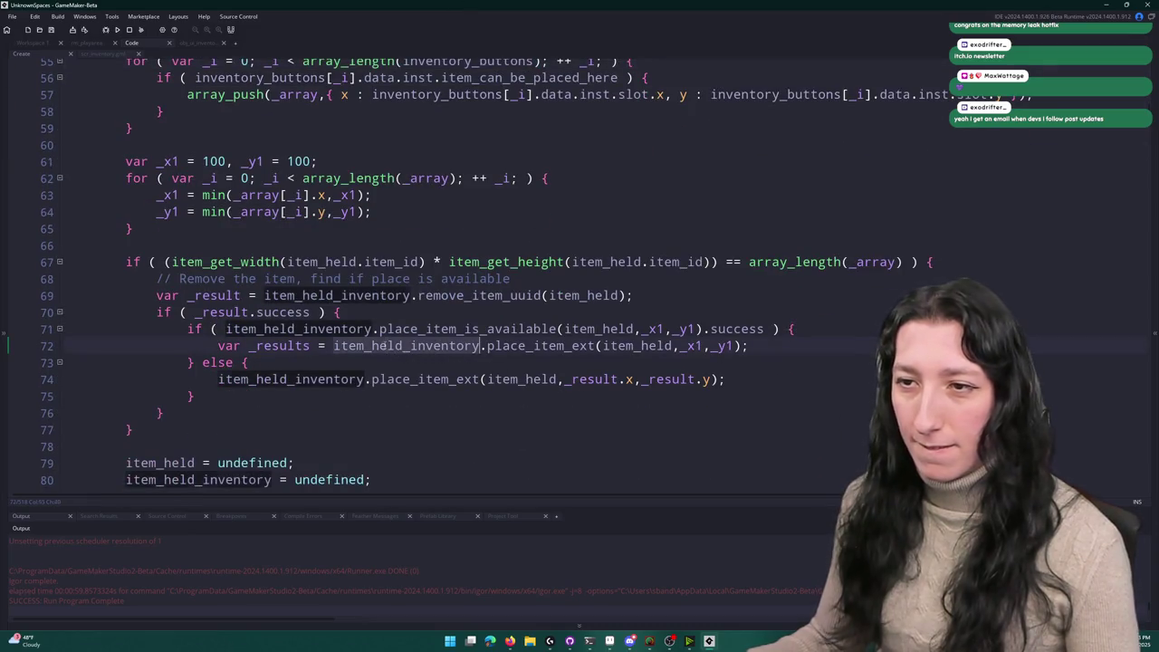
scroll(541, 284, up, 6)
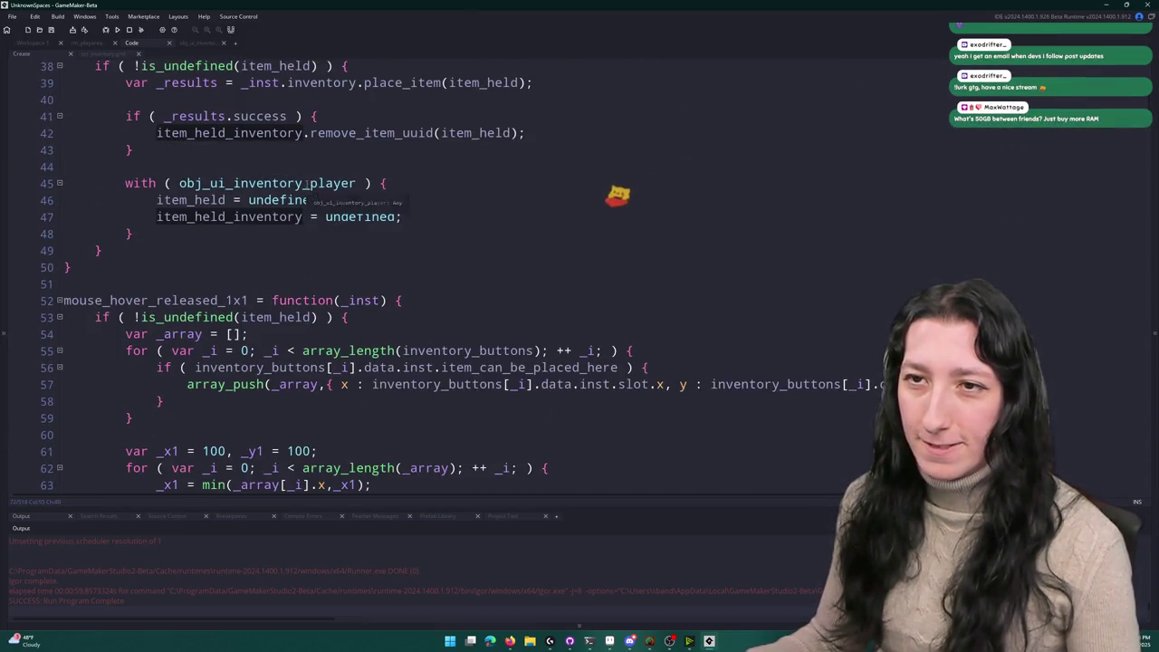
double_click(306, 184)
key(ctrl+c)
scroll(304, 197, down, 7)
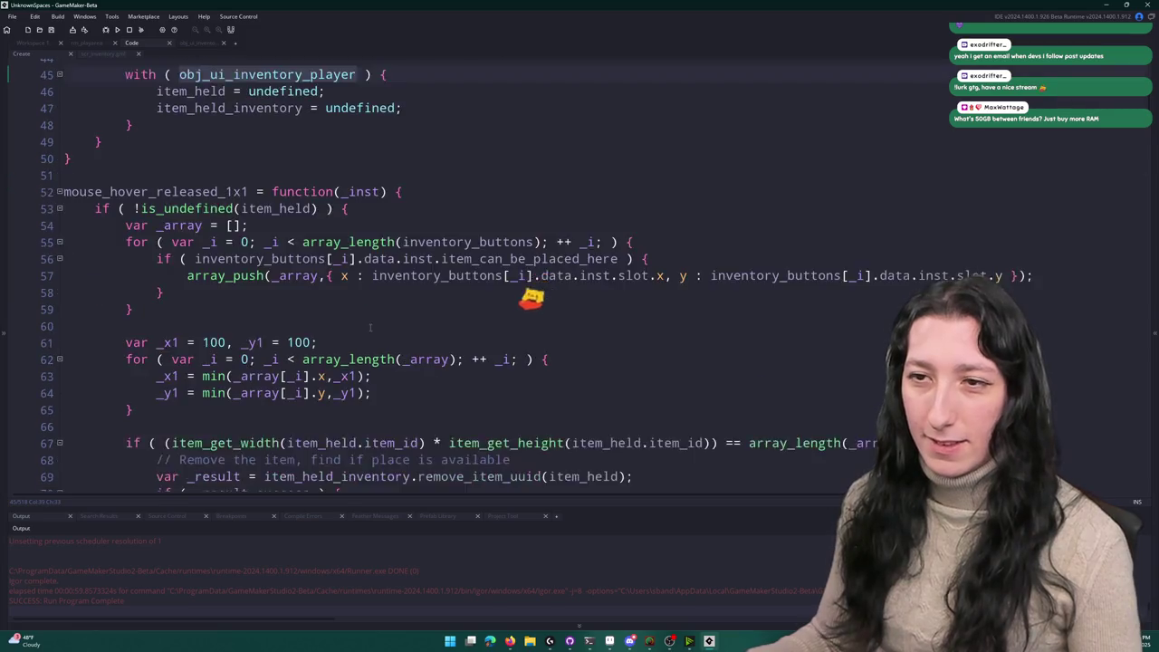
click(36, 44)
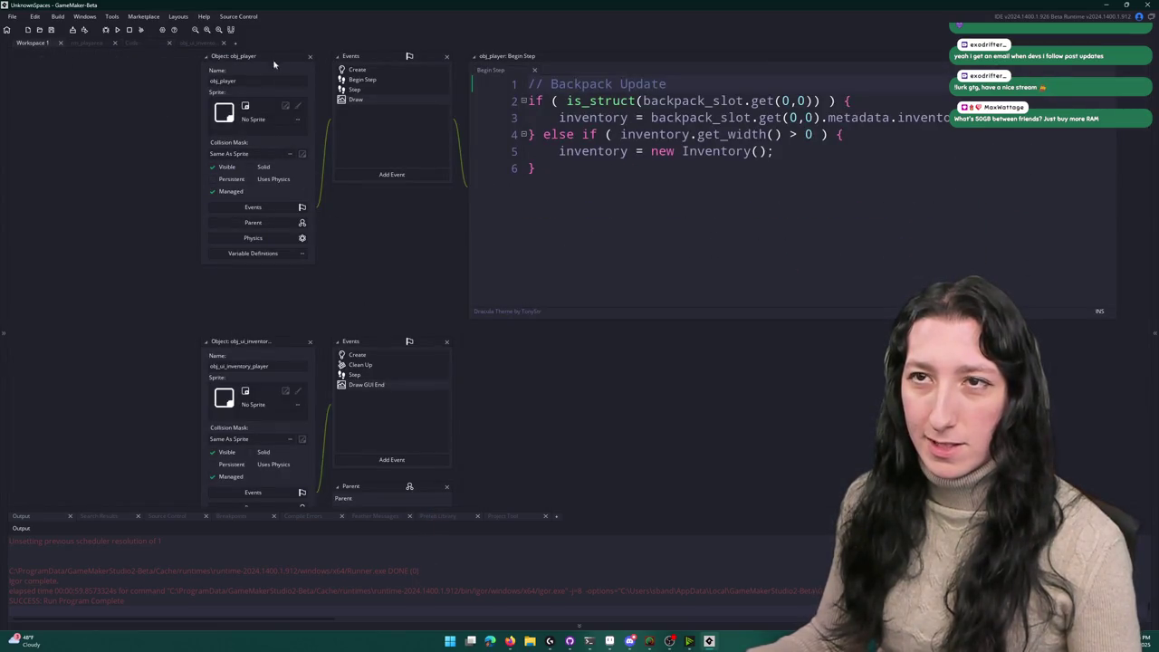
click(202, 43)
click(134, 43)
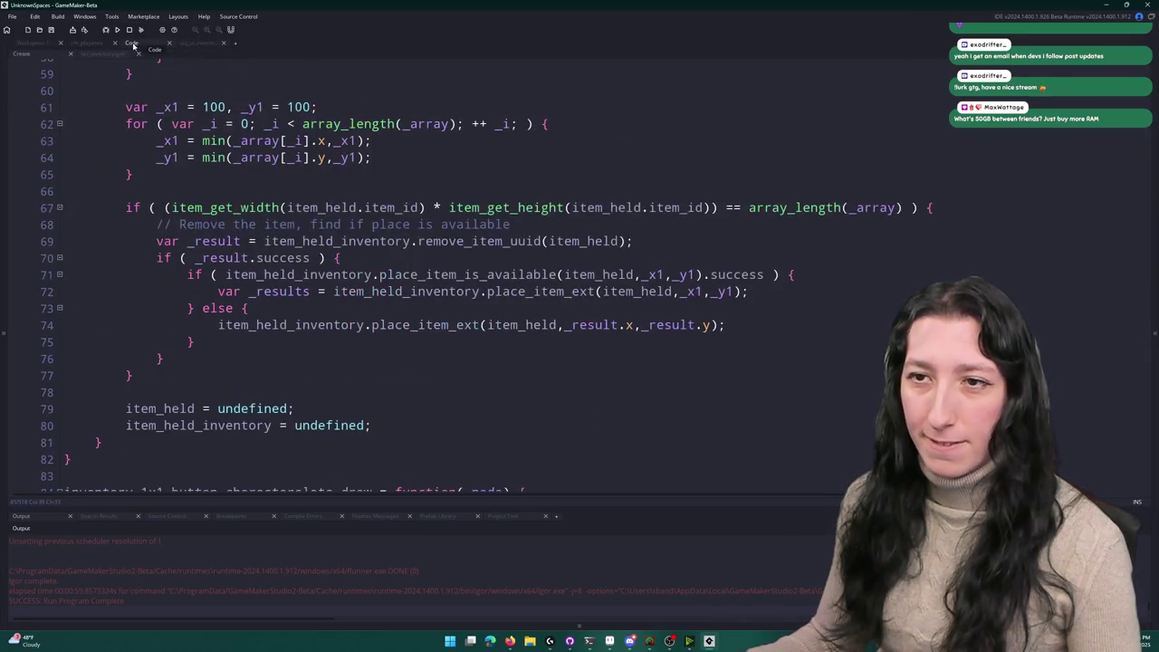
scroll(441, 199, up, 3)
scroll(441, 199, down, 2)
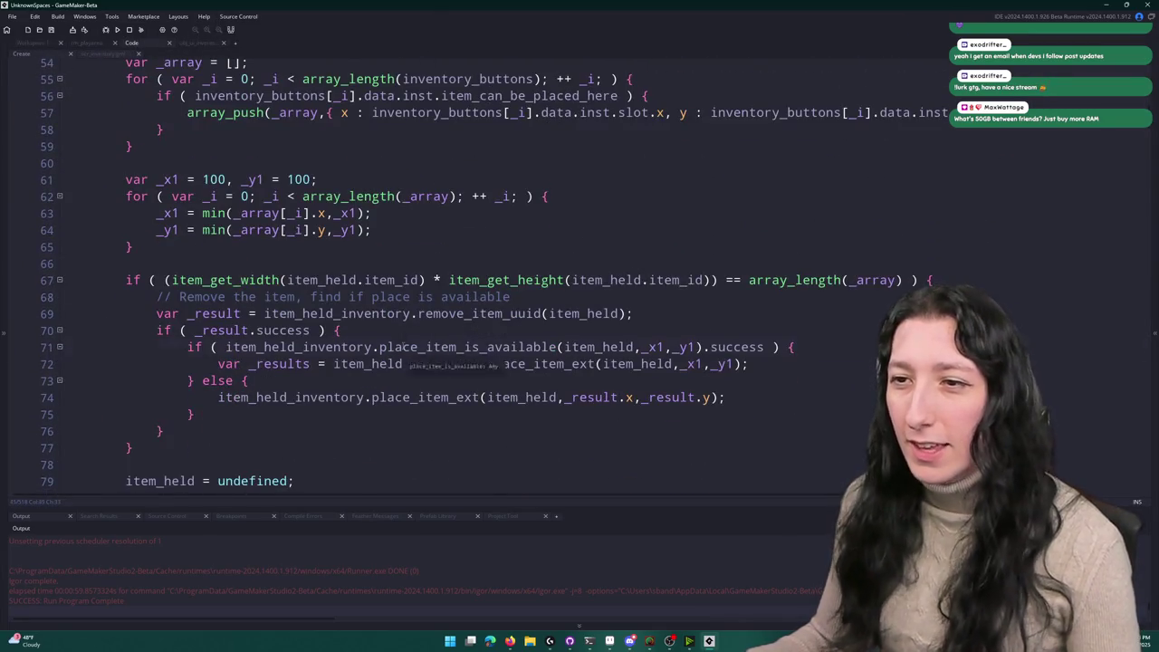
click(404, 364)
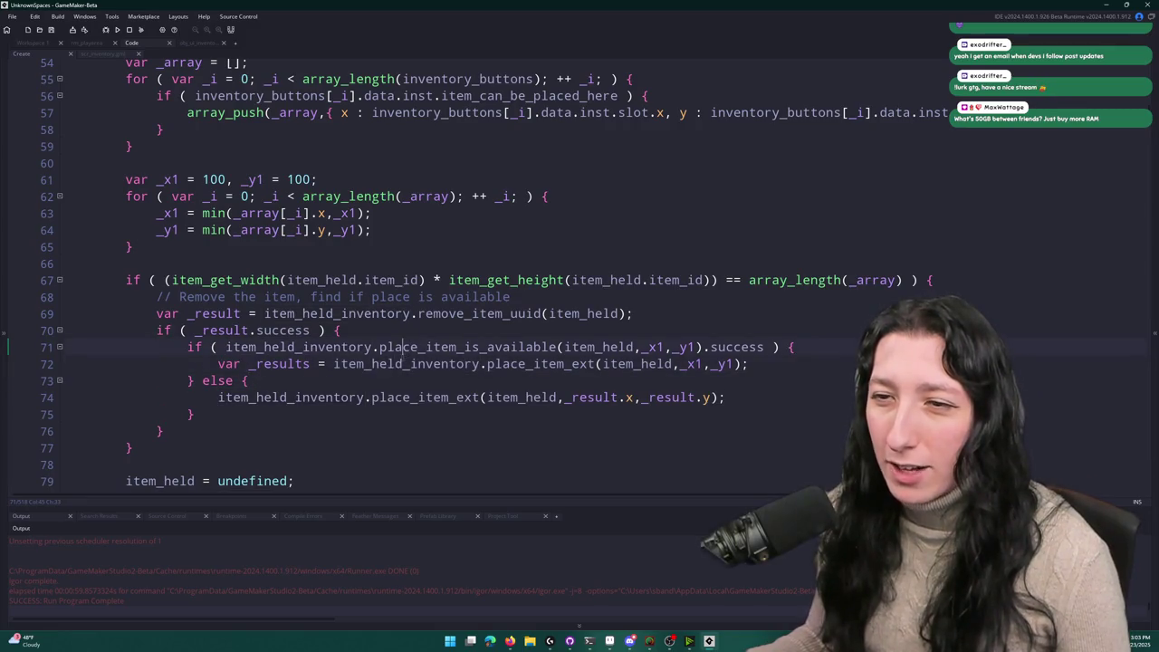
click(448, 347)
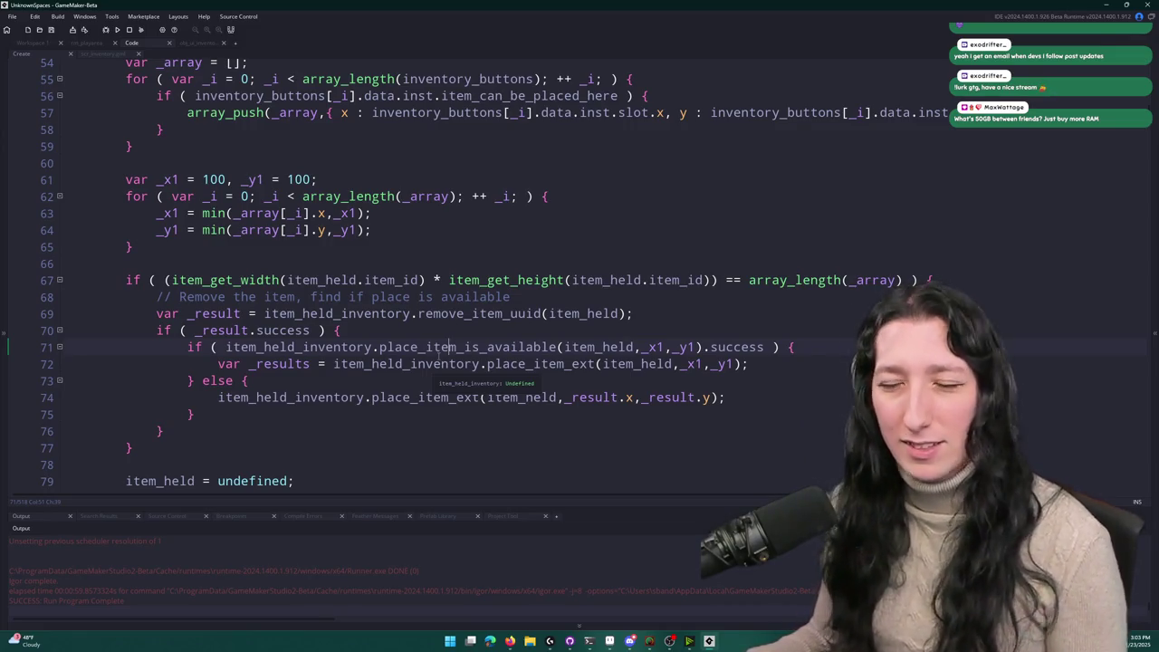
double_click(433, 363)
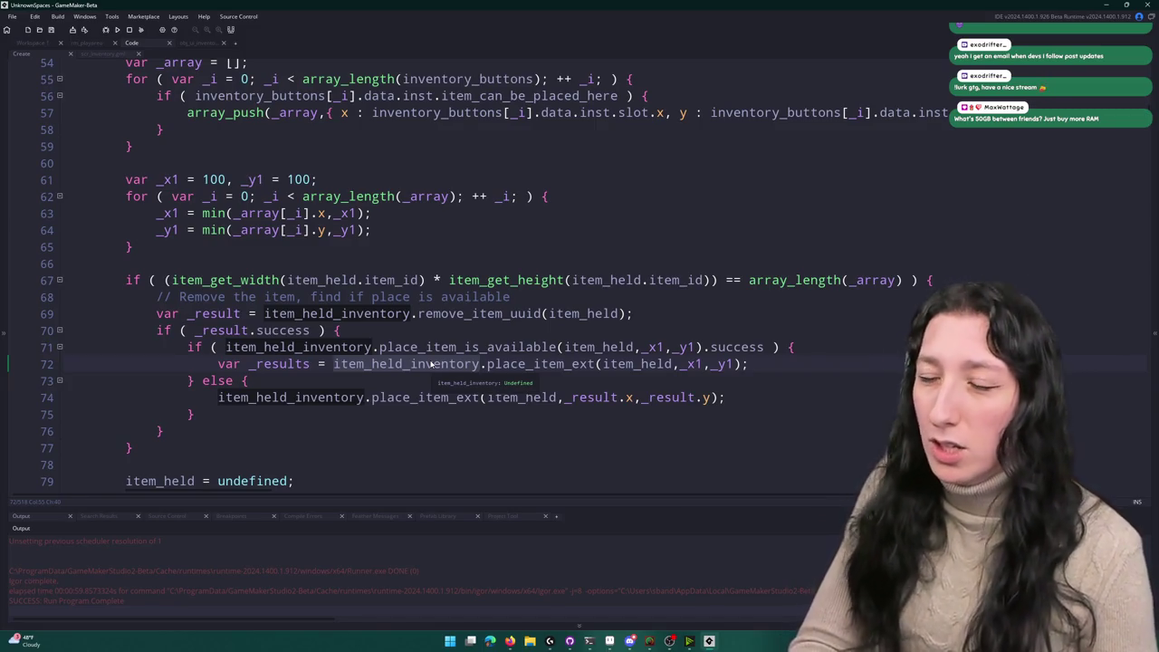
Step: Make line 72's target obj_ui_inventory_player.inventory, trying and undoing an item_held substitution
key(ctrl+v)
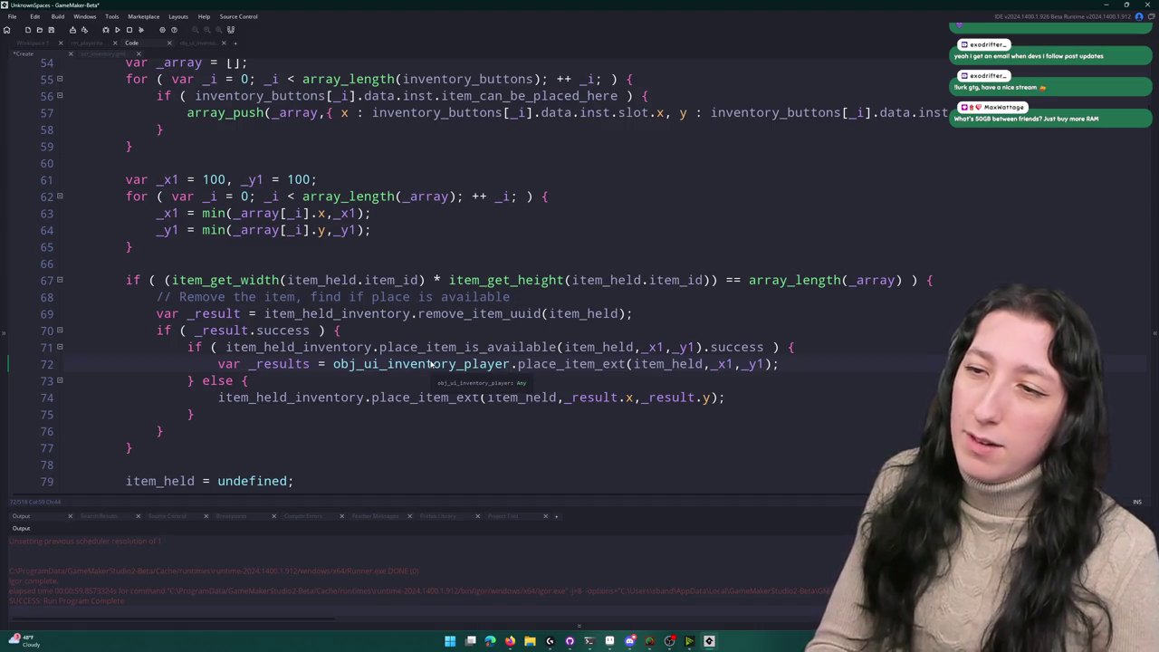
text(.inventory.)
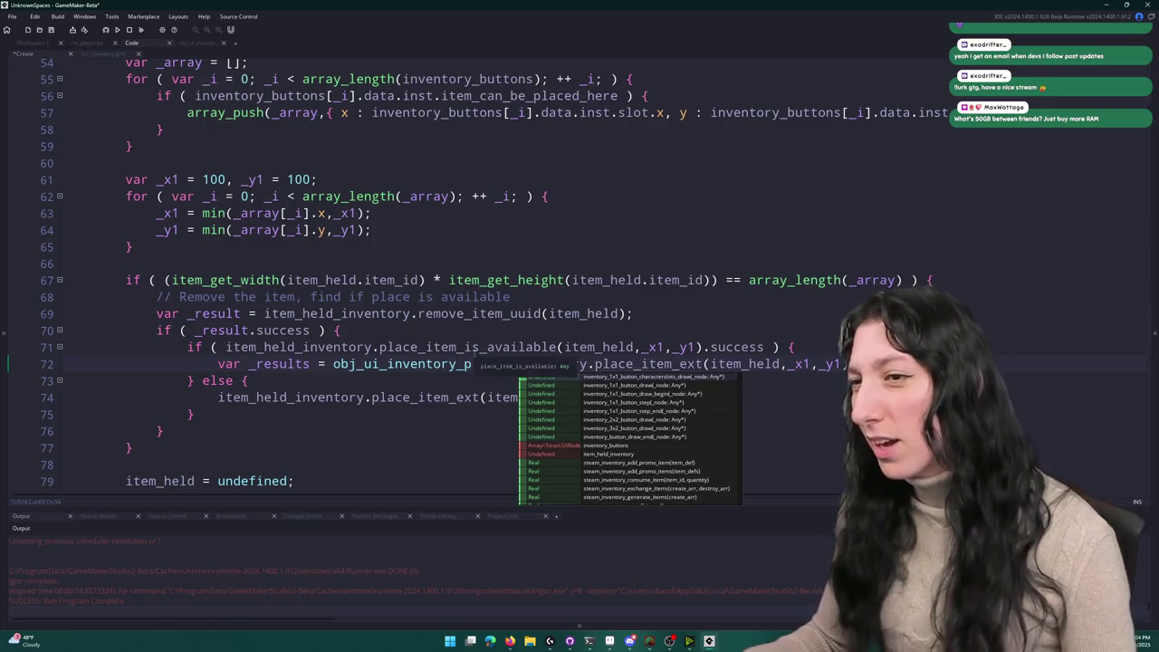
click(465, 364)
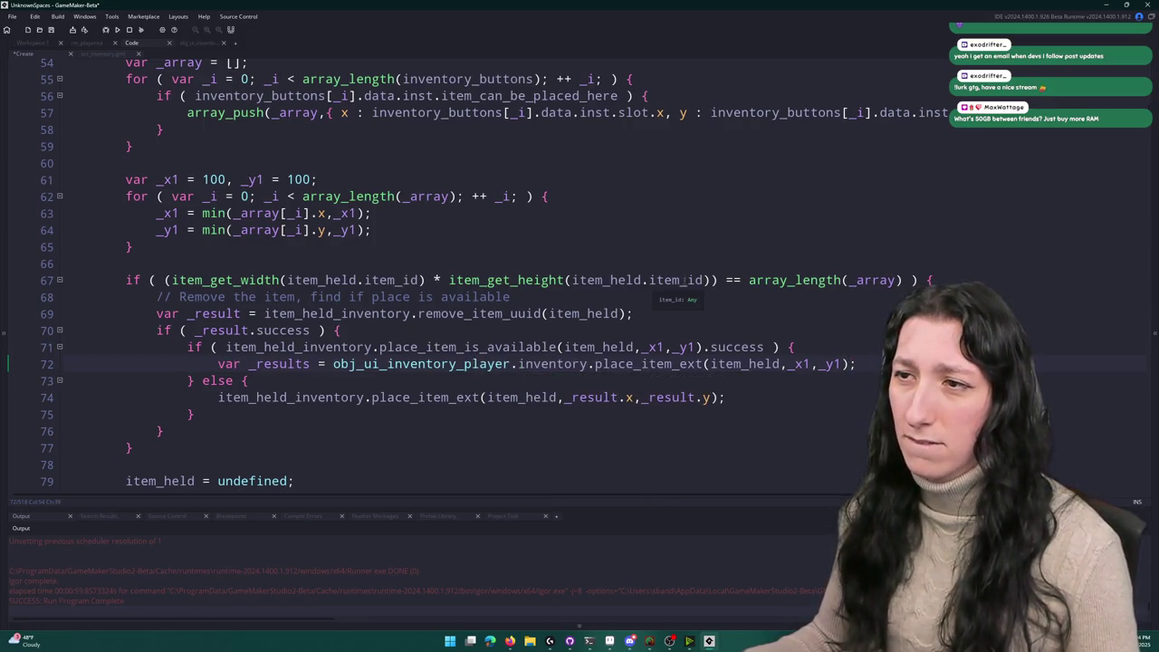
click(592, 279)
key(ctrl+c)
double_click(435, 364)
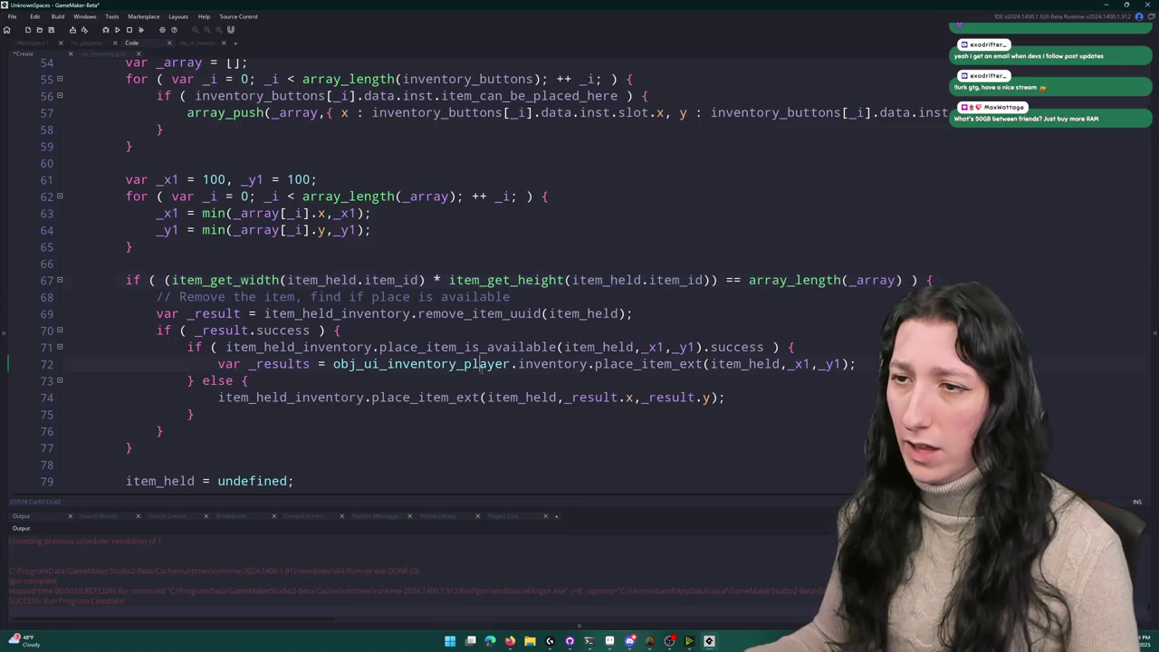
key(ctrl+v)
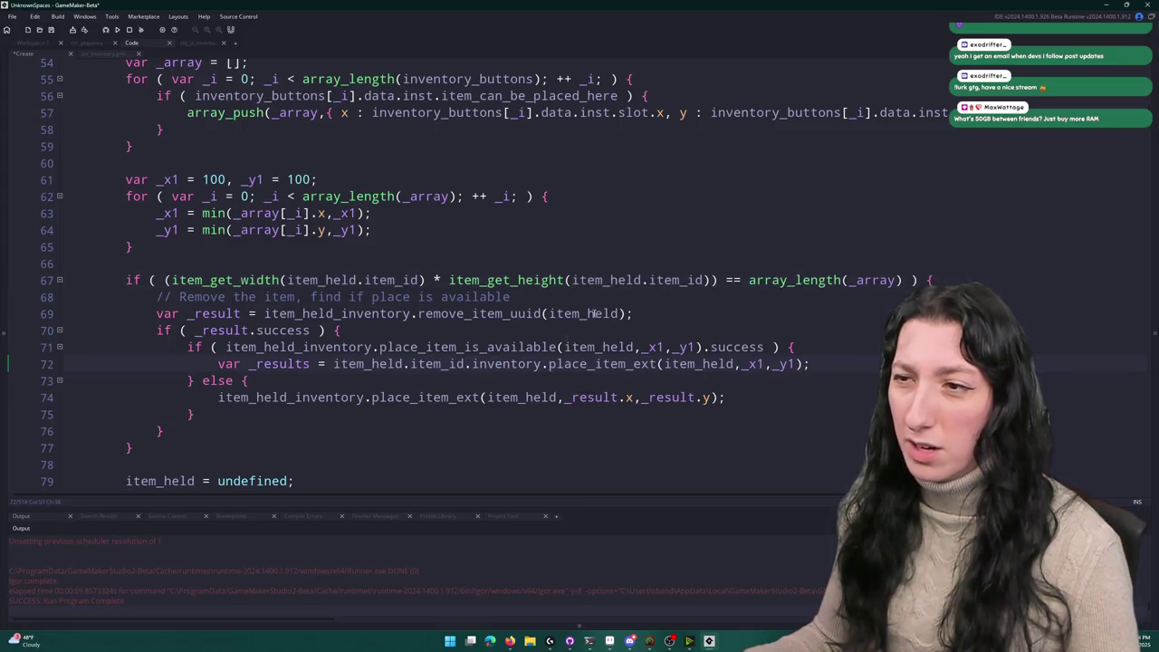
key(ctrl+z)
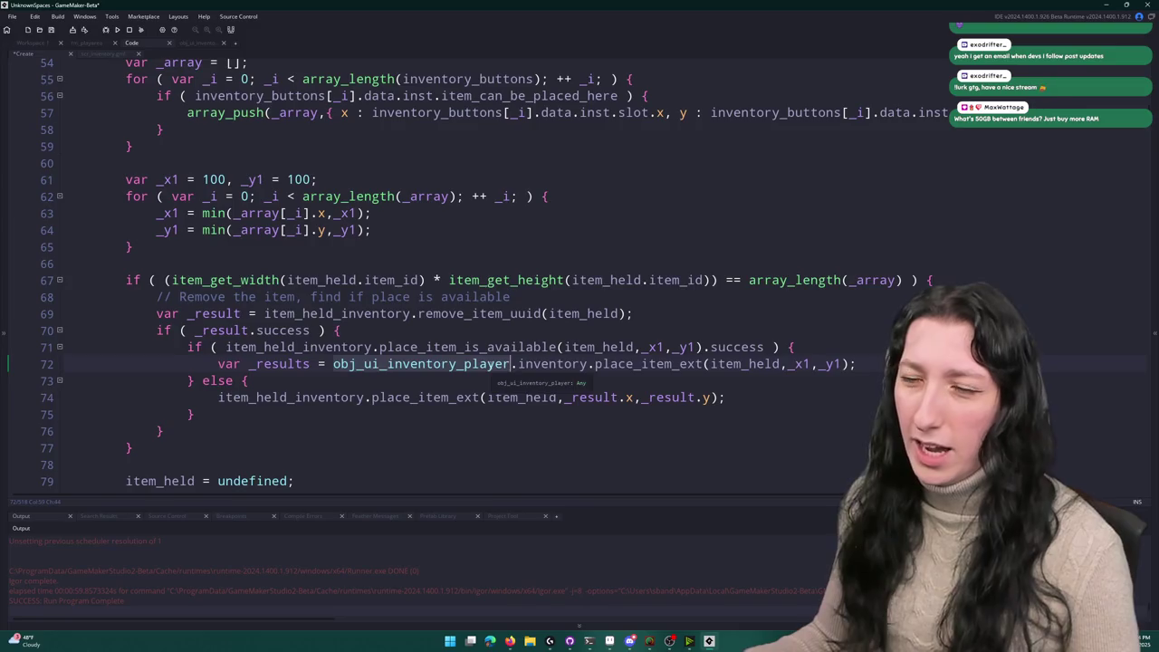
Step: Delete 'ui_inventory_' on line 72 so the target reads obj_player.inventory
scroll(393, 166, up, 1)
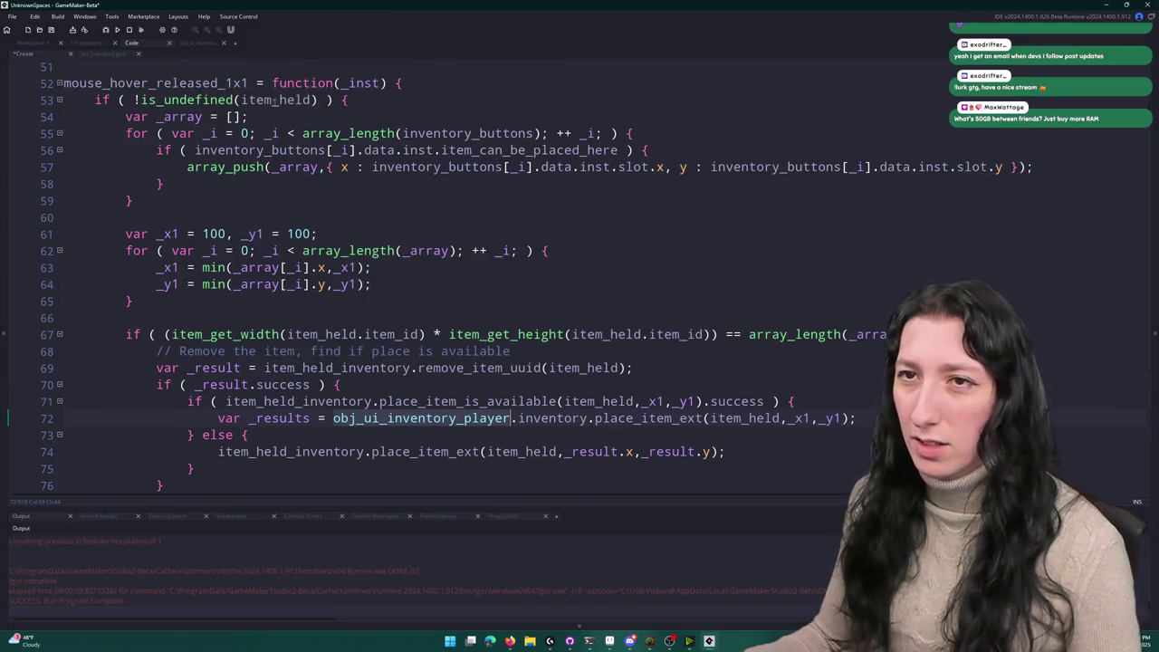
scroll(402, 285, down, 1)
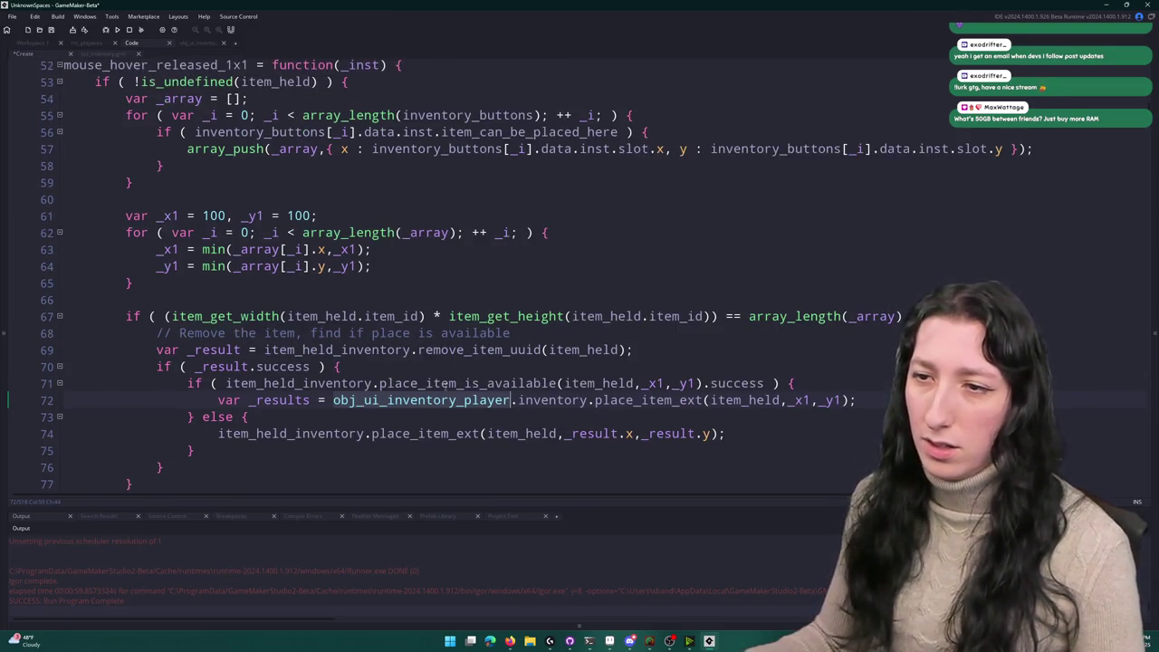
click(372, 404)
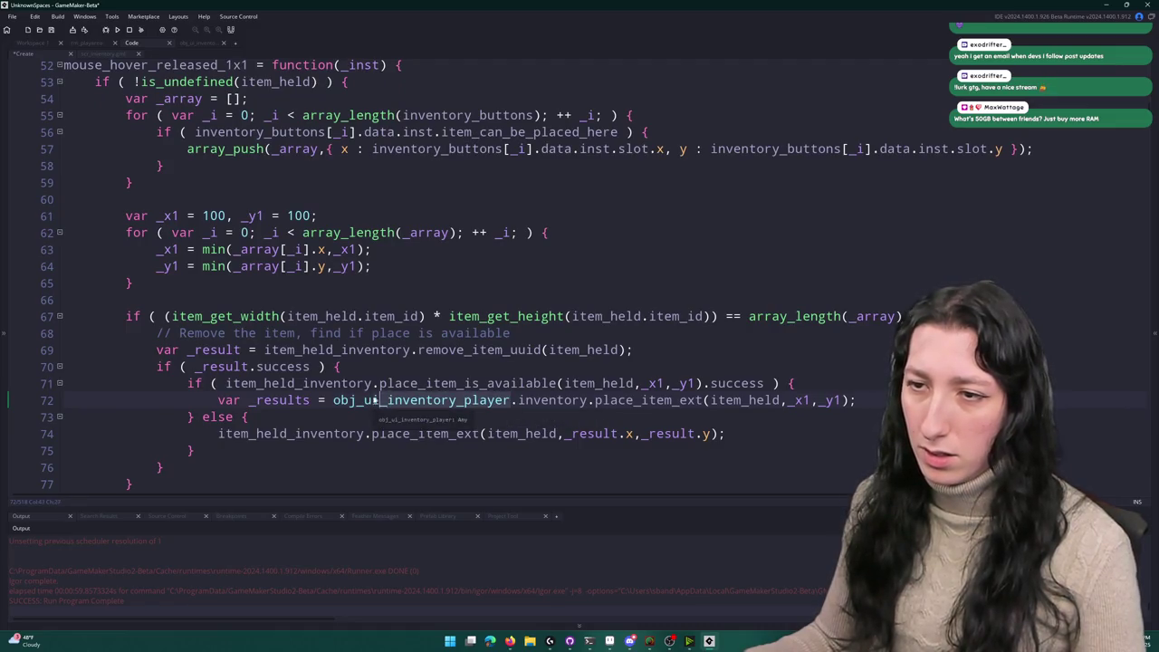
key(shift+Right)
key(shift+Right)
key(shift+Right)
key(Delete)
key(Return)
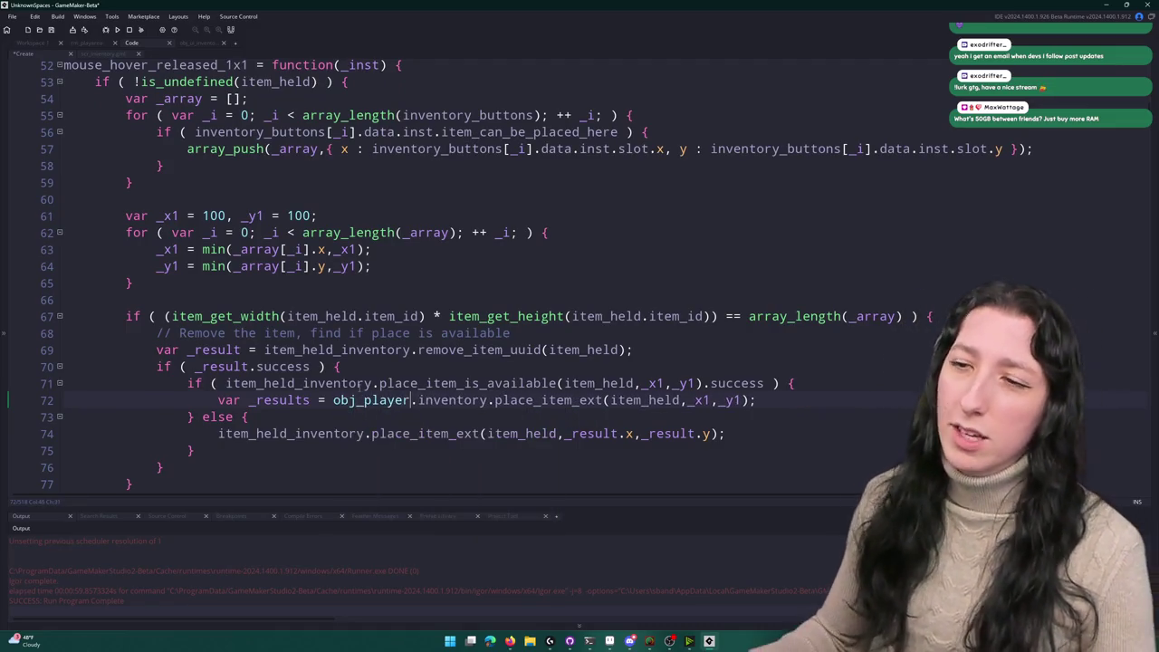
drag(487, 400, 334, 400)
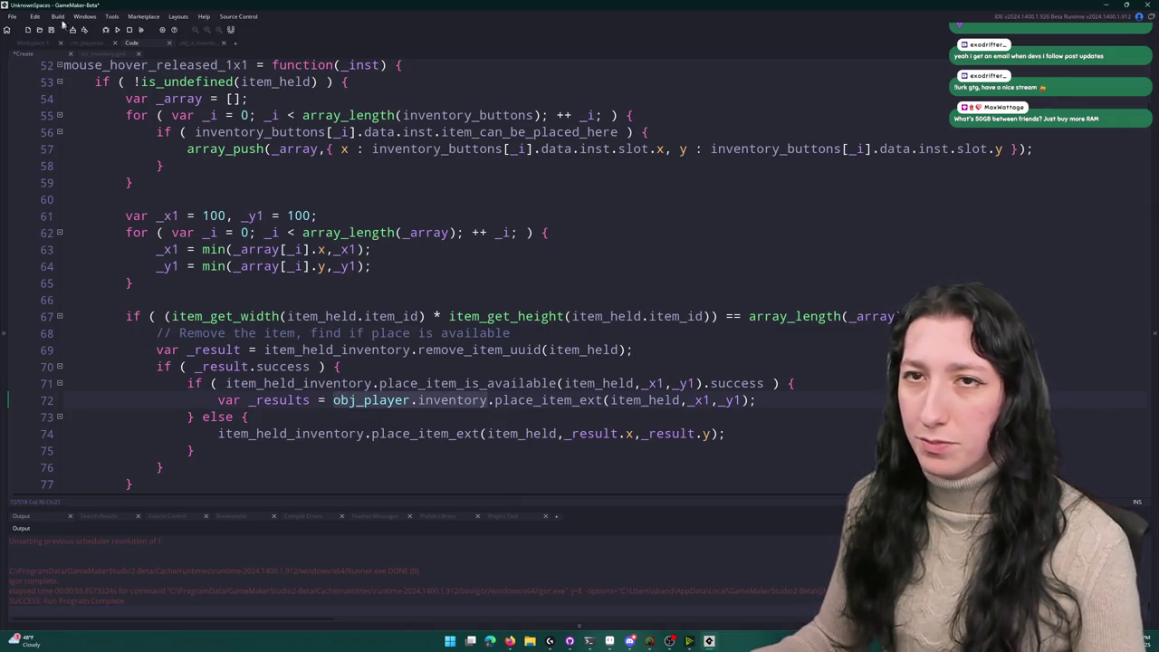
click(26, 44)
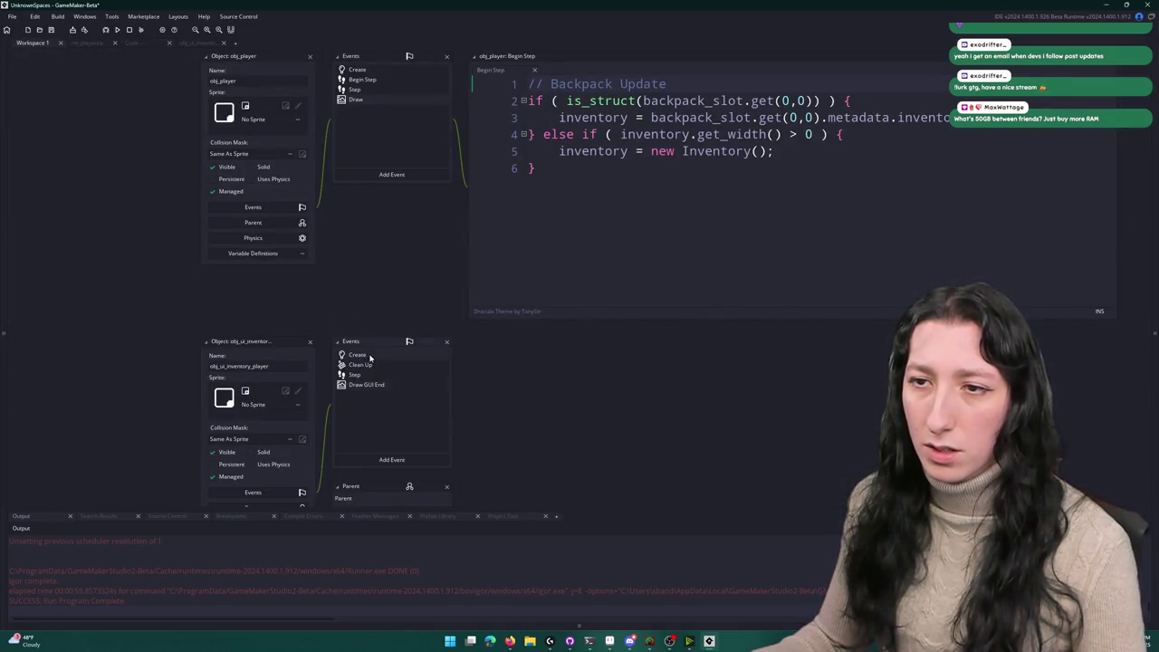
Step: Open obj_player's Create event using the Ctrl+T asset search
double_click(369, 359)
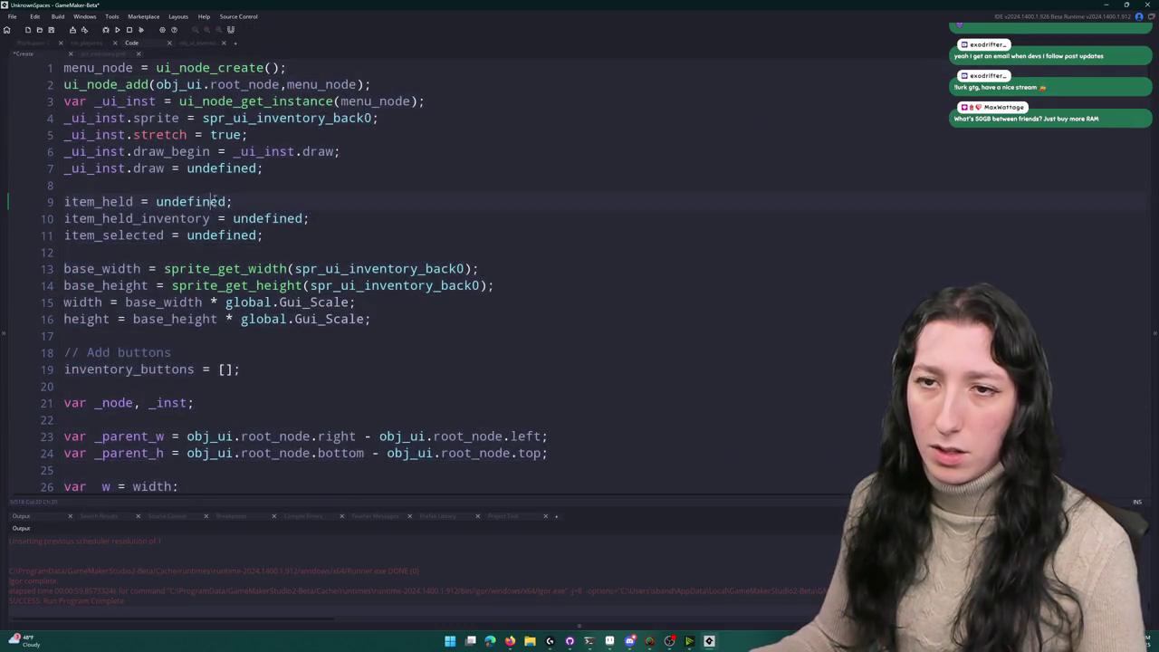
key(ctrl+t)
text(obj_player)
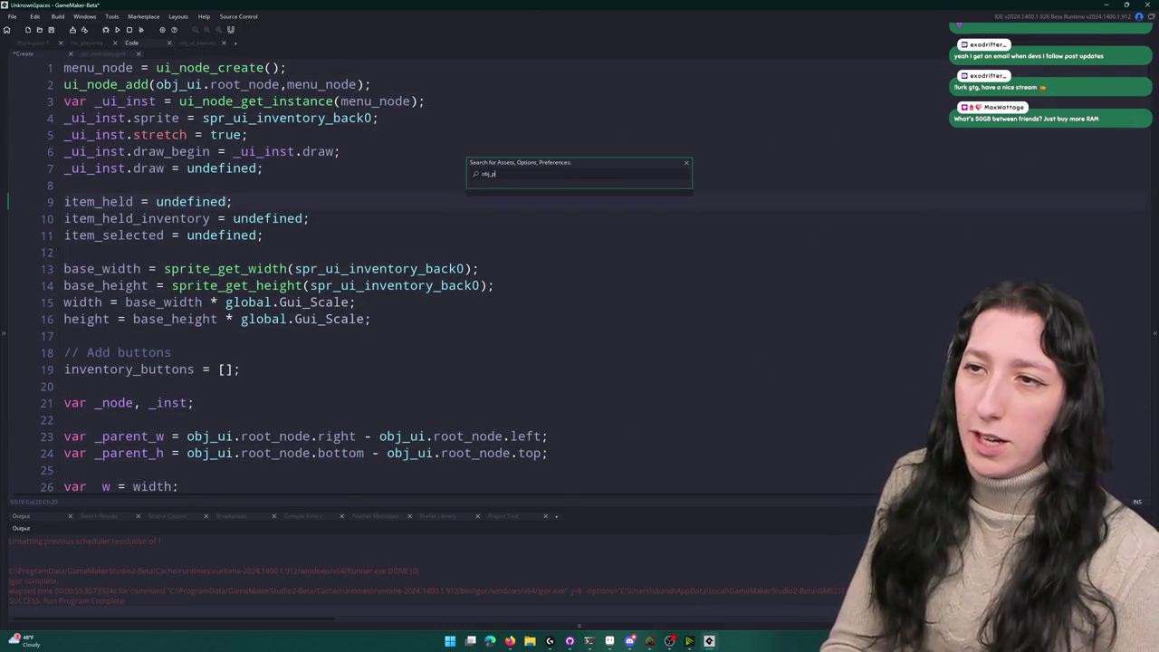
key(Return)
double_click(368, 359)
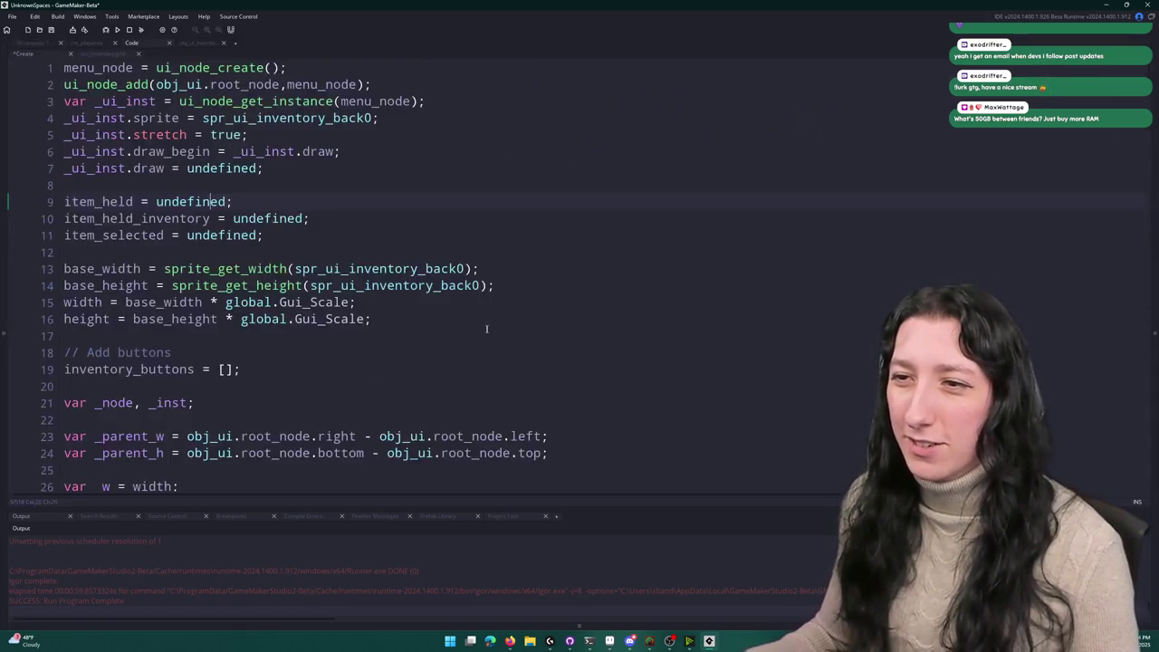
scroll(472, 325, up, 5)
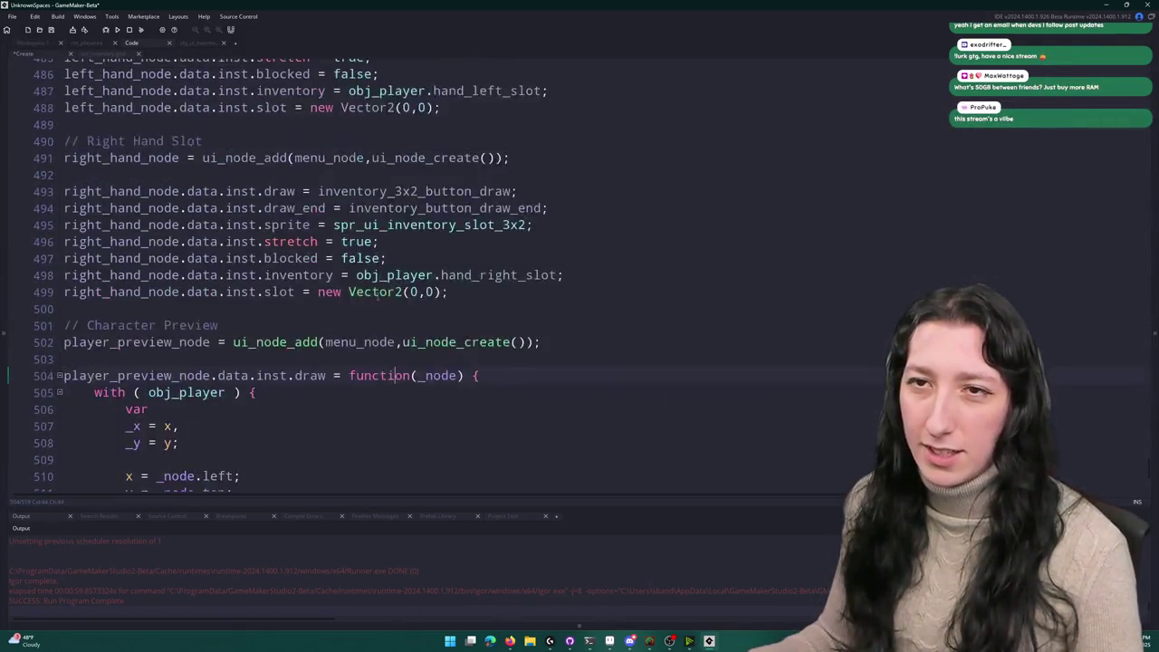
key(ctrl+t)
text(obj_pla)
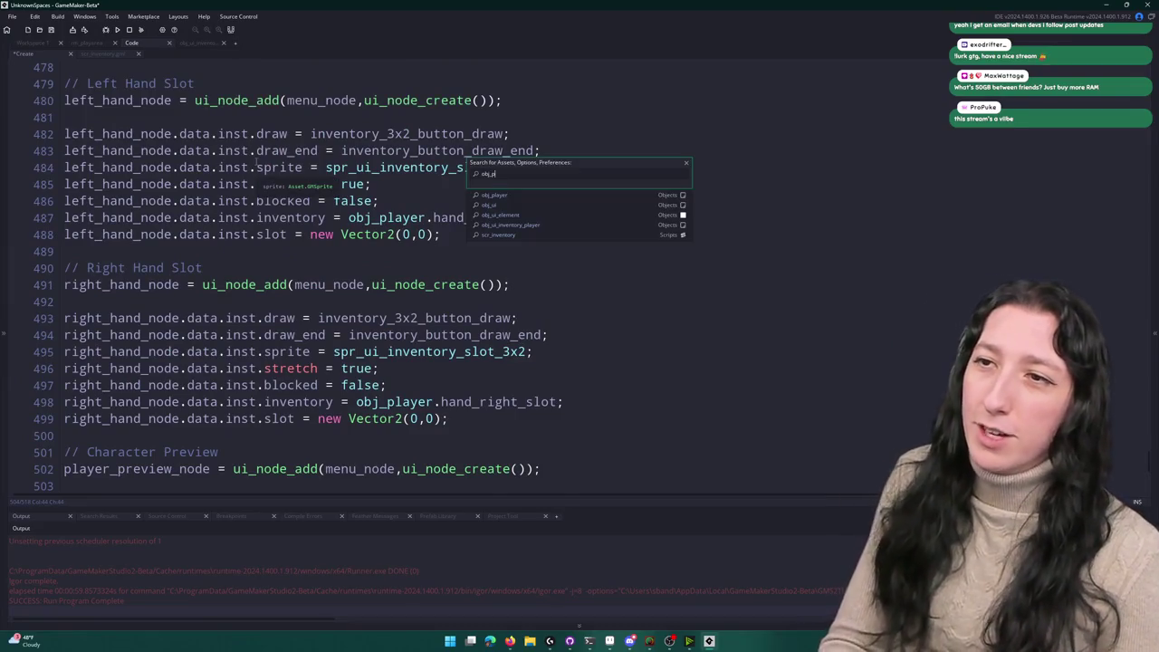
key(Return)
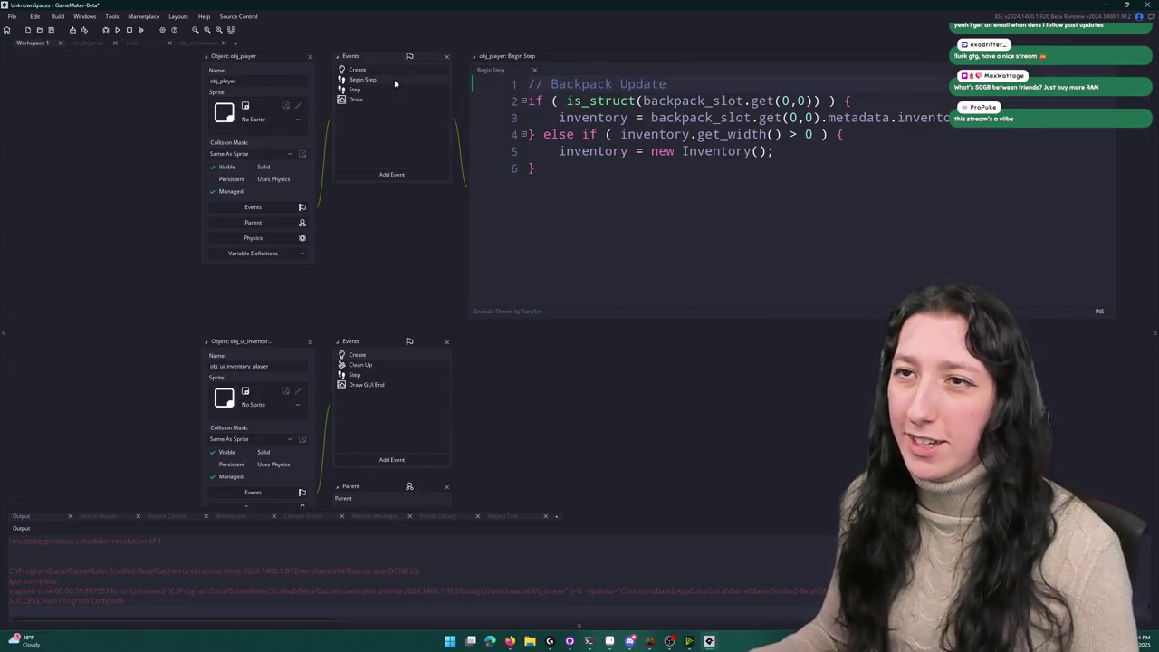
click(381, 70)
scroll(748, 210, down, 15)
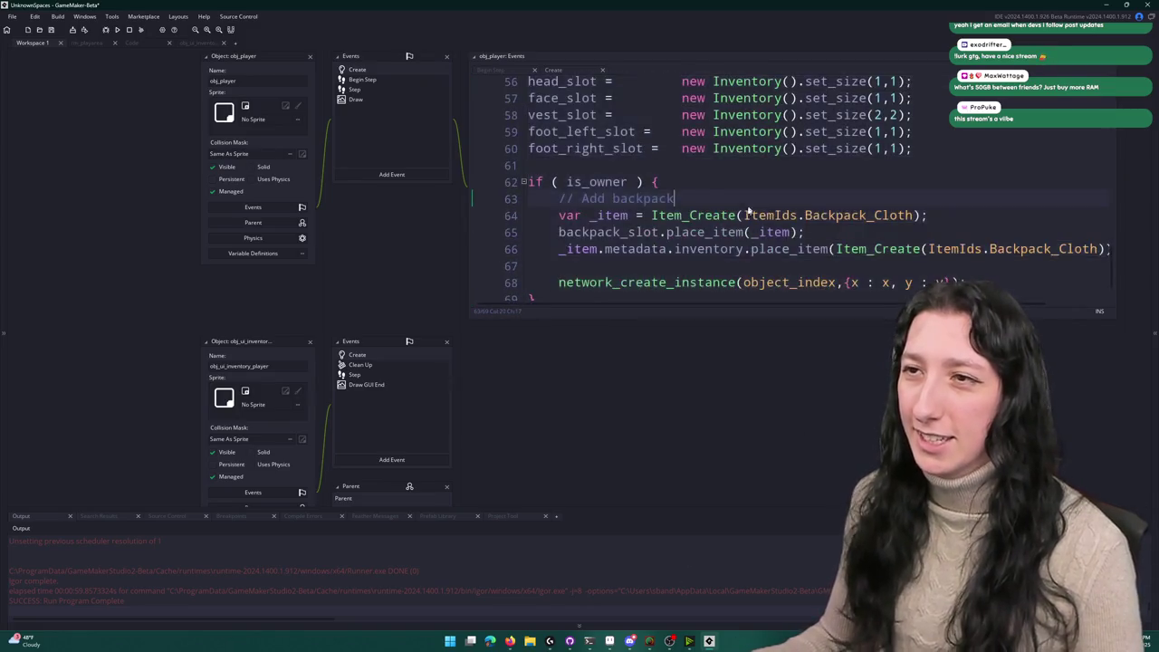
scroll(748, 210, up, 3)
Step: Search the project for inventory assignments and delete .set_size(2,2) from backpack_slot on line 53
double_click(569, 142)
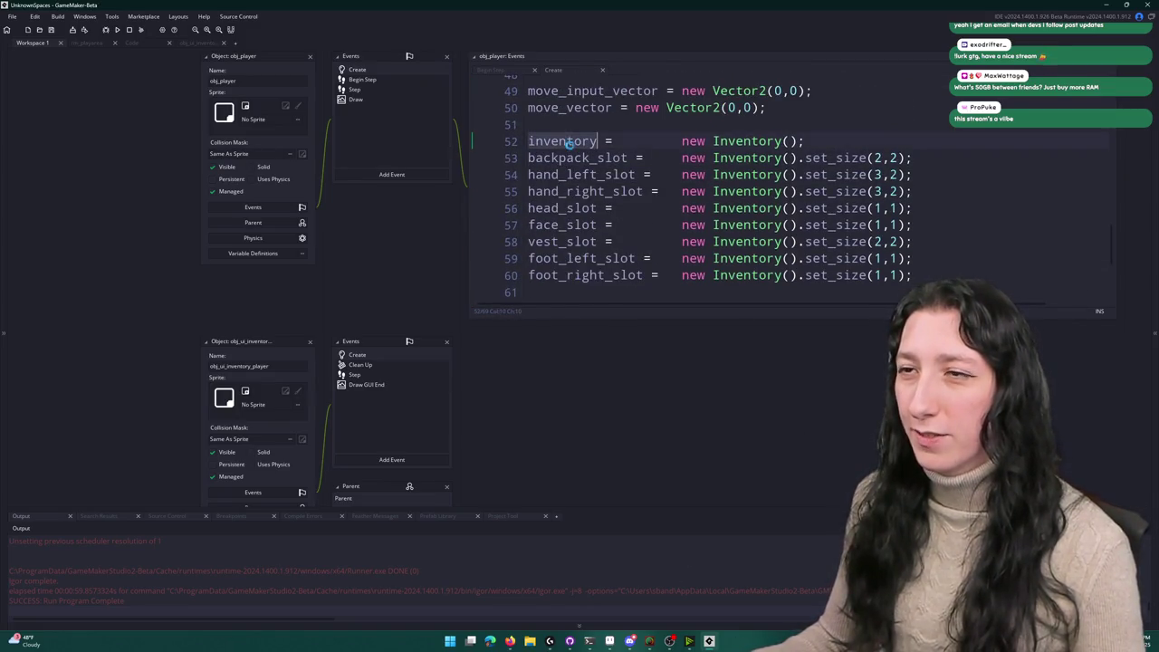
key(ctrl+shift+f)
key(Return)
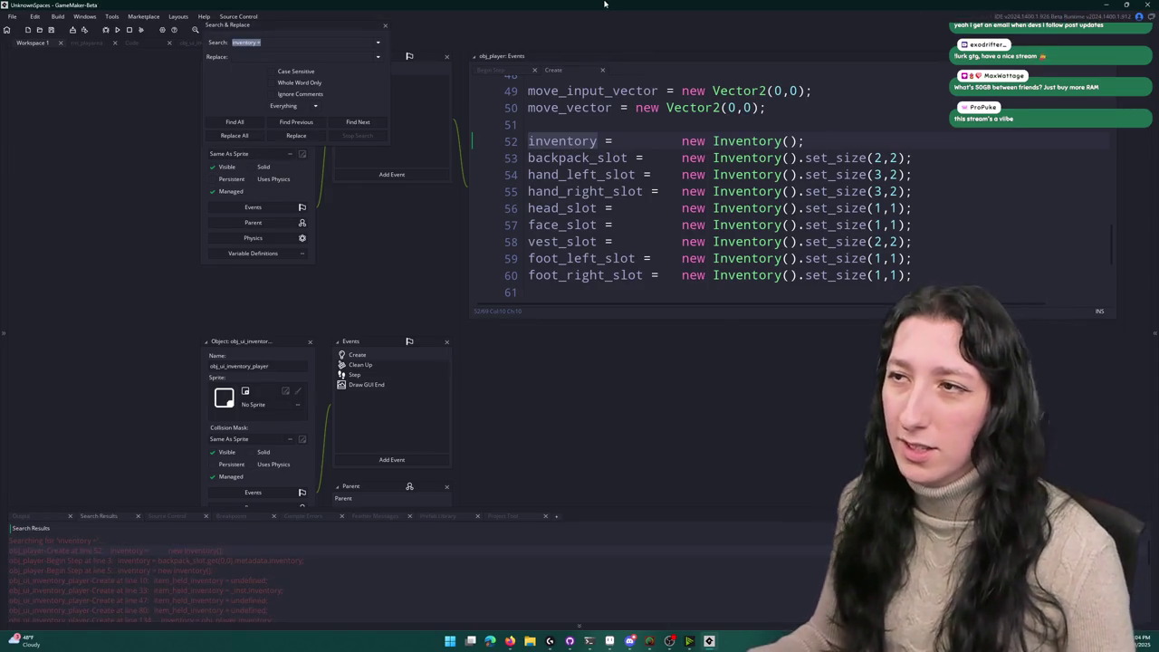
mouse_move(905, 158)
mouse_down()
mouse_move(760, 160)
mouse_move(798, 160)
mouse_up()
key(BackSpace)
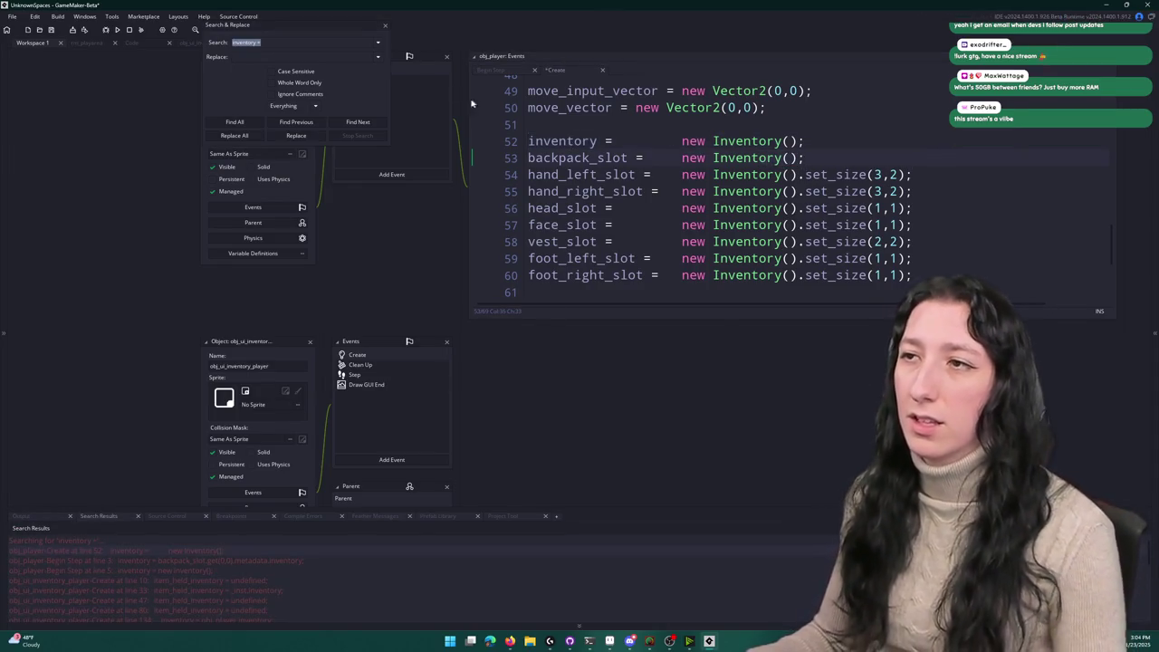
click(385, 28)
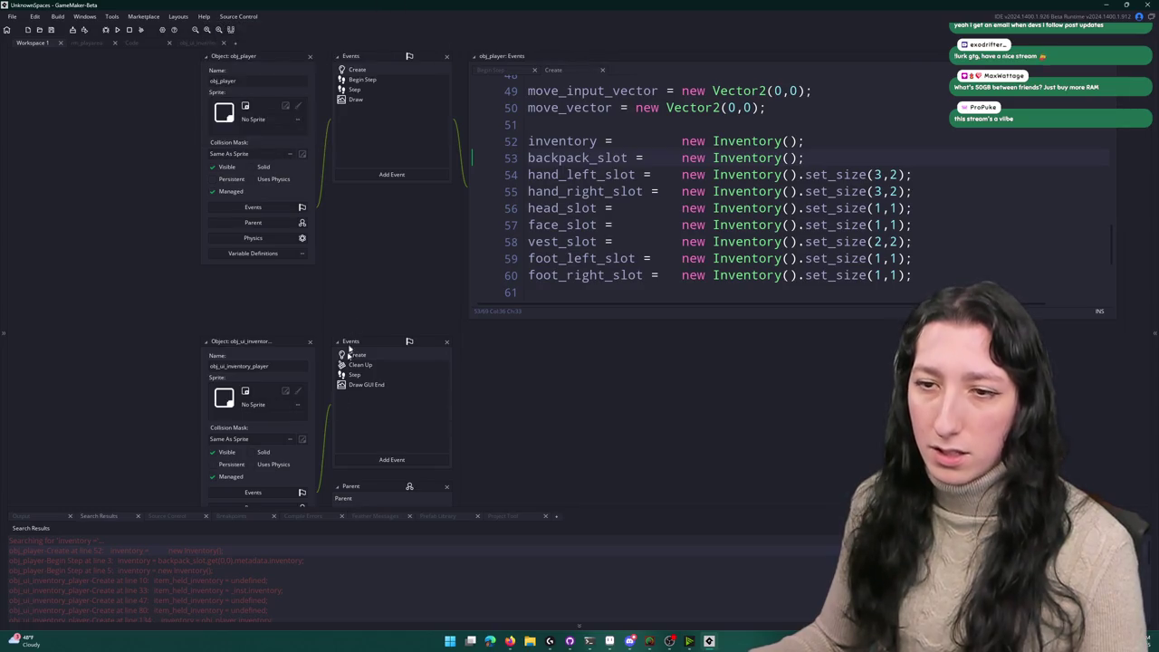
click(196, 42)
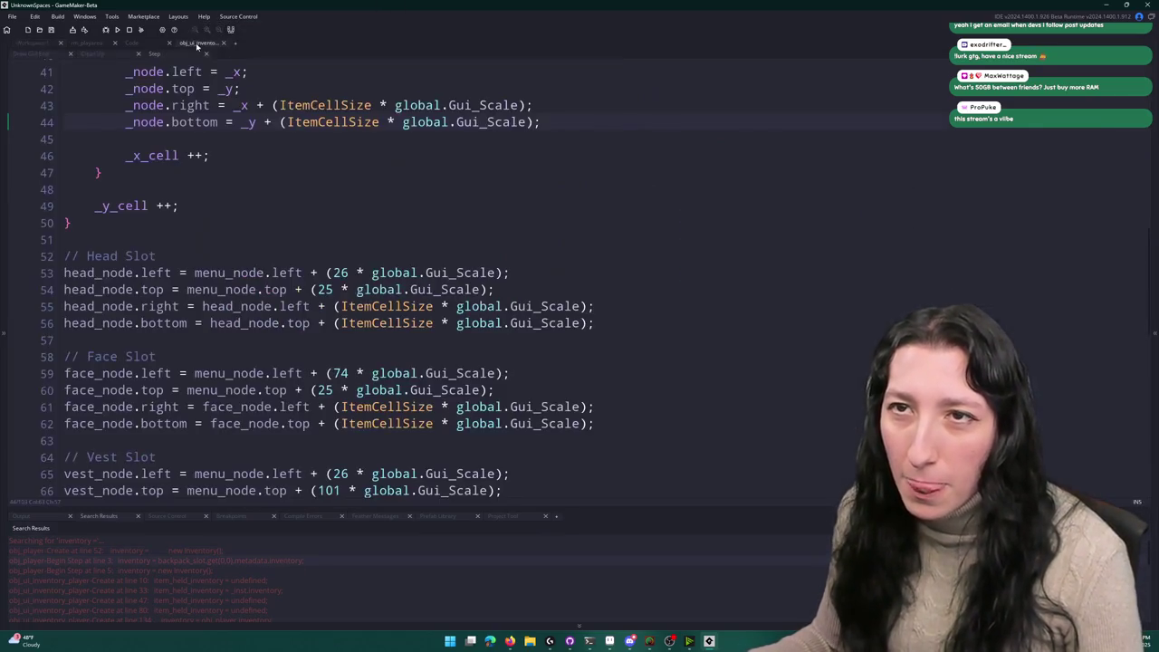
Step: Search the project for inventory assignments again, then restore the obj_player edit on line 72
click(218, 209)
key(ctrl+shift+f)
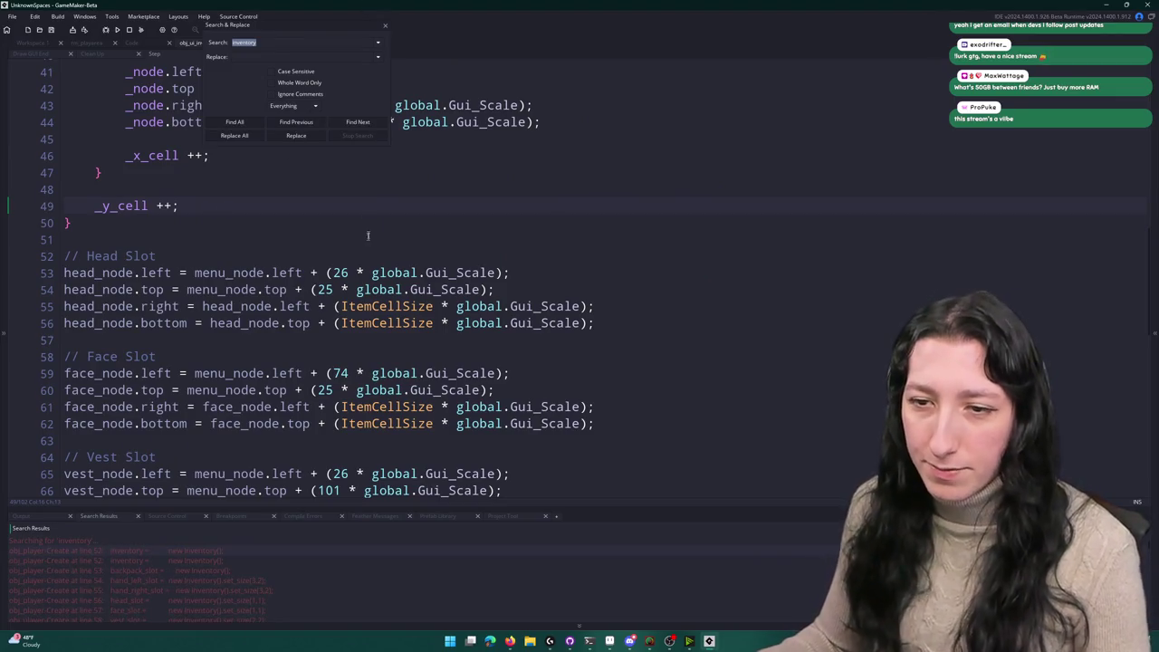
key(Return)
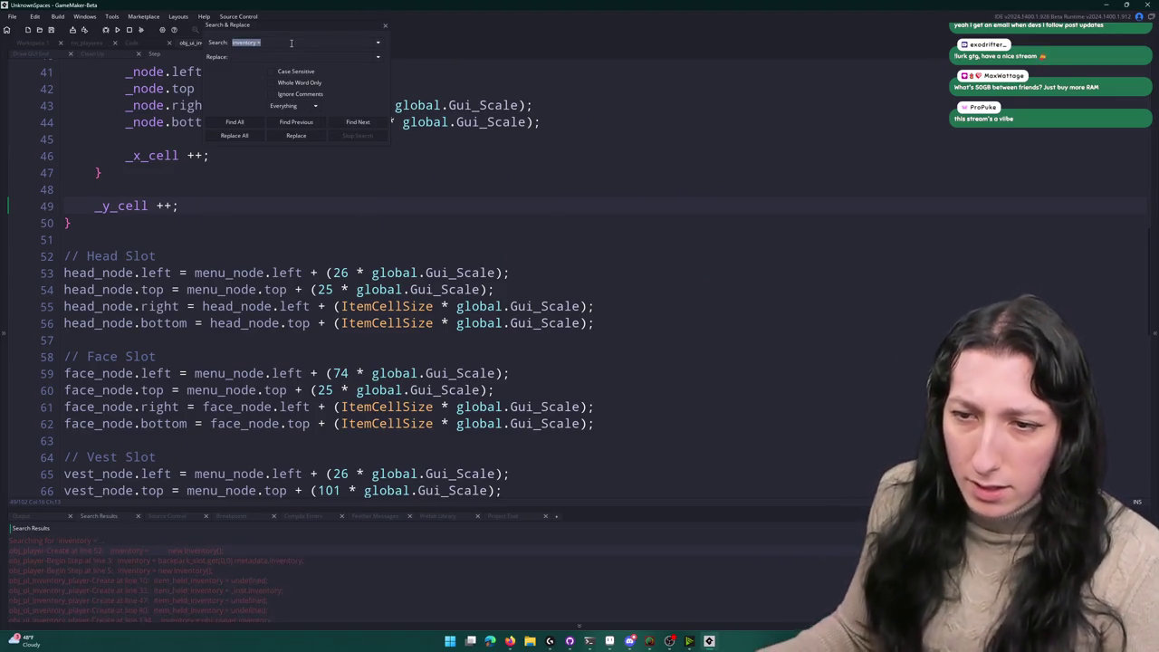
click(385, 28)
scroll(353, 177, up, 1)
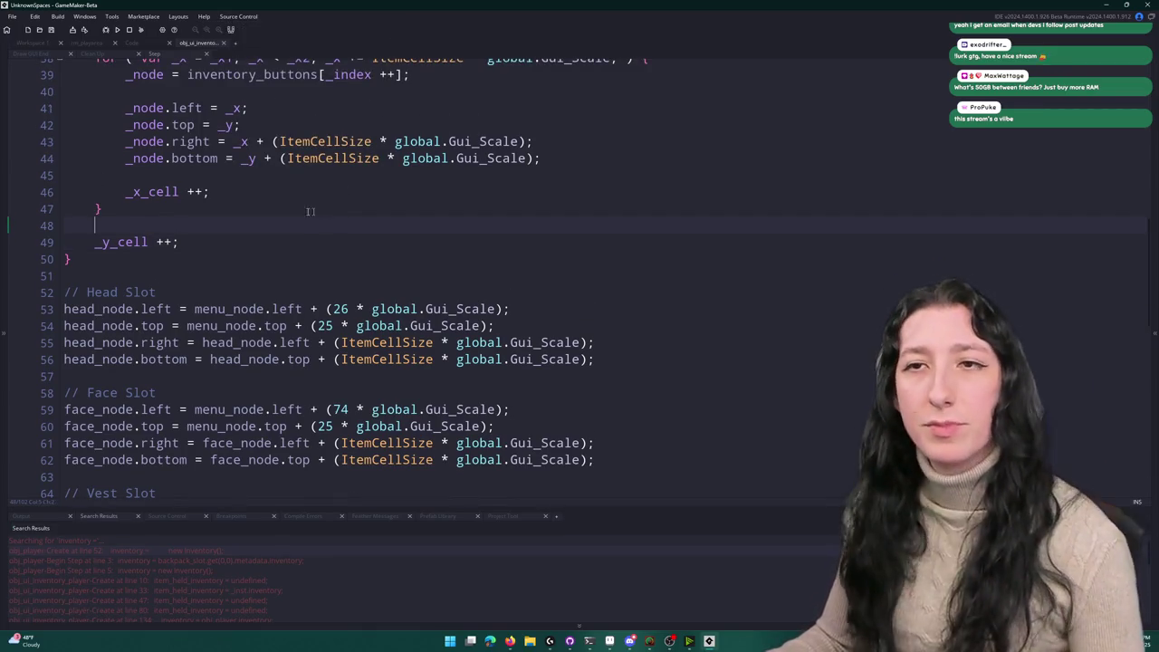
click(132, 44)
key(ctrl+z)
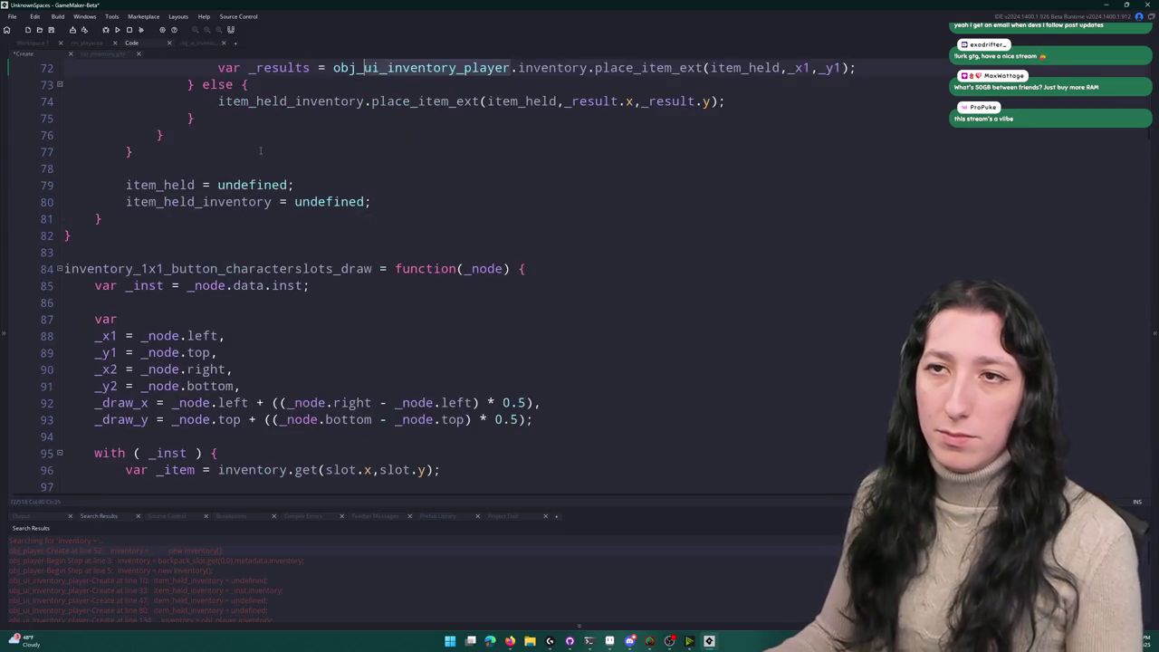
Step: Replace item_held_inventory on lines 71 and 74 with obj_player.inventory and run the game
drag(487, 194, 347, 194)
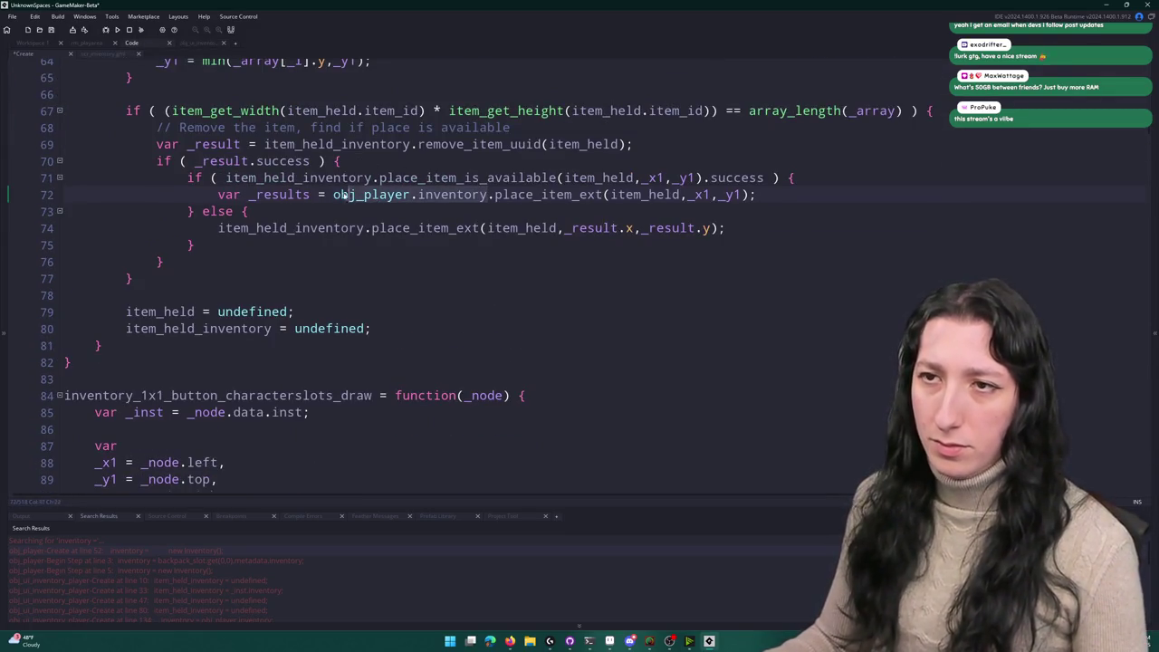
key(ctrl+c)
double_click(299, 178)
key(ctrl+v)
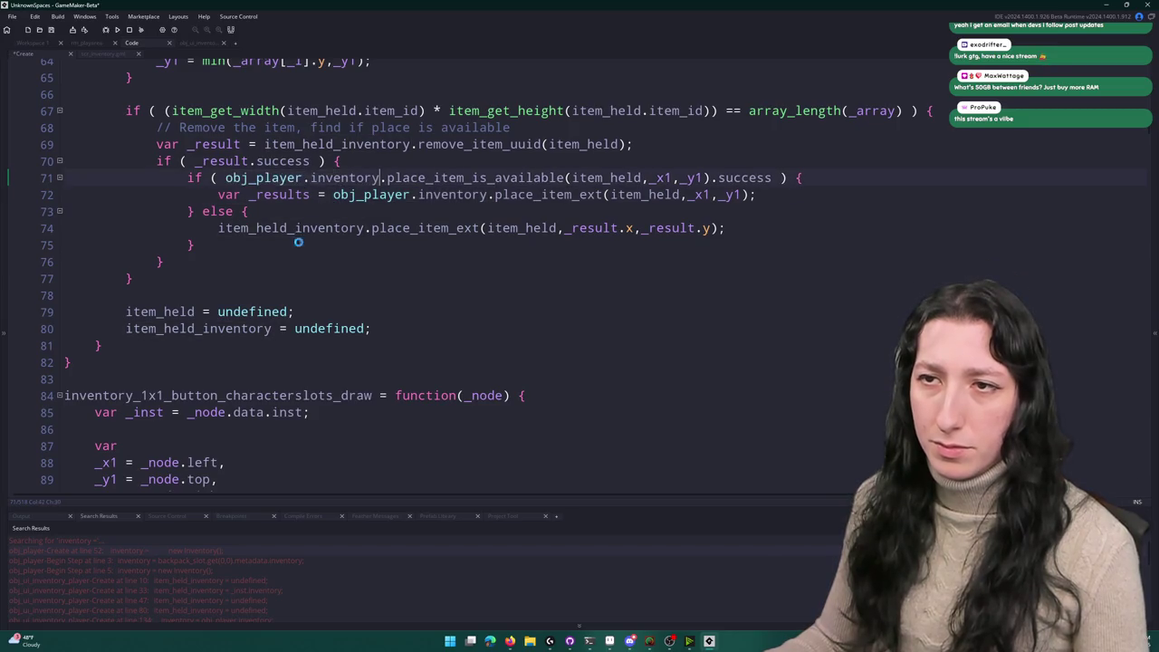
double_click(309, 227)
key(ctrl+v)
click(372, 159)
double_click(390, 145)
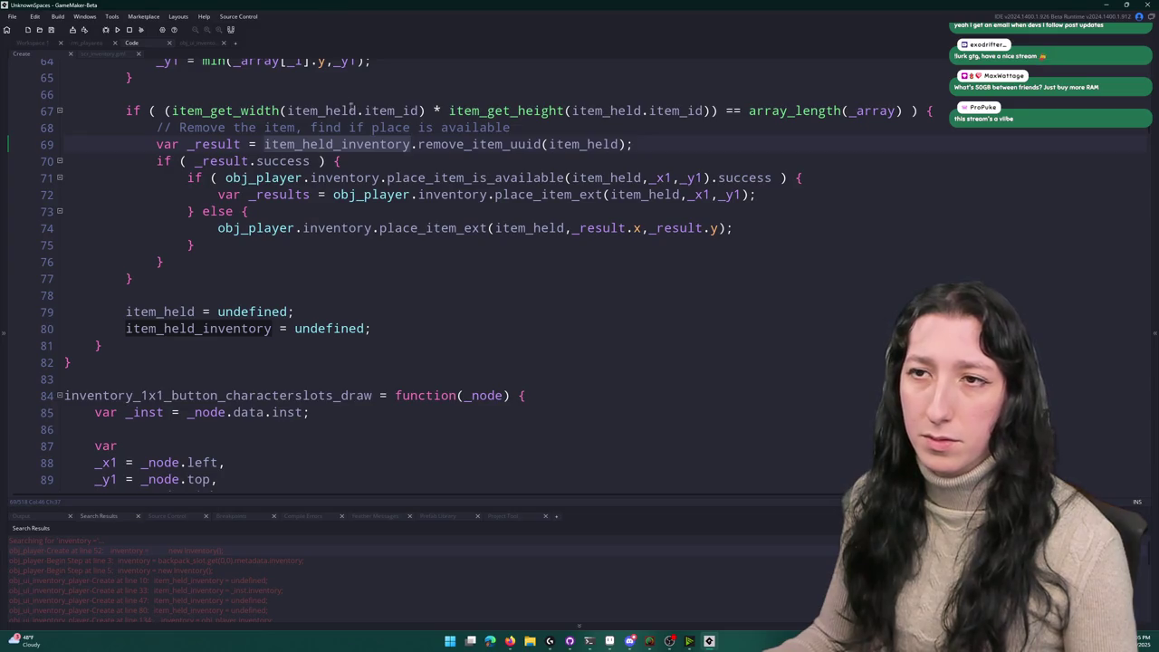
double_click(375, 145)
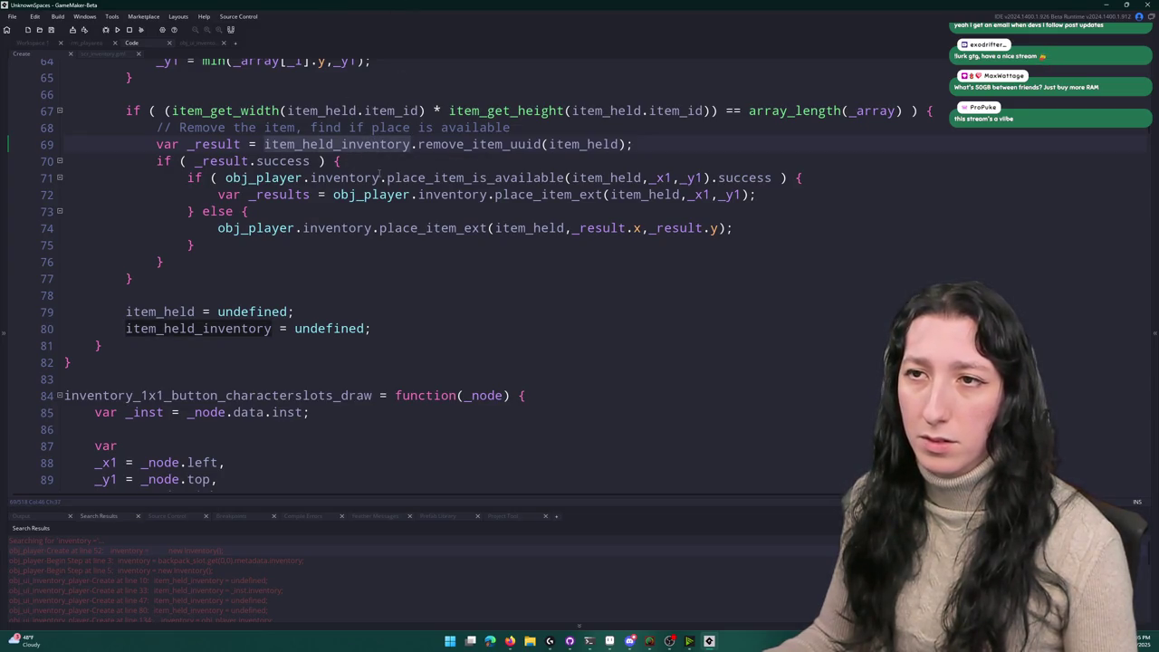
click(381, 178)
key(ctrl+Left)
key(ctrl+Left)
key(ctrl+Left)
click(425, 159)
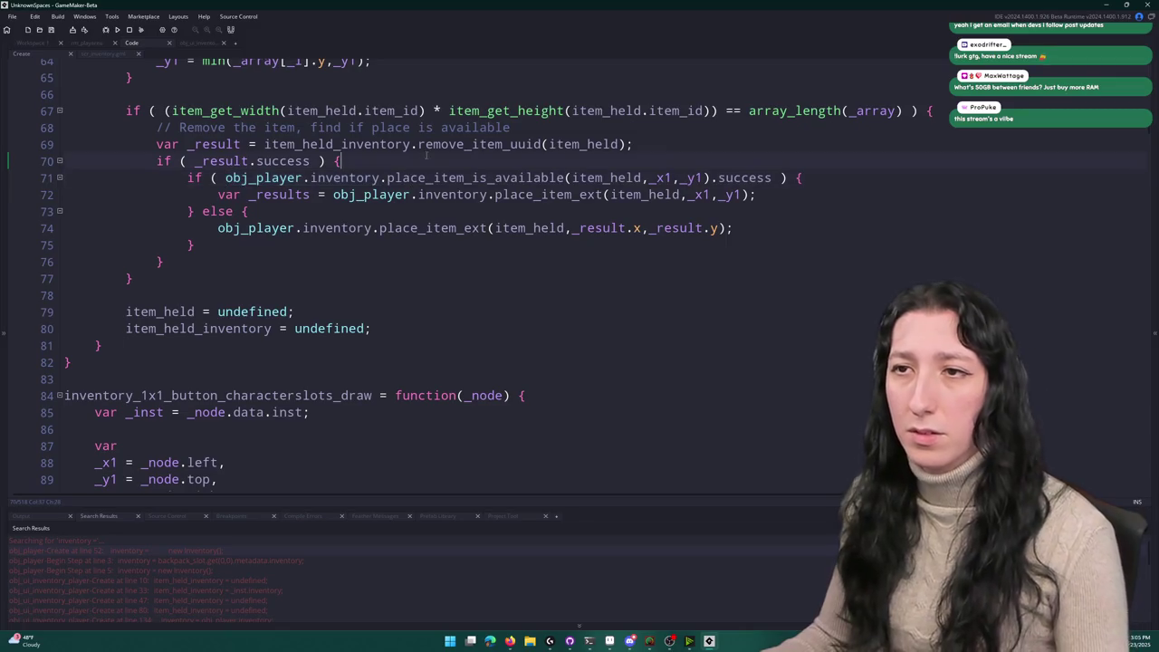
key(F5)
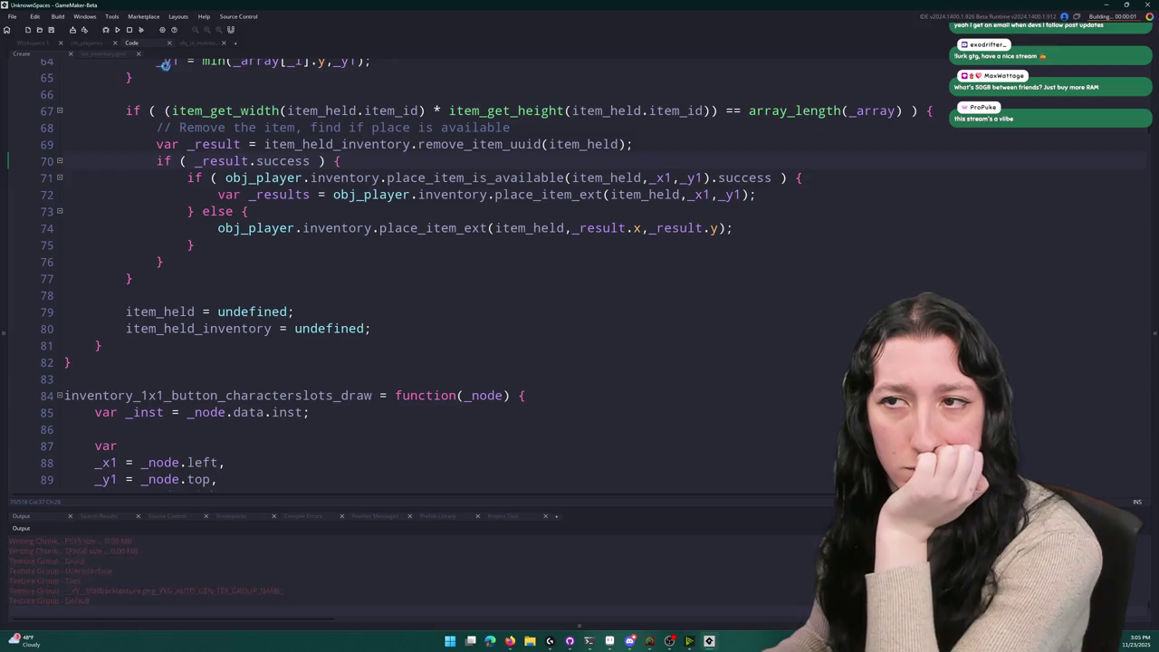
Step: Put item_held_inventory back in place of obj_player on line 74
click(223, 371)
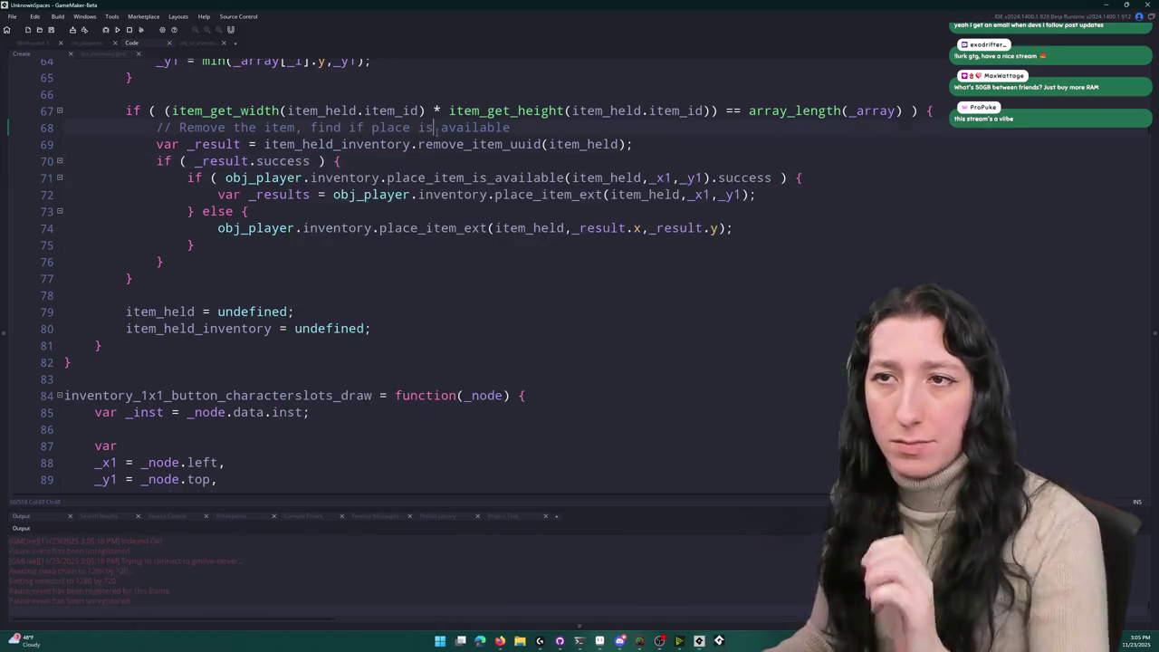
double_click(337, 144)
key(ctrl+c)
double_click(255, 227)
key(ctrl+v)
Step: Restart the game, start a lobby, maximise the window and open the inventory
click(129, 29)
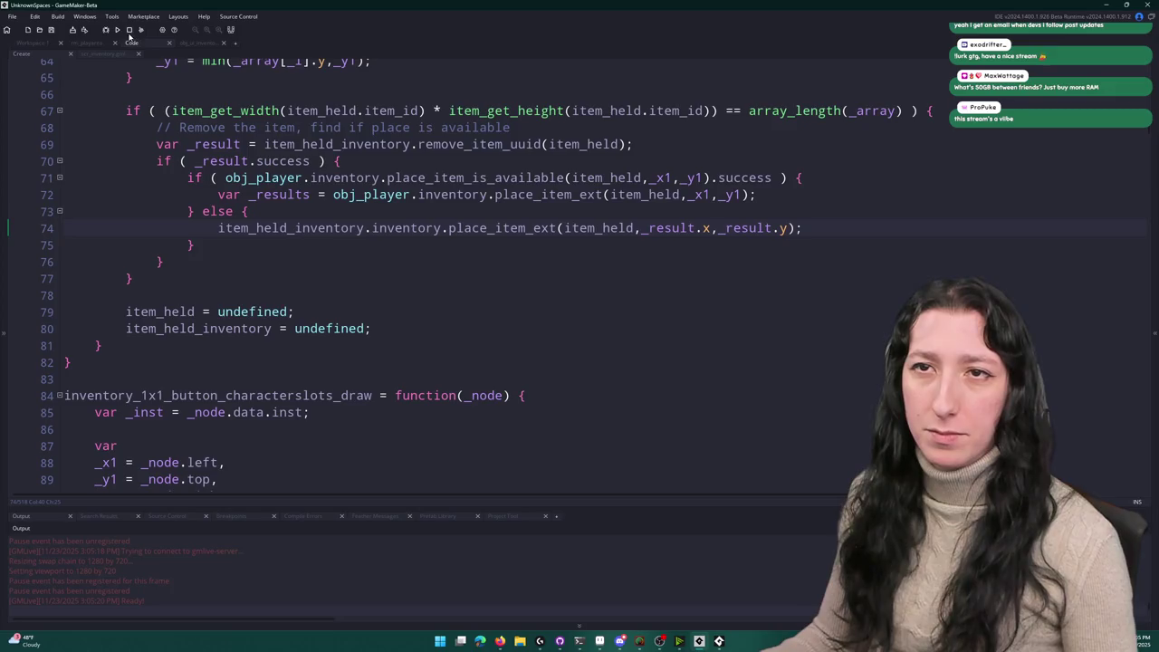
click(117, 30)
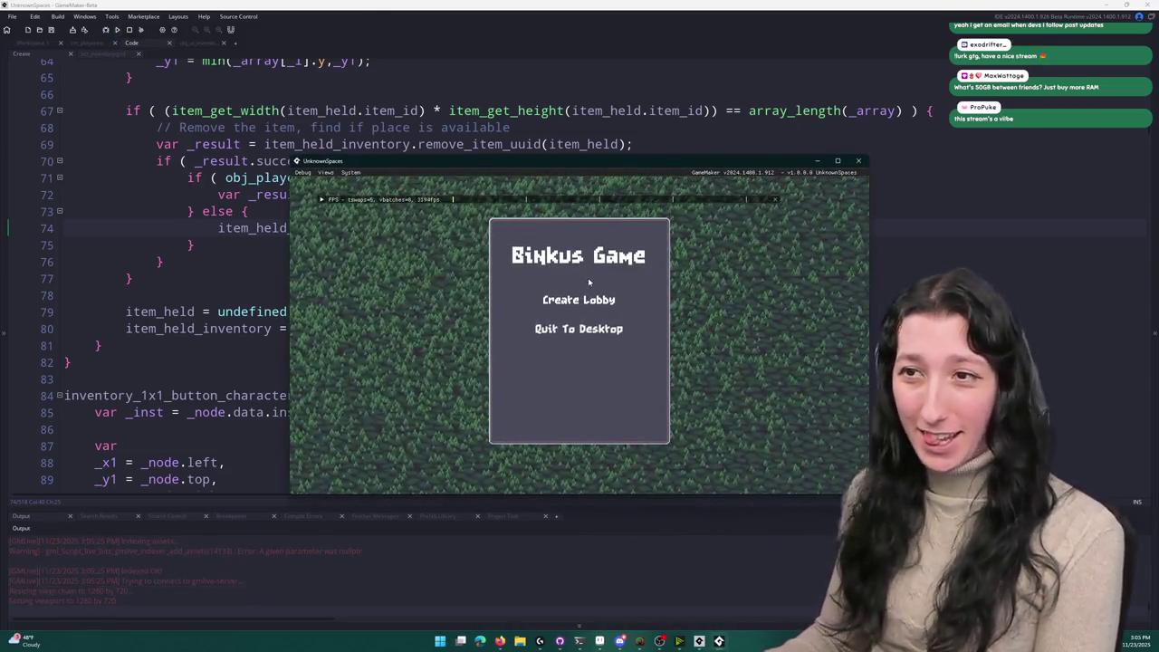
click(579, 300)
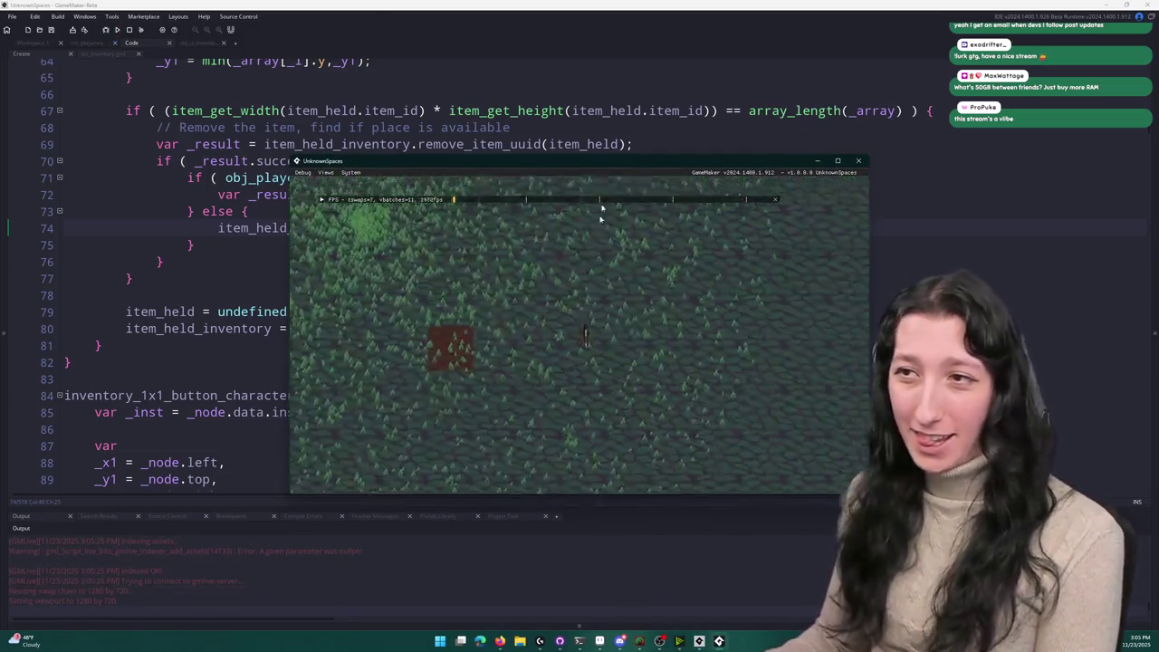
drag(608, 162, 853, 5)
key(i)
key(i)
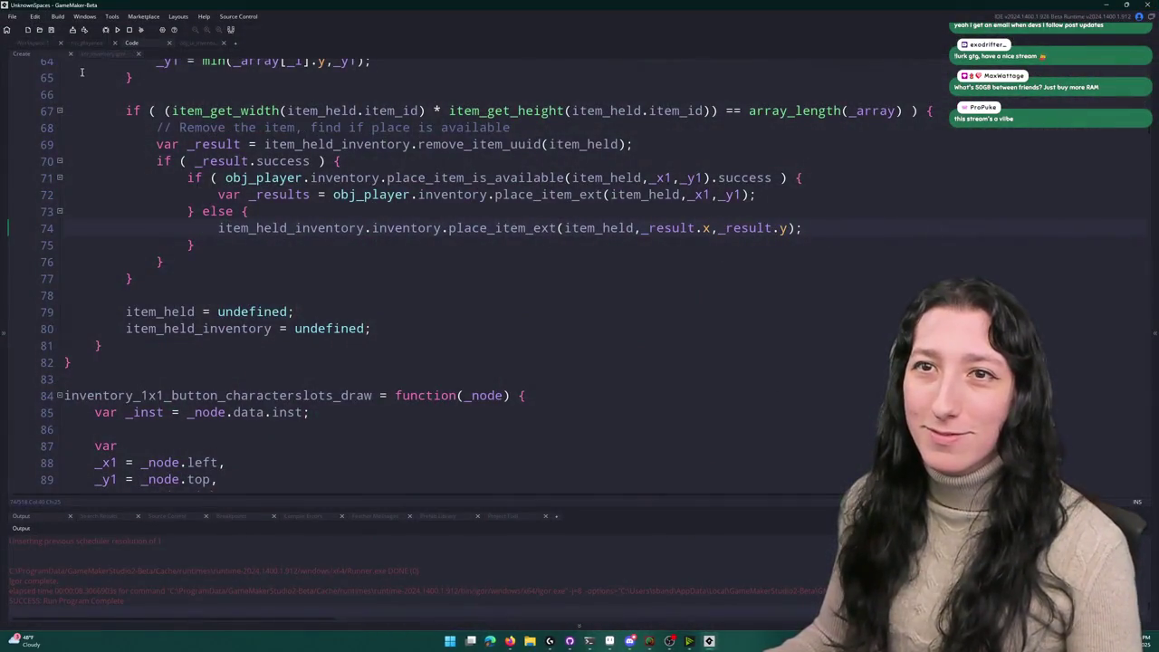
click(33, 43)
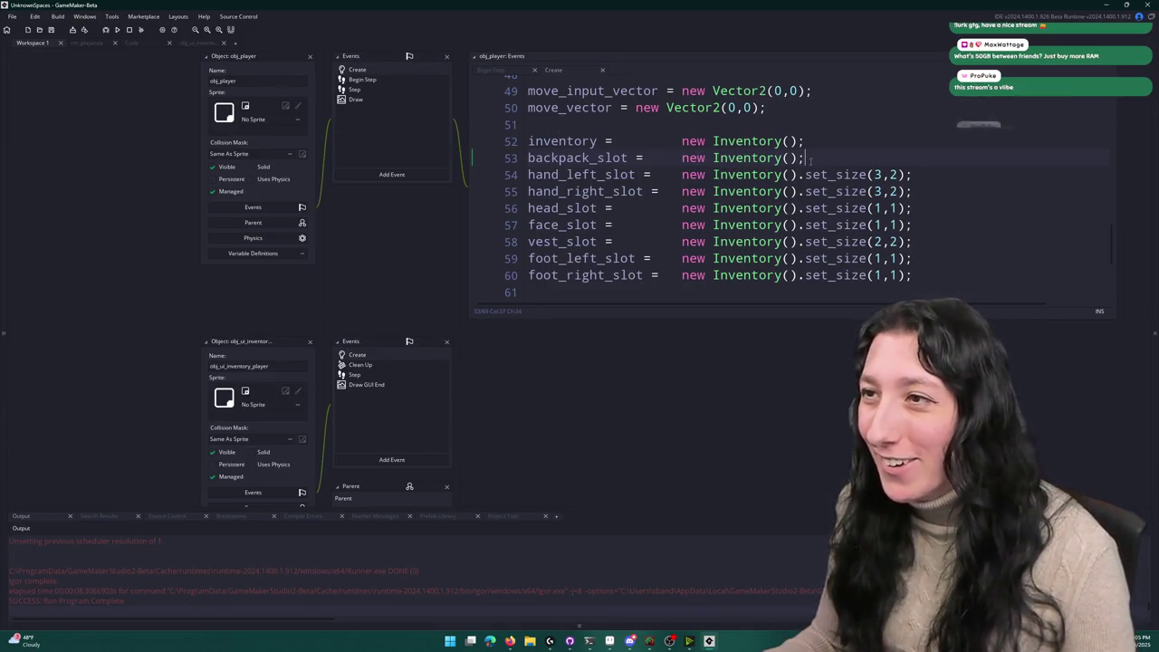
Step: Paste .set_size(2,2) back onto backpack_slot, then run the game and open the inventory in a lobby
key(ctrl+v)
double_click(598, 159)
key(F5)
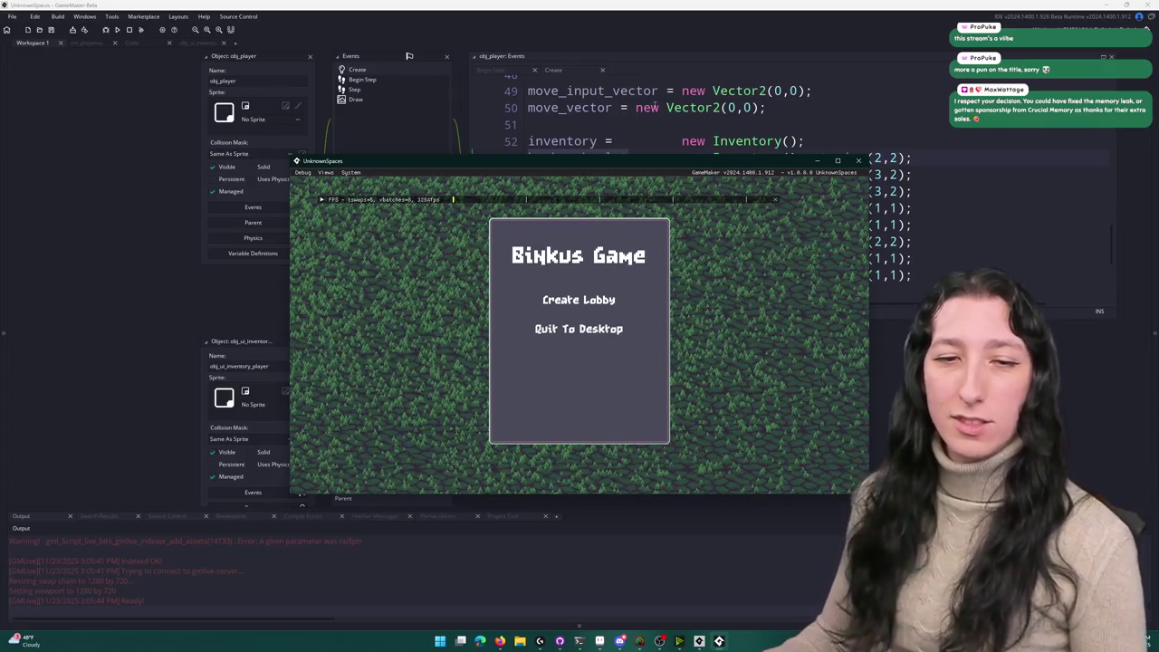
key(super+Up)
click(531, 250)
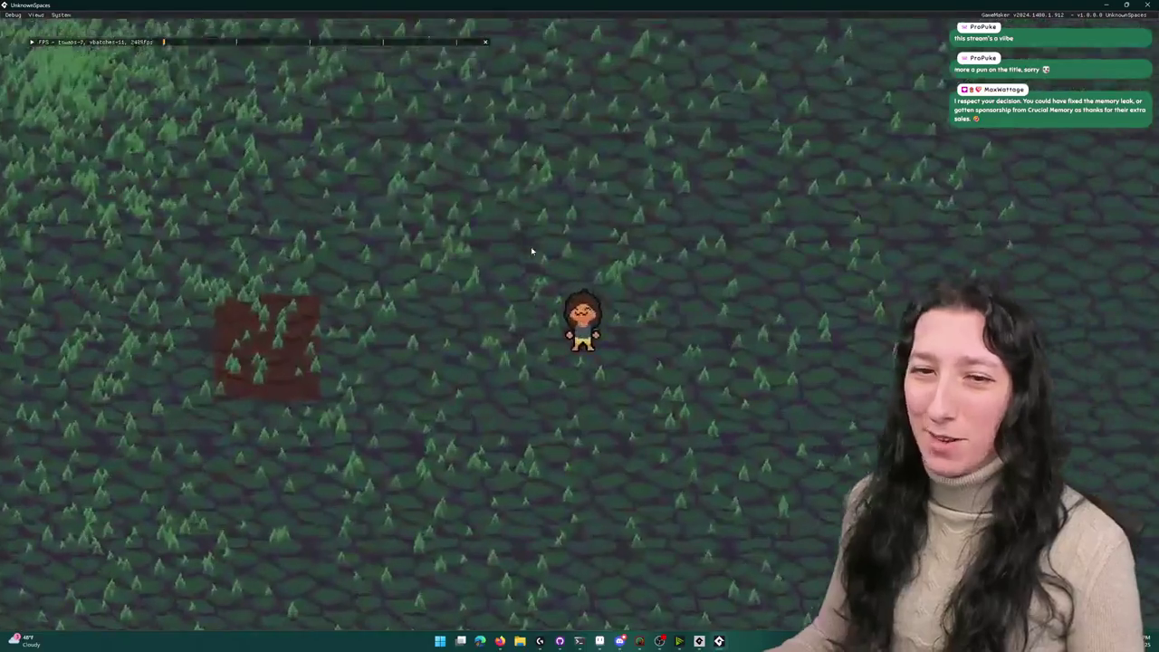
key(i)
Step: Shuffle backpacks between the bag slots and the inventory grid, then quit the game
mouse_move(233, 390)
mouse_down()
mouse_move(298, 389)
mouse_move(311, 471)
mouse_move(230, 482)
mouse_move(224, 413)
mouse_move(251, 391)
mouse_move(323, 471)
mouse_move(233, 390)
mouse_move(448, 409)
mouse_move(207, 390)
mouse_move(499, 194)
mouse_move(500, 220)
mouse_move(336, 387)
mouse_up()
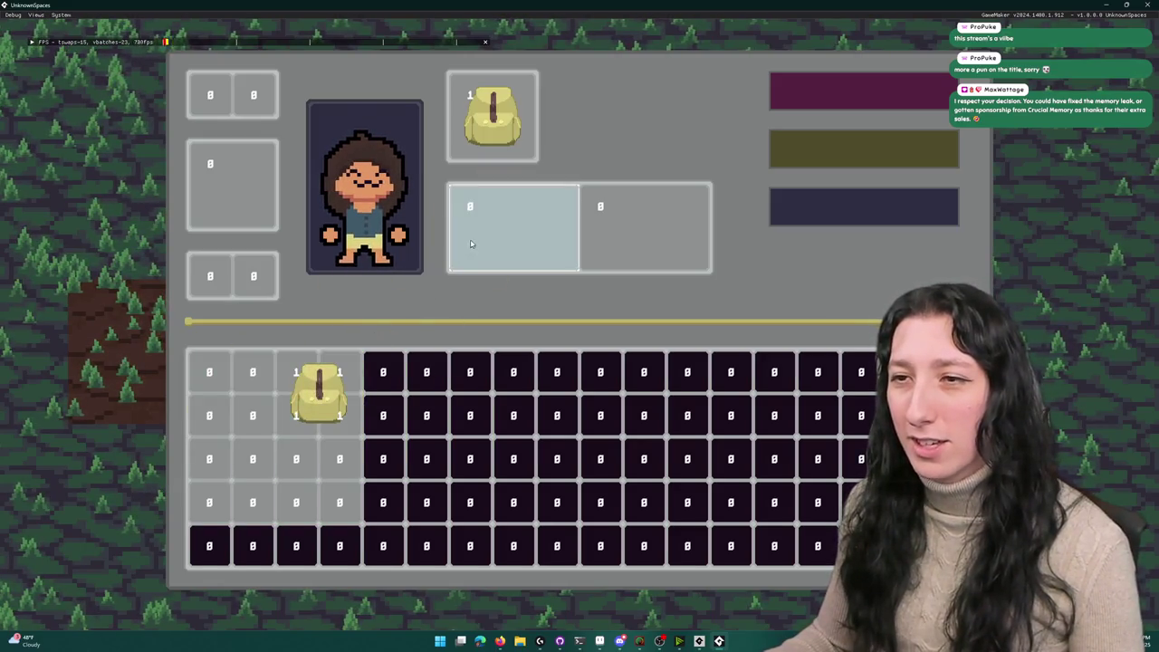
click(520, 241)
mouse_move(645, 231)
mouse_down()
mouse_move(492, 118)
mouse_move(338, 300)
mouse_move(300, 385)
mouse_move(492, 118)
mouse_up()
mouse_move(512, 227)
mouse_down()
mouse_move(272, 389)
mouse_move(244, 460)
mouse_move(335, 407)
mouse_move(239, 369)
mouse_move(601, 218)
mouse_up()
drag(492, 118, 513, 226)
drag(644, 226, 492, 118)
drag(513, 227, 645, 227)
drag(491, 118, 513, 226)
mouse_move(645, 226)
mouse_down()
mouse_move(566, 199)
mouse_move(492, 117)
mouse_up()
mouse_move(513, 226)
mouse_down()
mouse_move(238, 383)
mouse_move(274, 480)
mouse_up()
mouse_move(491, 118)
mouse_down()
mouse_move(481, 220)
mouse_move(616, 227)
mouse_move(492, 118)
mouse_move(499, 246)
mouse_up()
mouse_move(274, 479)
mouse_down()
mouse_move(492, 233)
mouse_move(518, 220)
mouse_move(219, 379)
mouse_move(336, 461)
mouse_move(184, 436)
mouse_move(311, 389)
mouse_move(354, 393)
mouse_move(347, 479)
mouse_move(335, 361)
mouse_move(362, 494)
mouse_move(356, 357)
mouse_move(400, 383)
mouse_move(284, 359)
mouse_up()
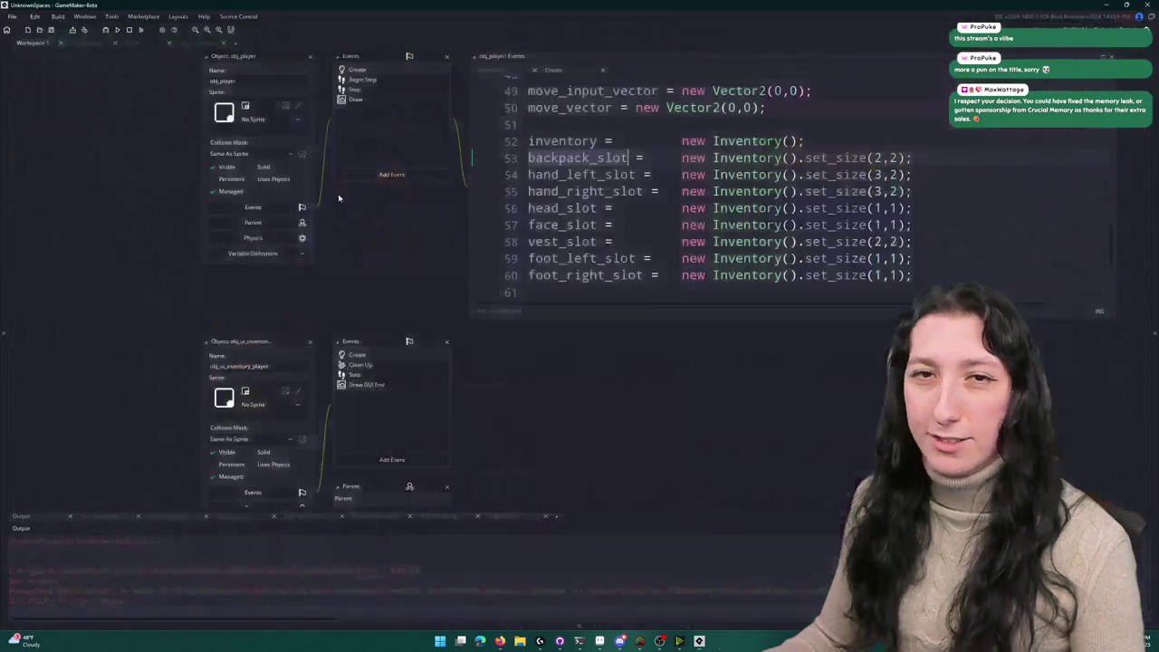
key(Escape)
key(alt+Tab)
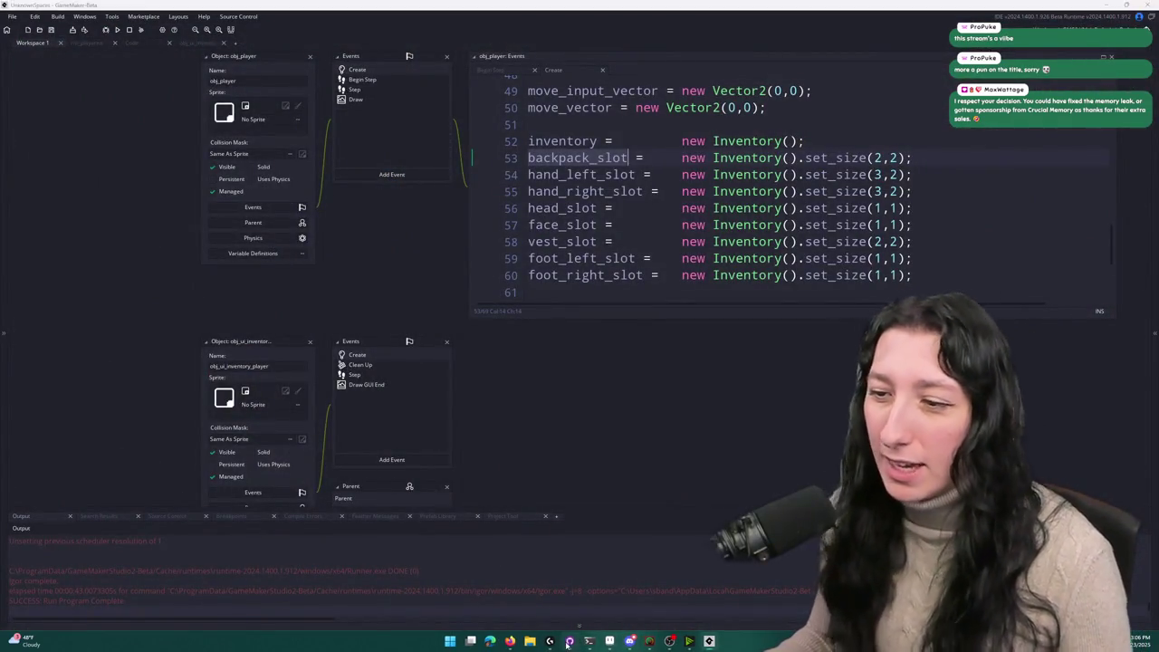
Step: Commit the 19 changed files with summary 'Lots of new inventory stuff' and push to origin
click(220, 179)
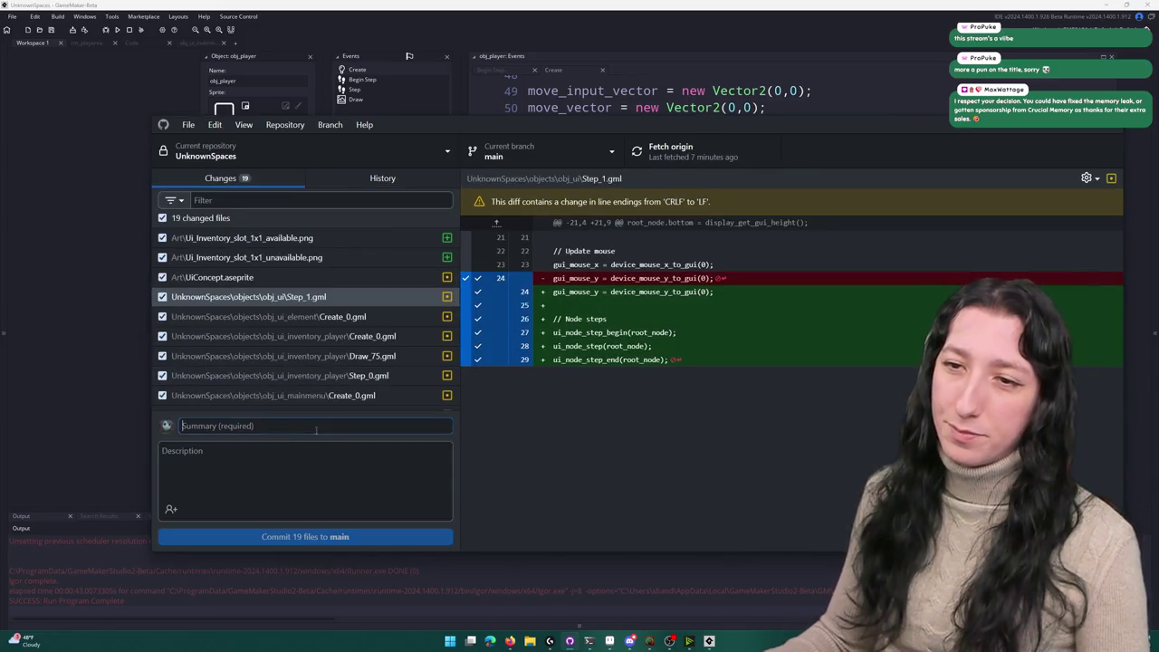
text(Lots of new inventory stuff)
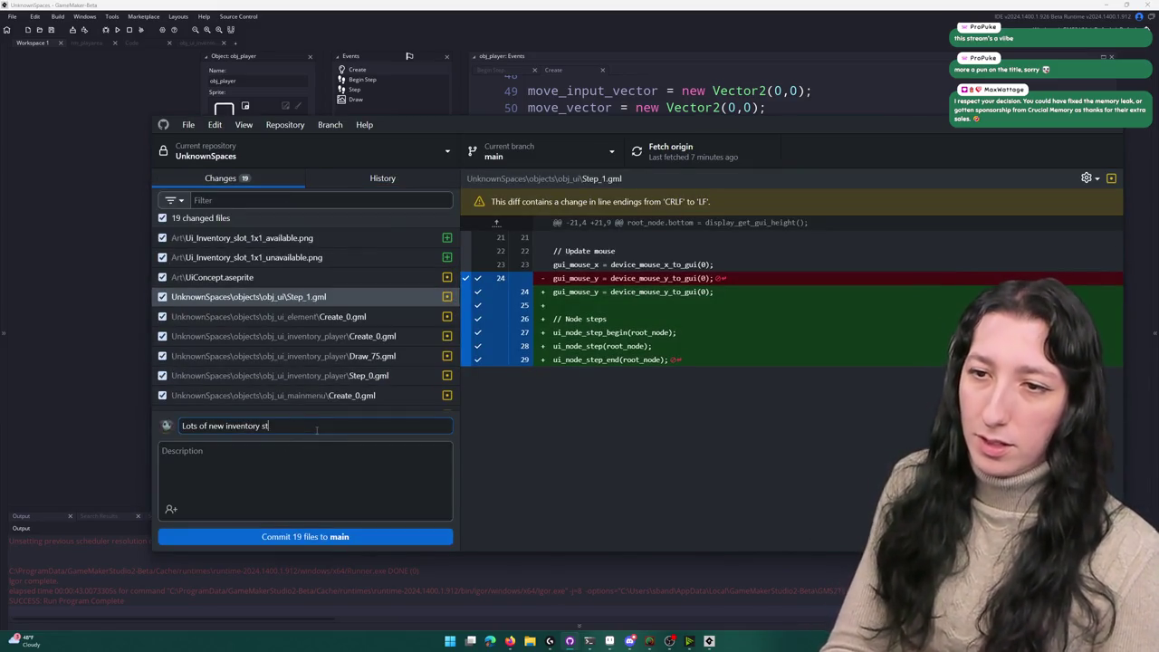
click(330, 537)
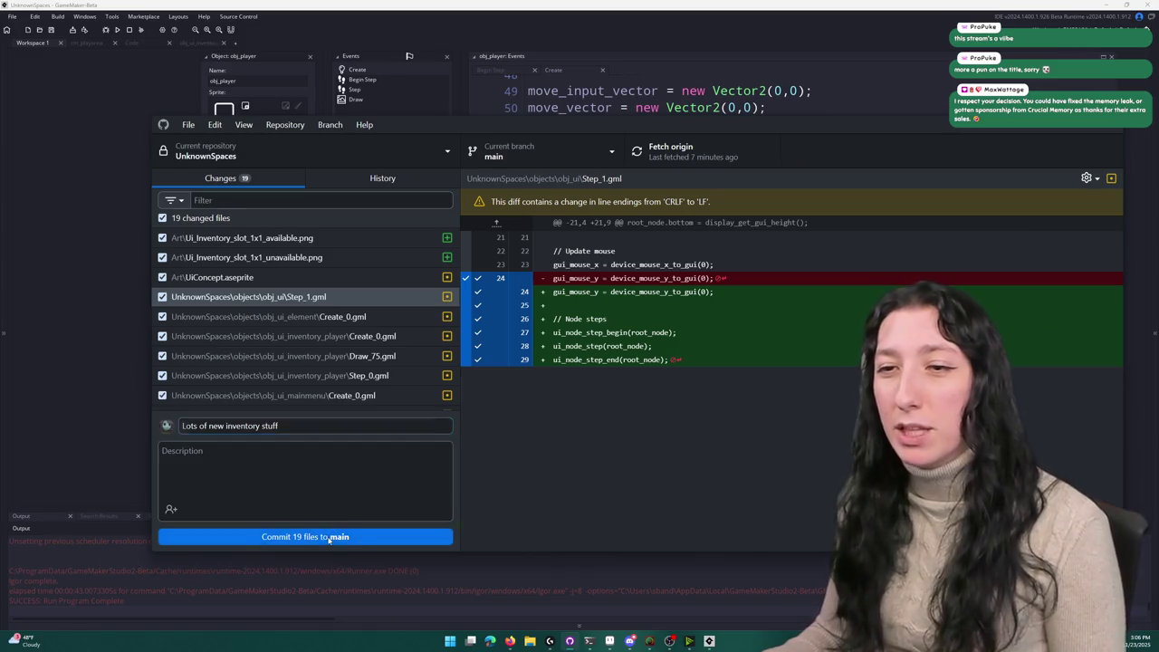
key(ctrl+p)
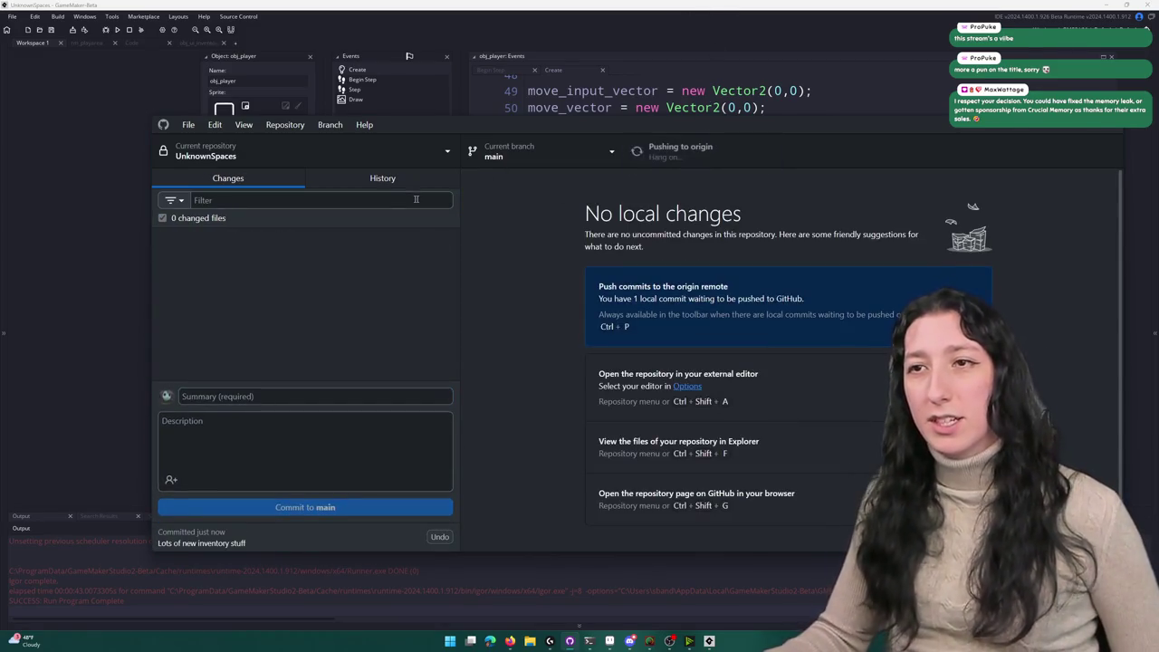
click(370, 181)
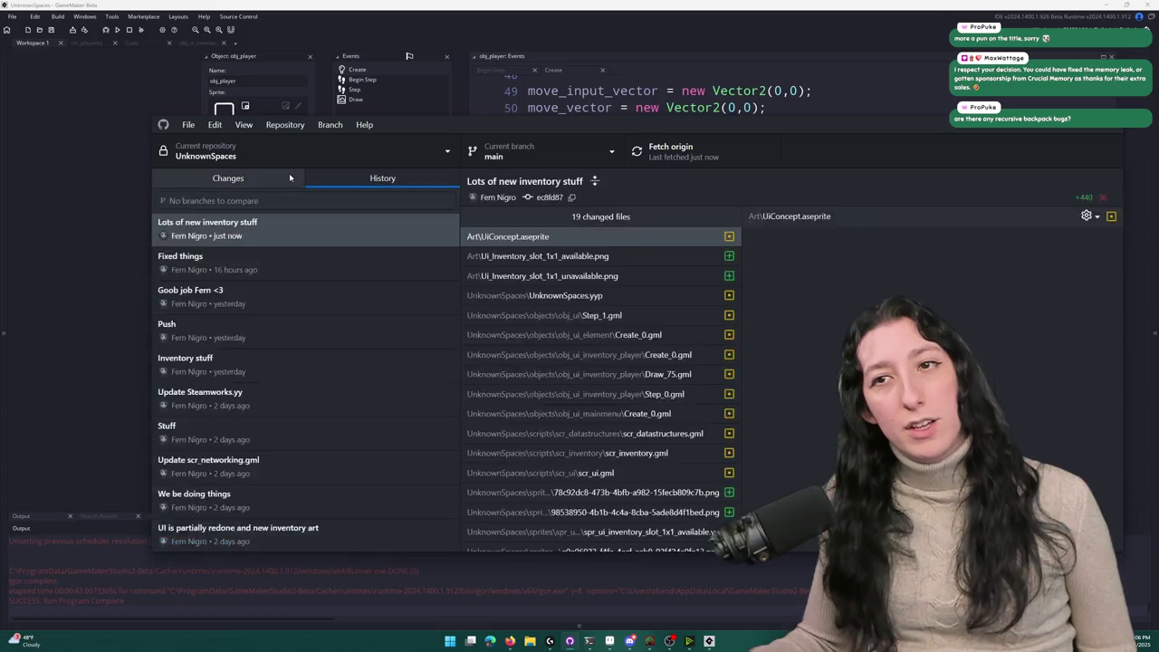
Step: Check that GitHub Desktop's Changes list is empty, then return to the GameMaker window
click(289, 173)
click(421, 18)
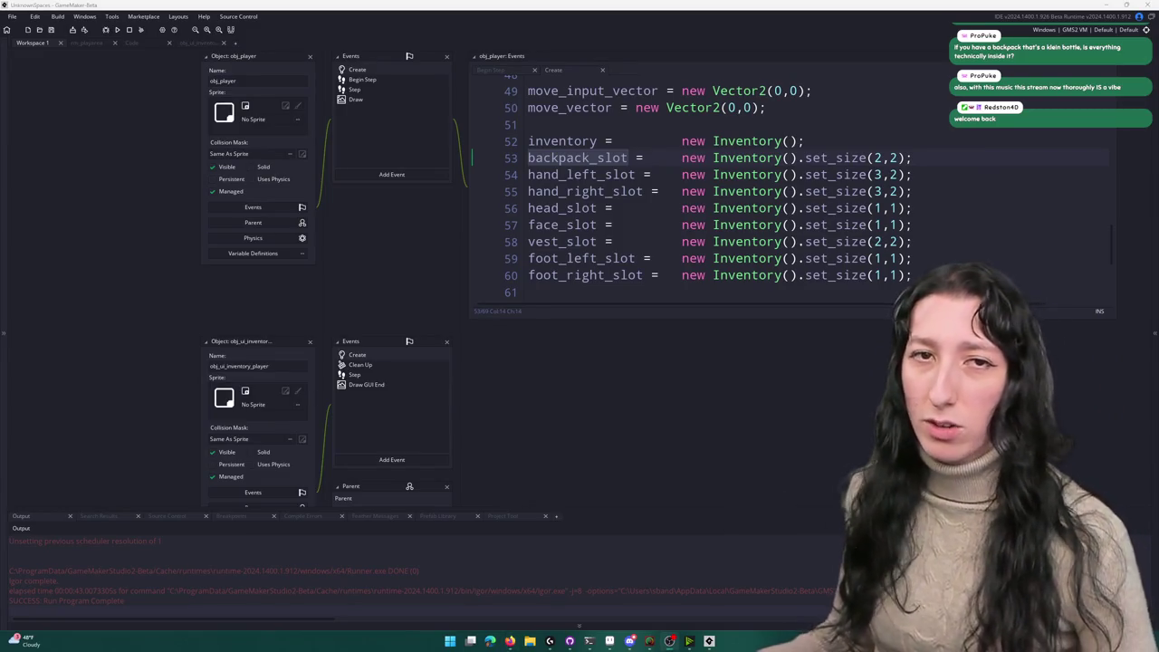
Step: Open and then close the obj_ui_inventory_player code tab
scroll(383, 217, down, 1)
right_click(373, 210)
click(356, 204)
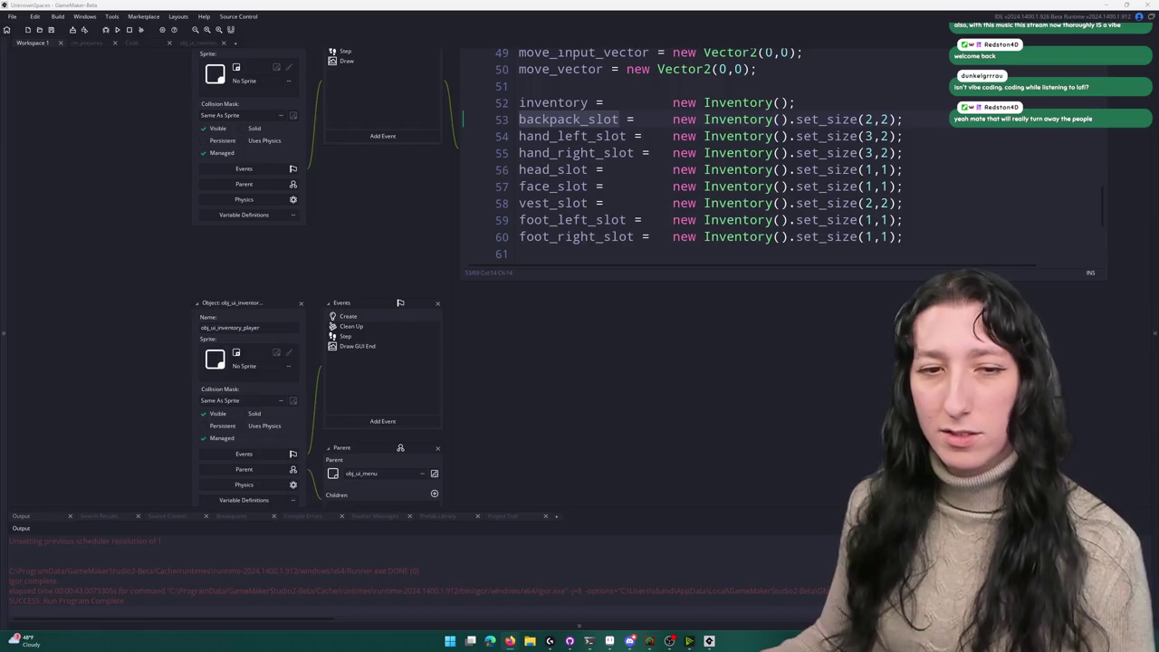
scroll(359, 248, down, 1)
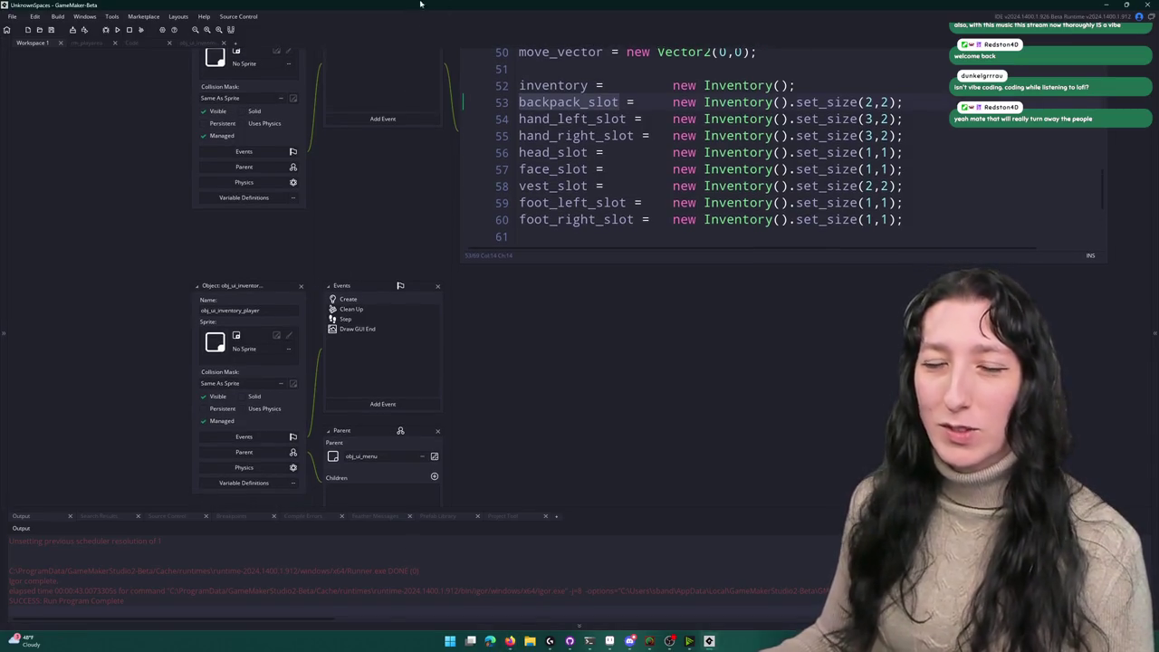
click(204, 43)
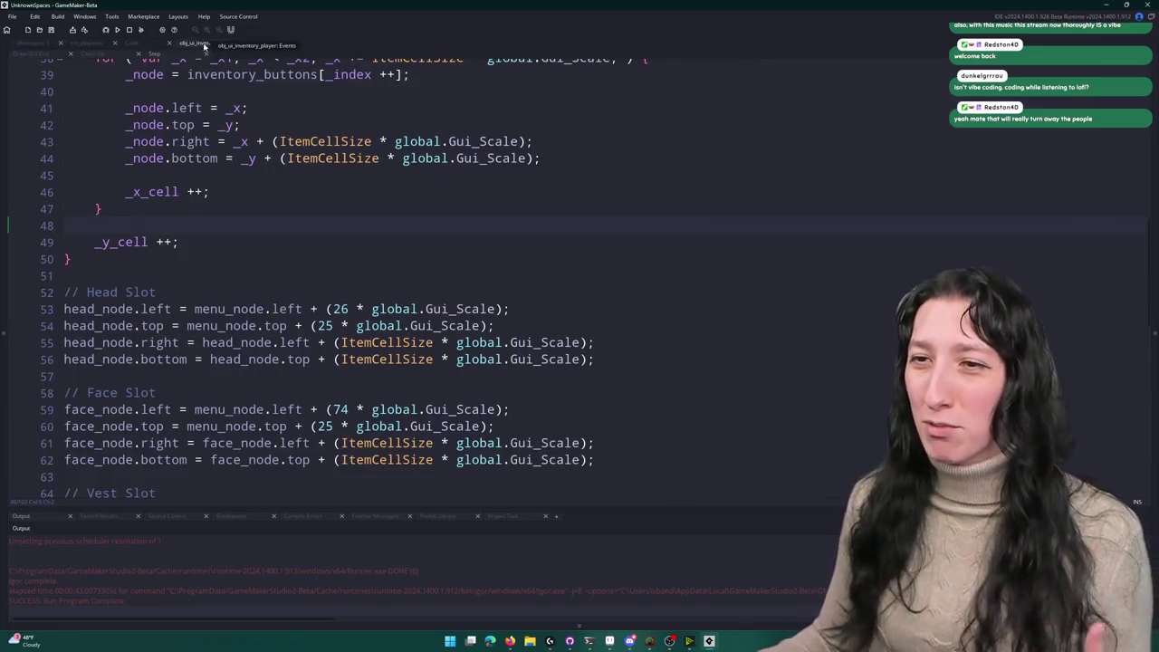
click(168, 42)
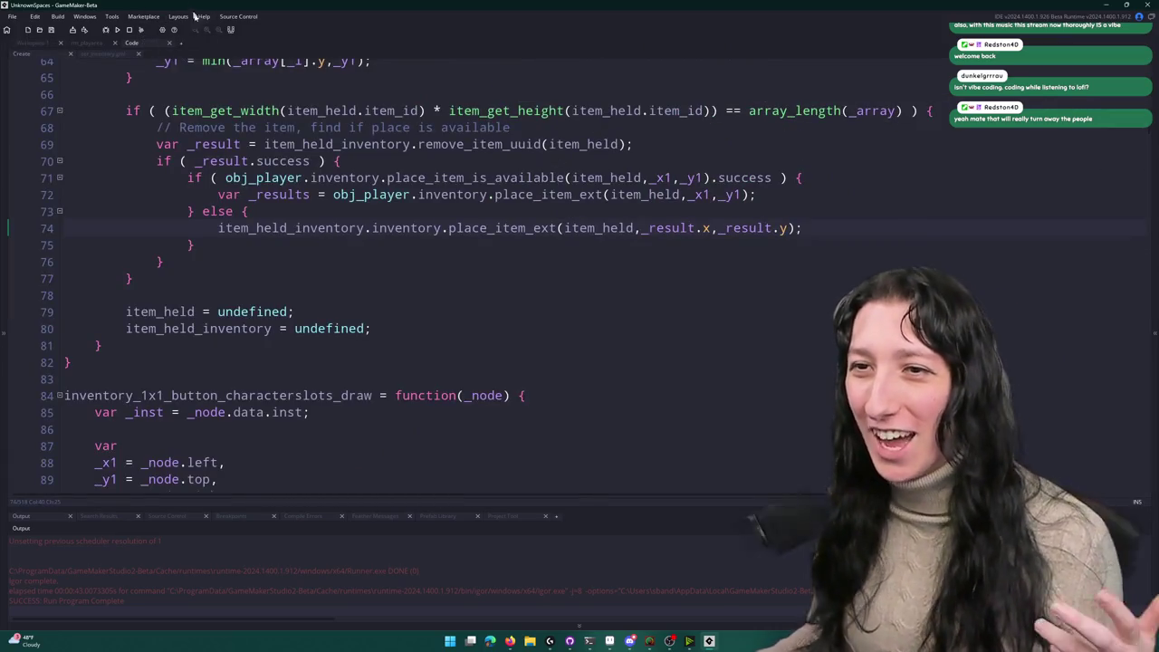
Step: Scroll through the inventory UI code around blank line 60 to review it
scroll(388, 142, up, 3)
click(388, 141)
scroll(387, 141, down, 1)
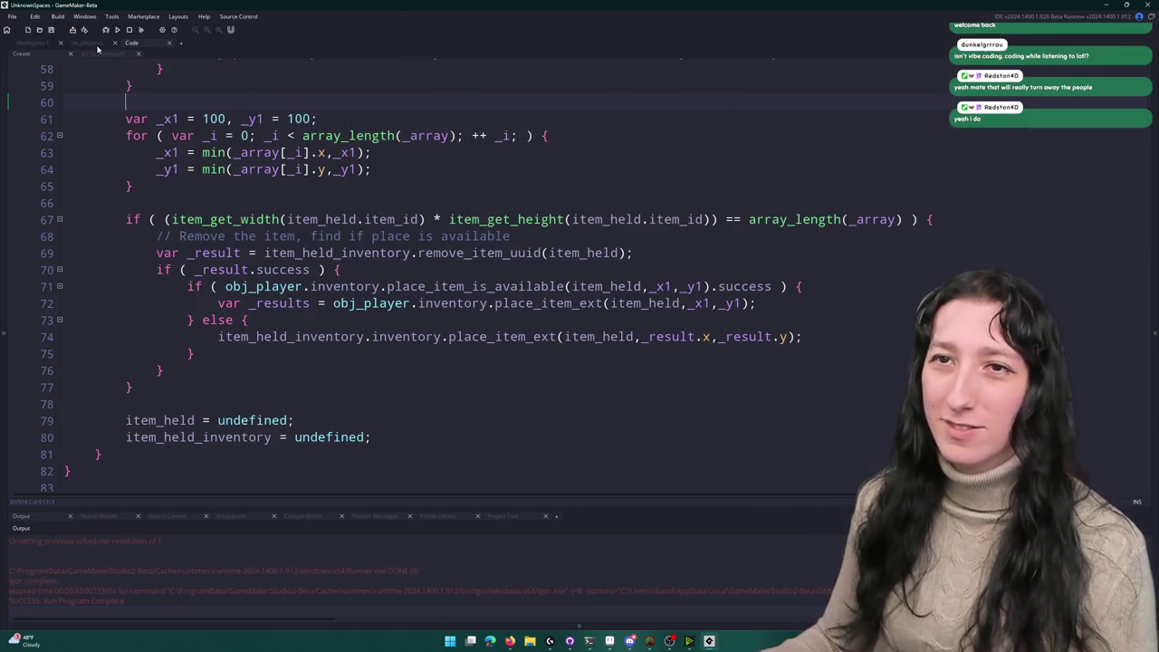
scroll(343, 291, up, 5)
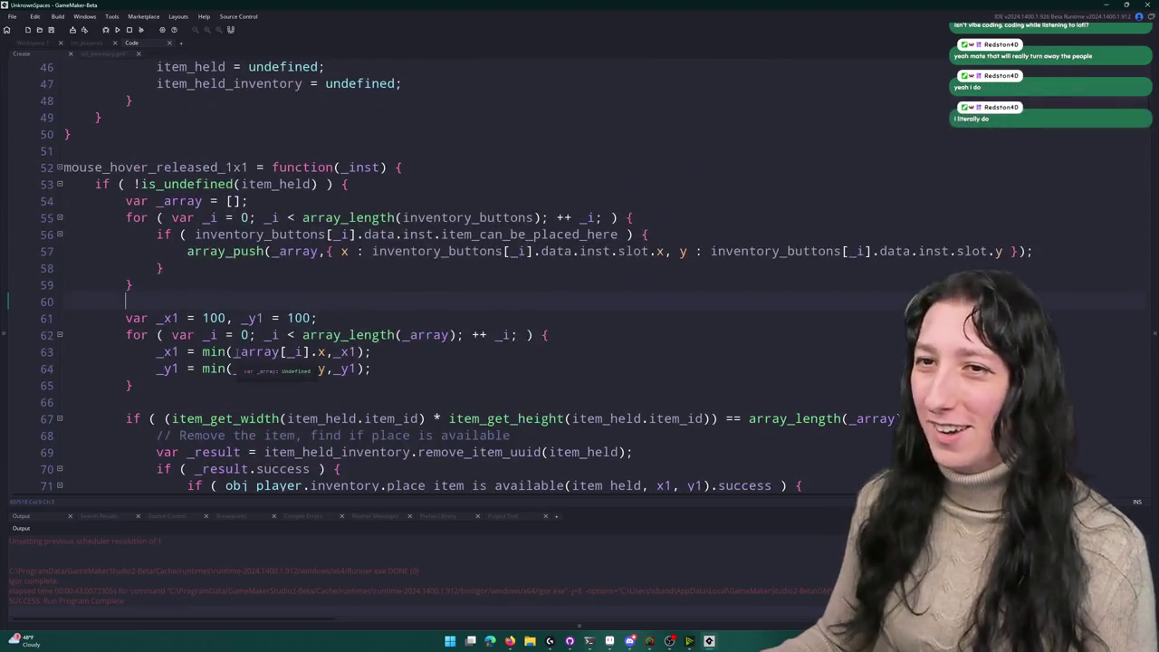
scroll(342, 292, up, 6)
scroll(361, 234, down, 7)
scroll(361, 234, down, 15)
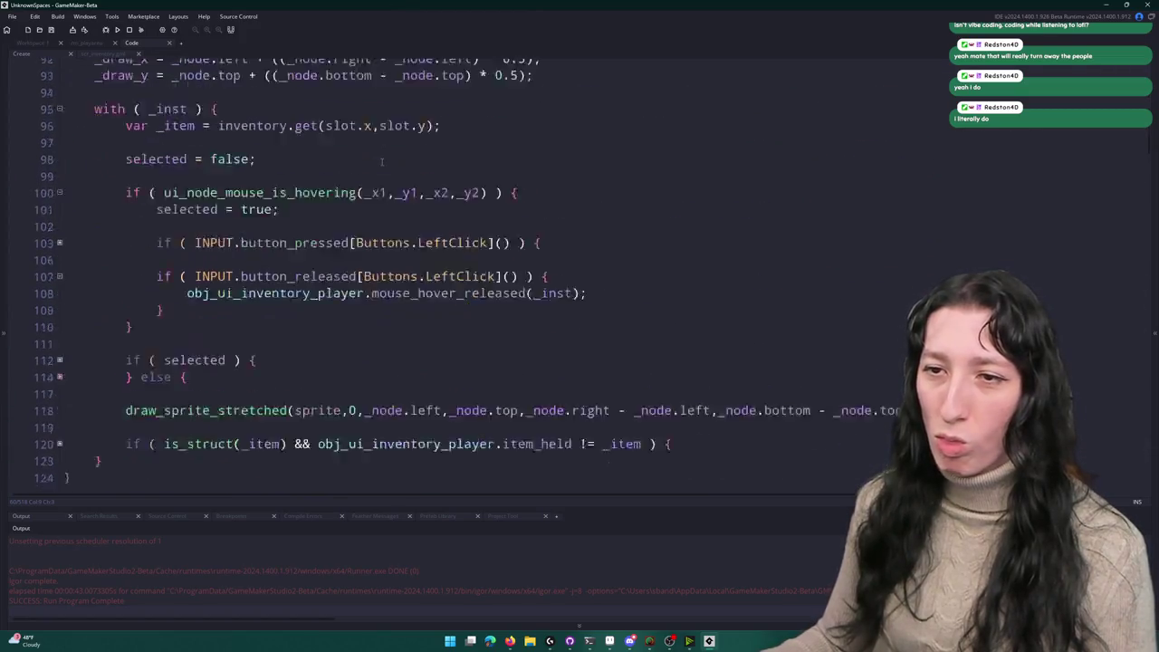
scroll(382, 150, up, 5)
scroll(196, 301, down, 4)
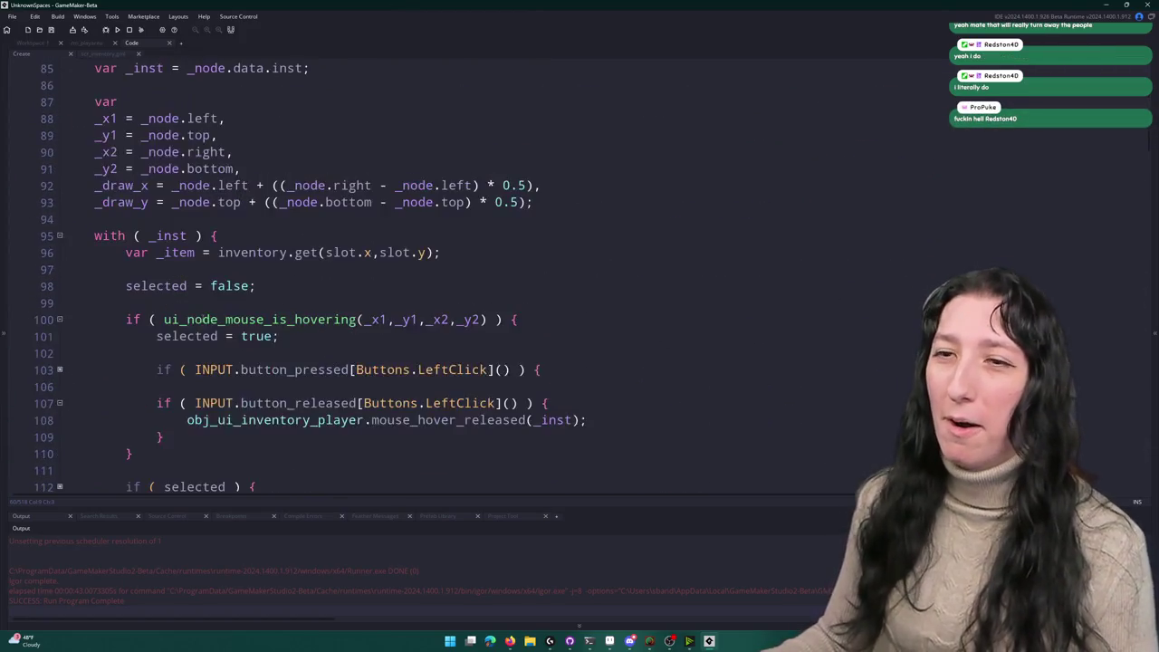
scroll(197, 301, up, 5)
scroll(208, 278, down, 8)
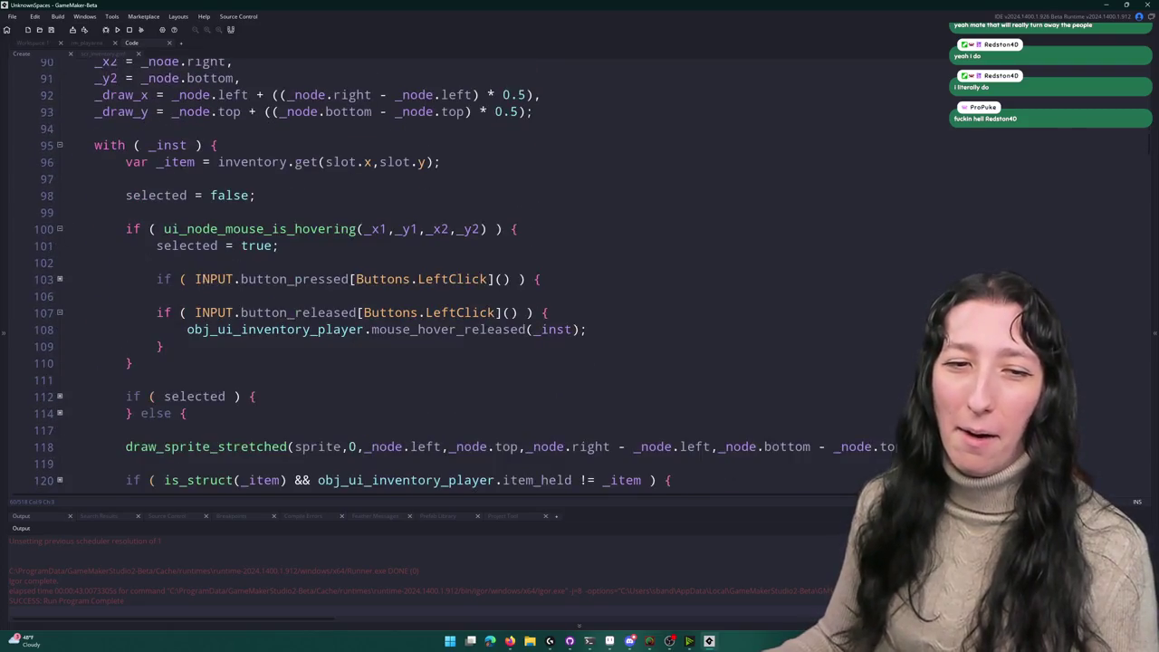
Step: Expand the folded selected and else blocks at line 112 and scroll down to the head slot setup near line 409
click(60, 195)
click(60, 178)
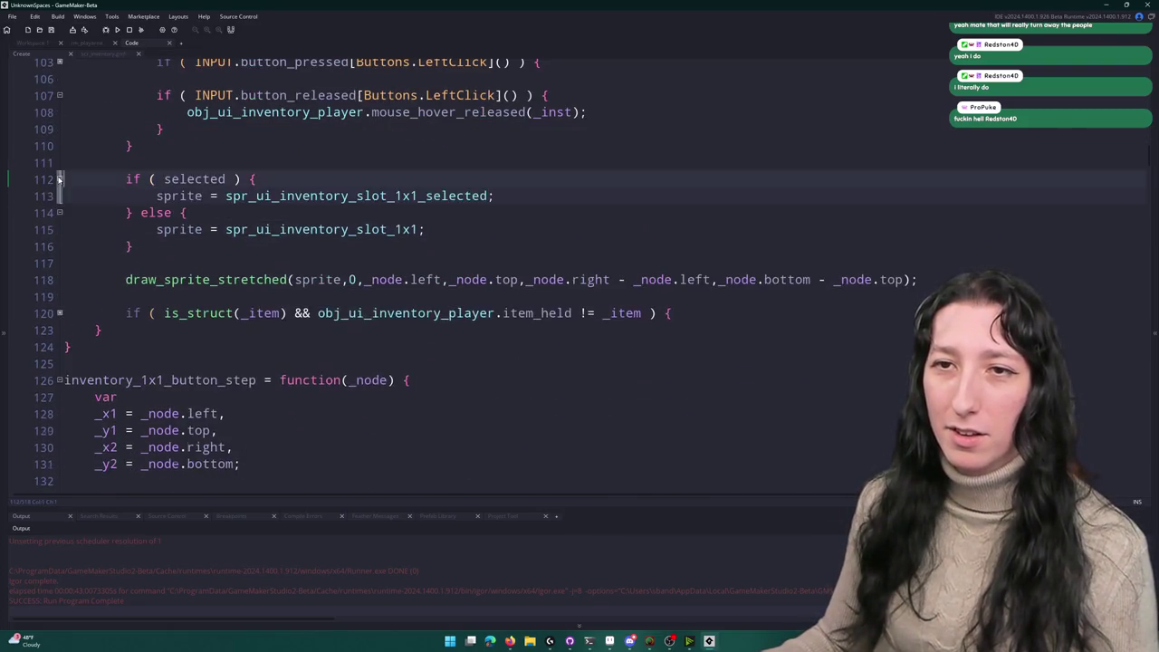
scroll(180, 237, down, 2)
scroll(180, 237, down, 20)
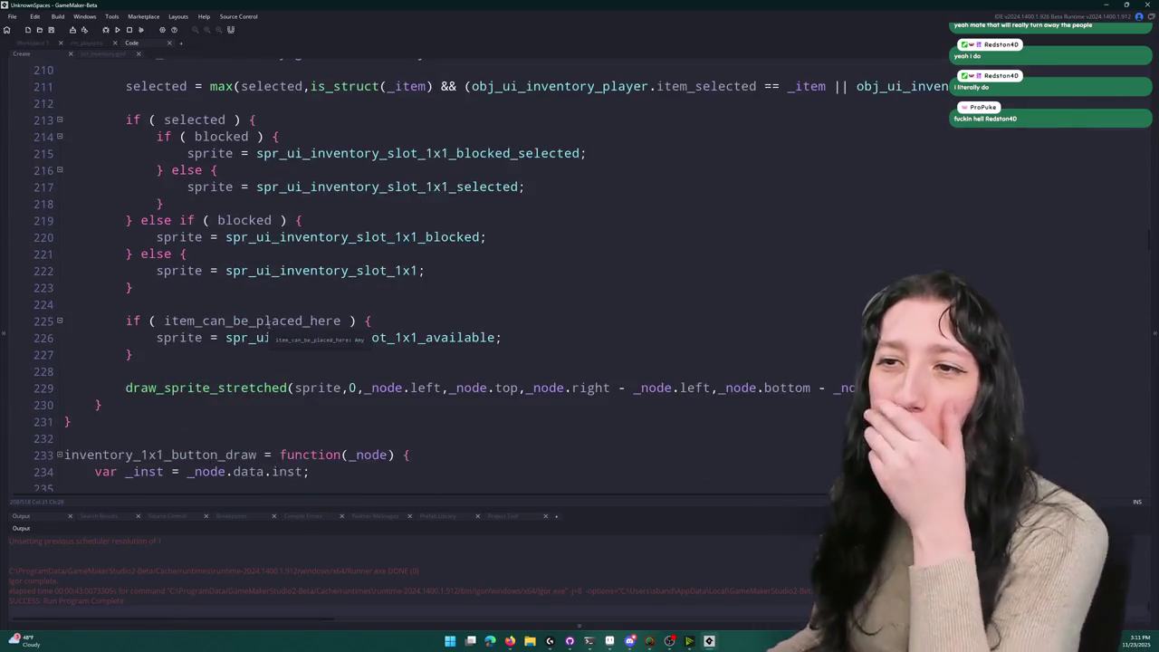
scroll(269, 316, down, 15)
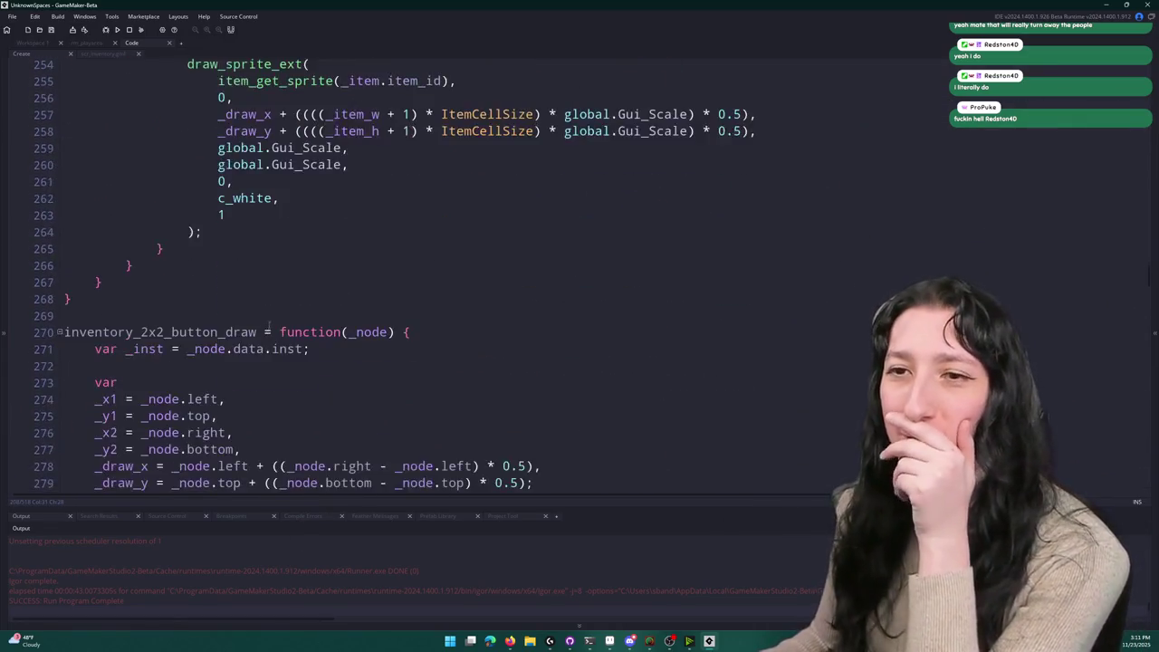
scroll(294, 335, down, 20)
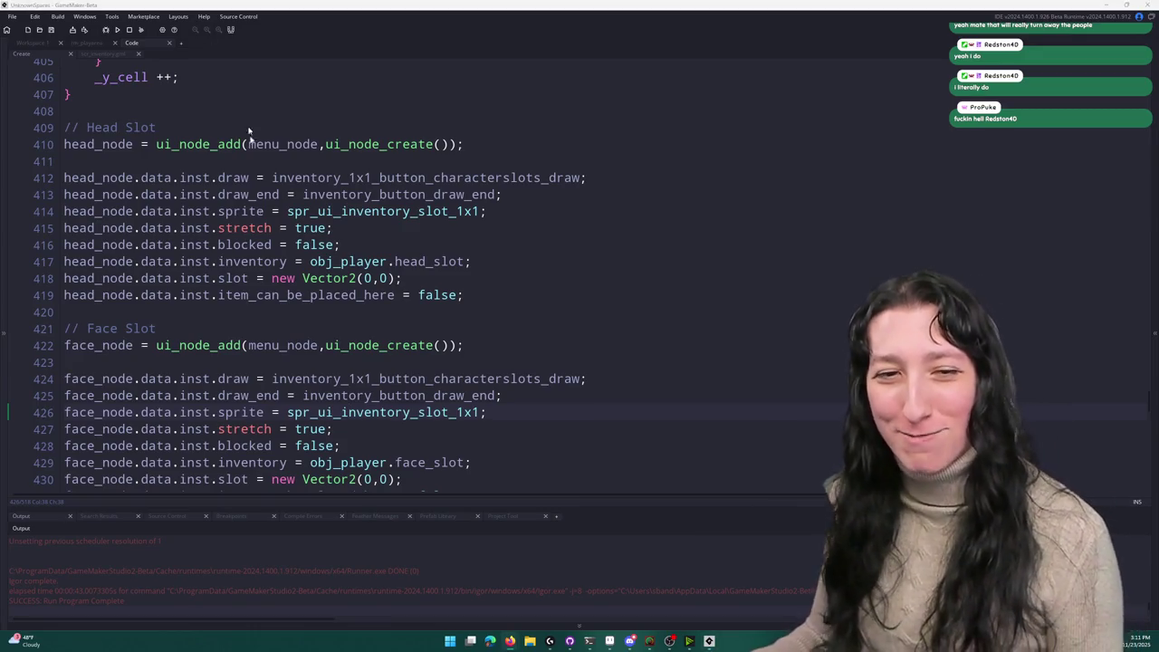
click(450, 641)
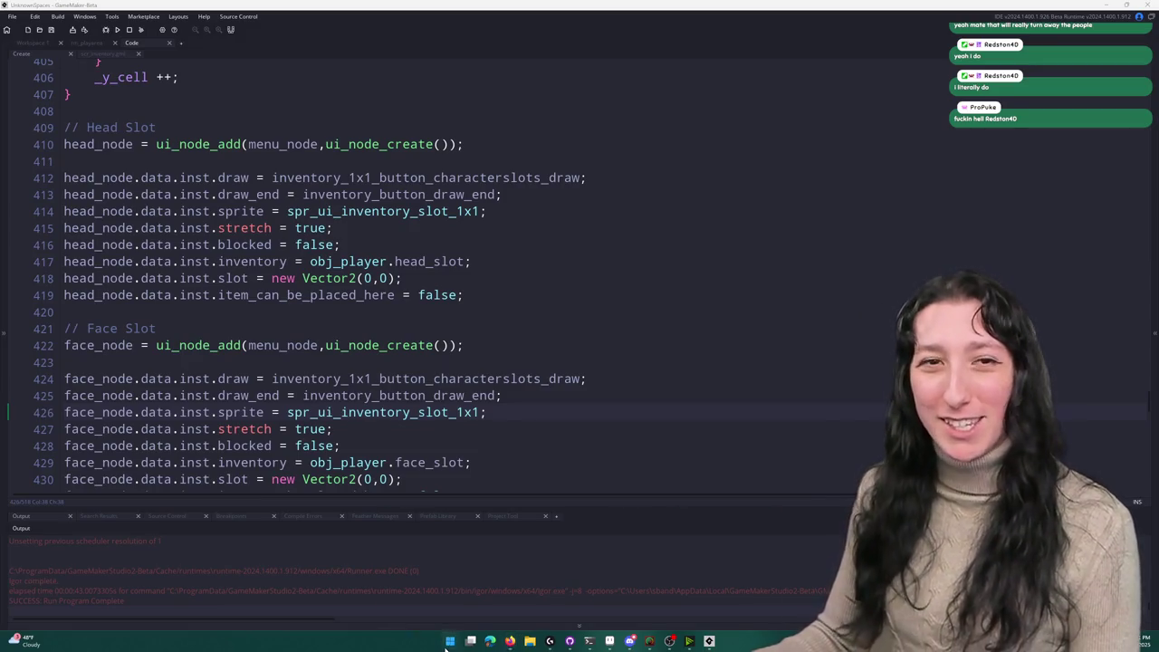
Step: Start Steam, search the library for 'stre', and launch Stream Avatars
text(ste)
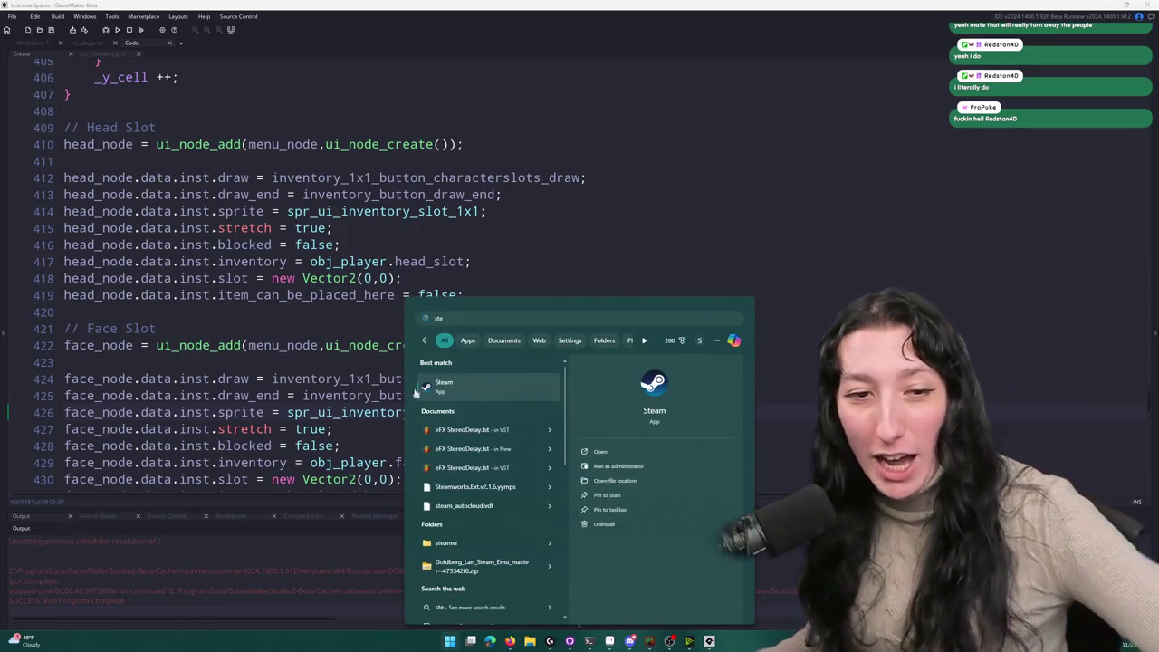
click(446, 385)
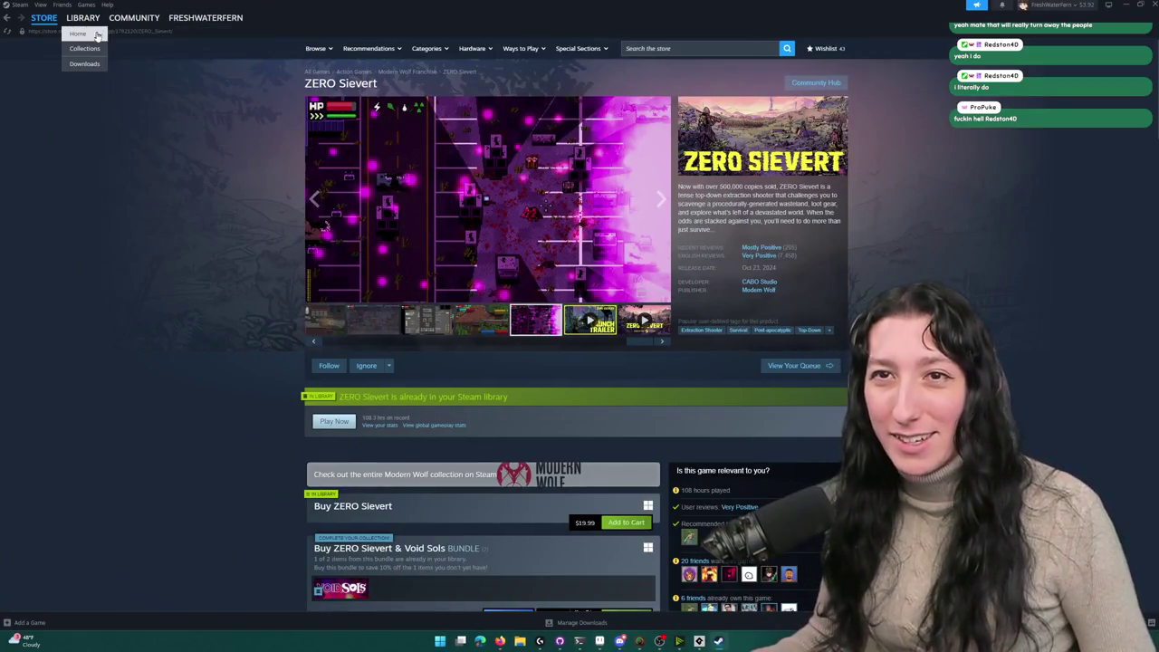
click(83, 17)
text(stre)
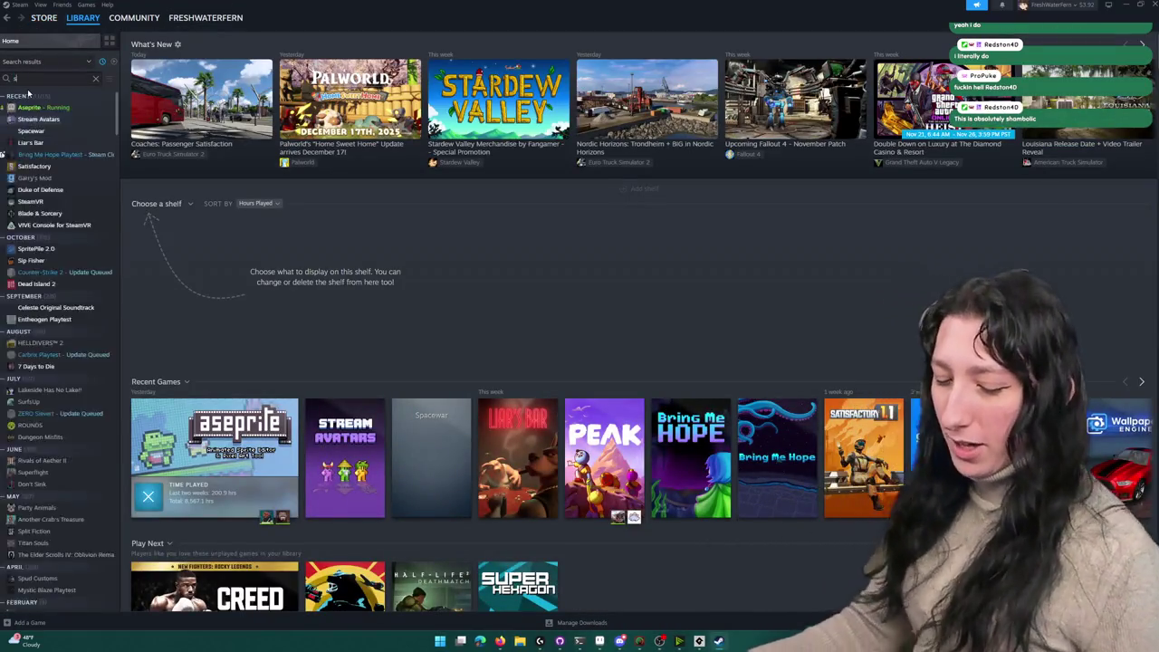
click(58, 109)
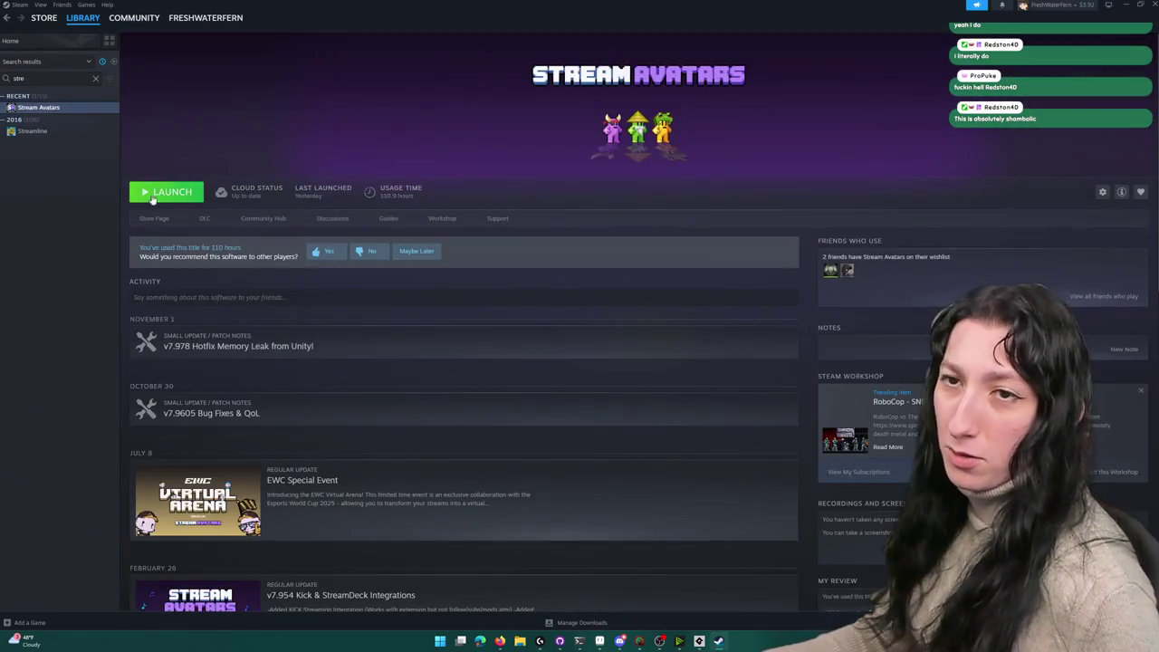
click(166, 191)
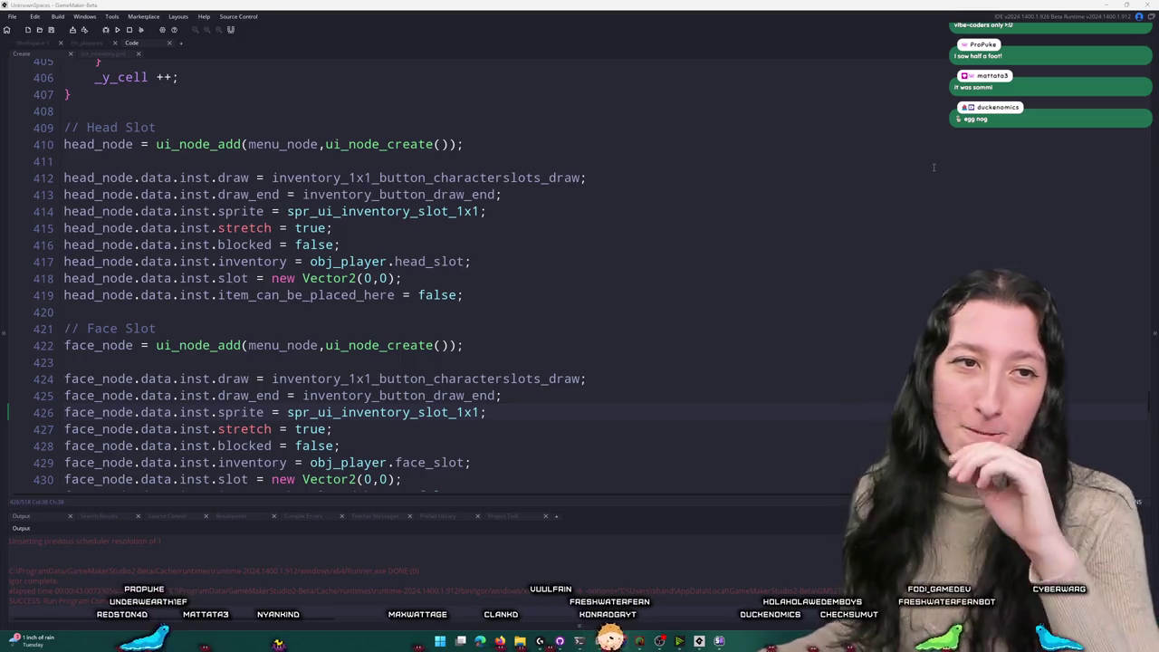
click(560, 407)
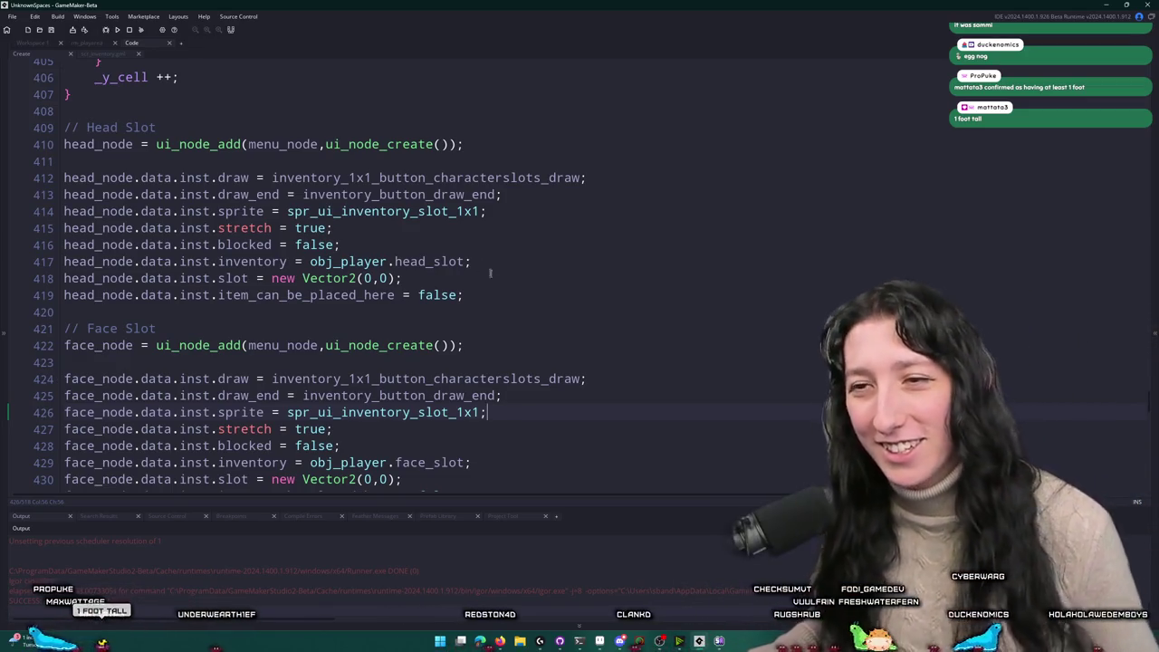
Step: Restore line 74's else branch so it places the item through item_held_inventory
scroll(686, 431, down, 2)
key(ctrl+z)
key(ctrl+y)
scroll(648, 353, up, 3)
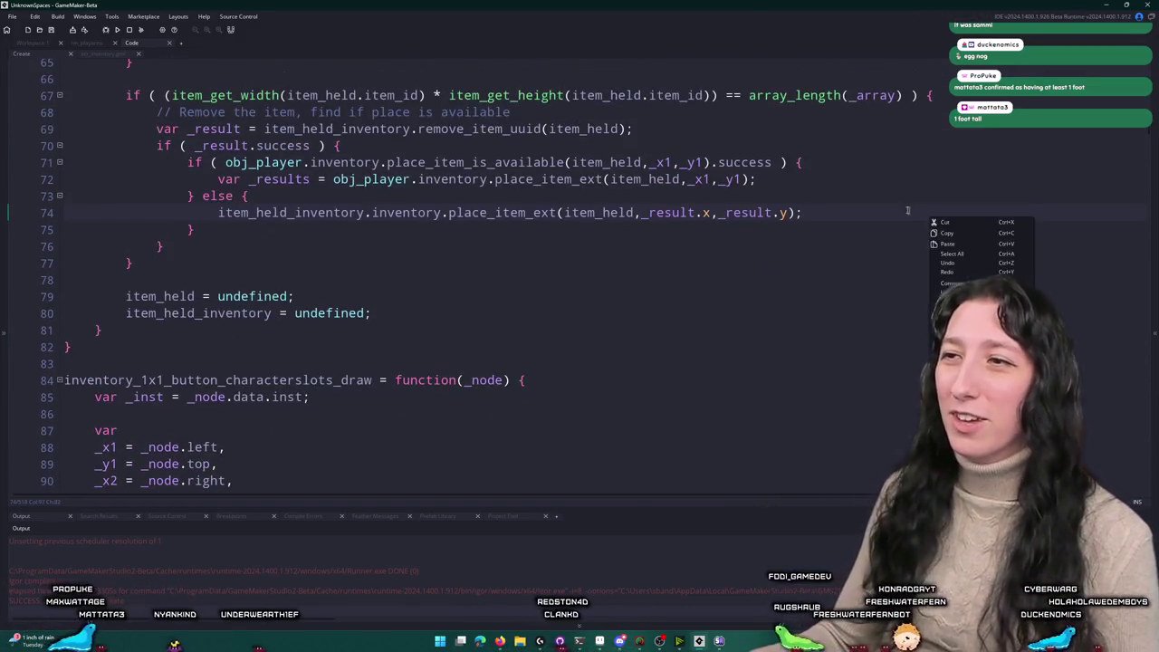
Step: Inspect line 72's placement call, opening and dismissing its editing menu without changes
click(876, 179)
right_click(876, 177)
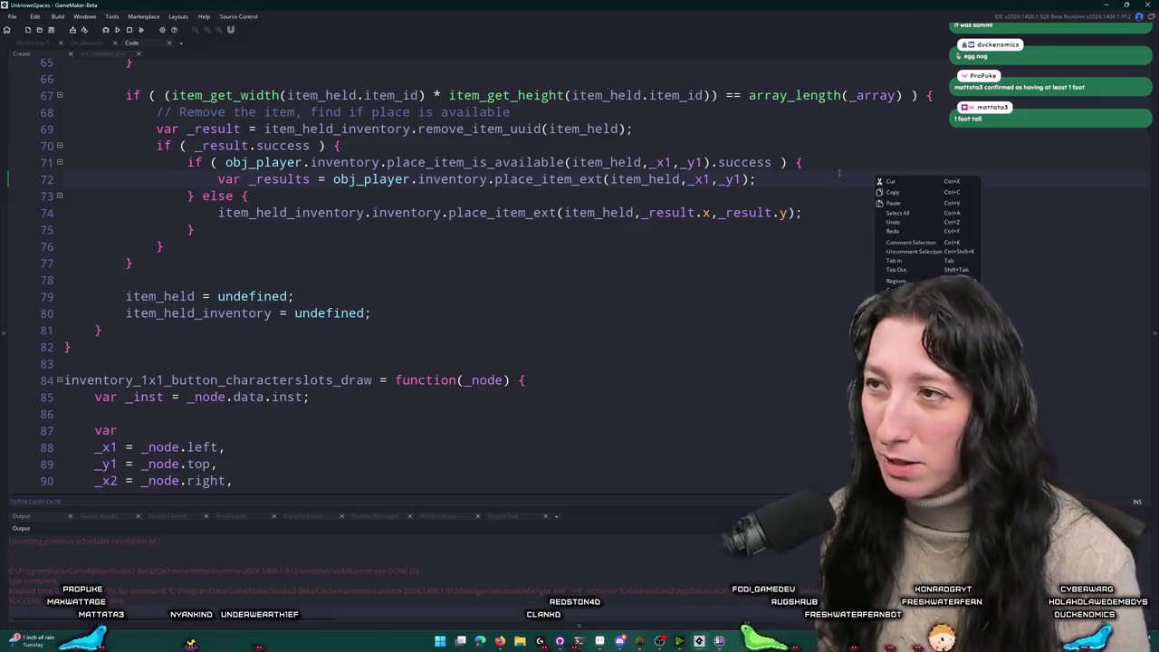
key(Escape)
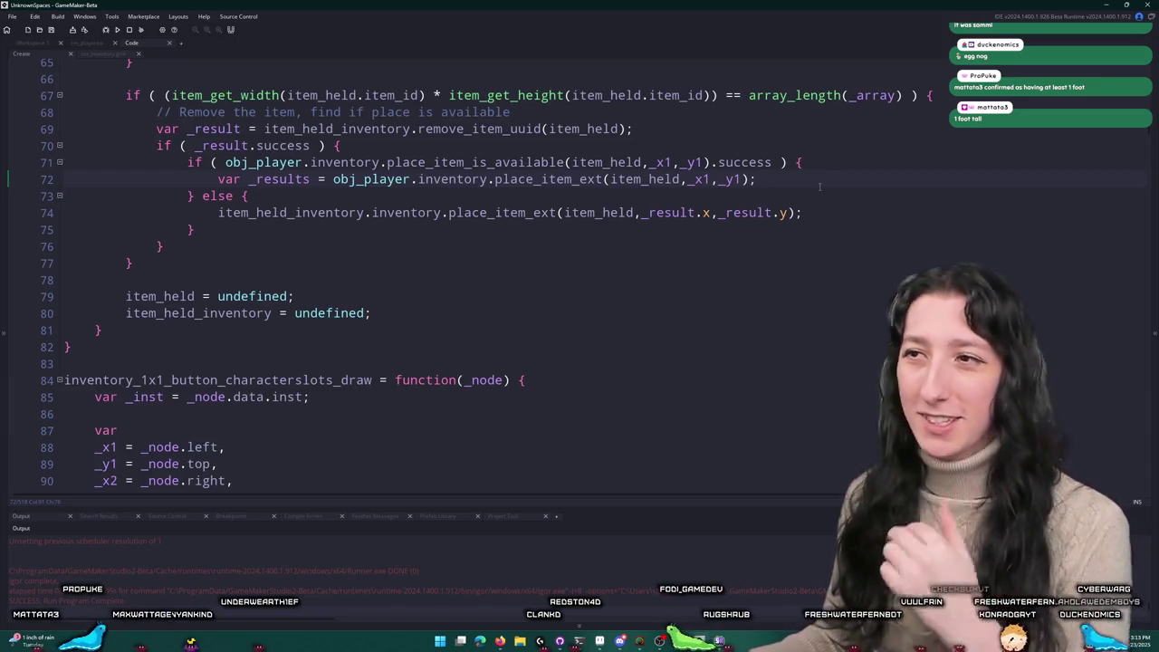
scroll(820, 186, down, 1)
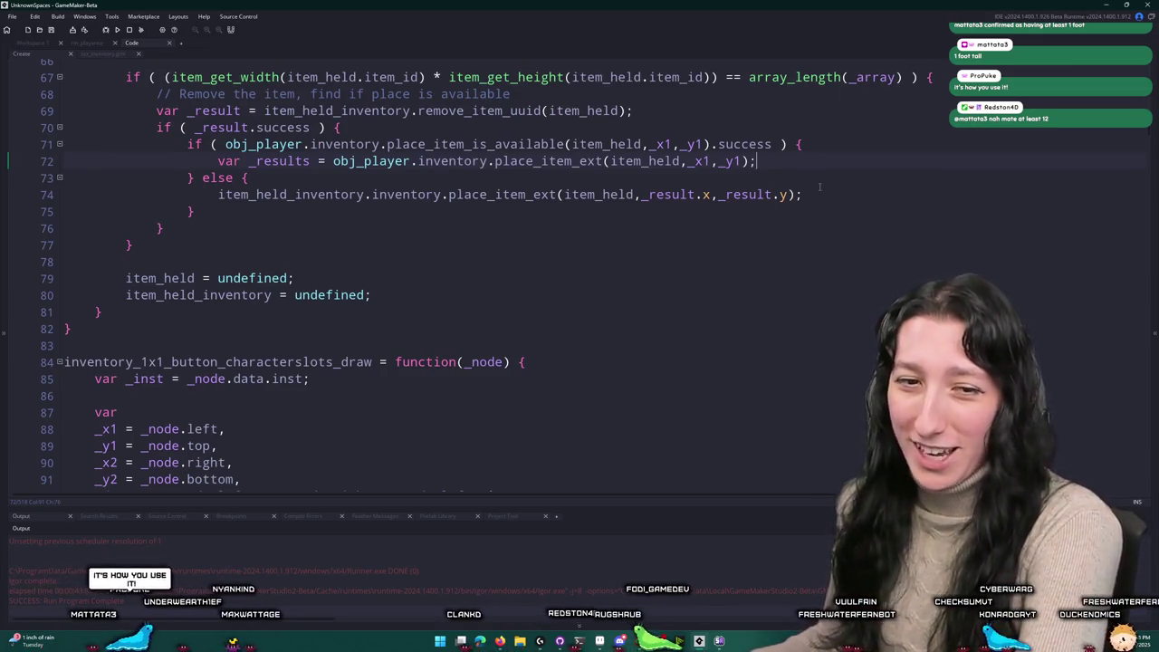
scroll(823, 190, up, 1)
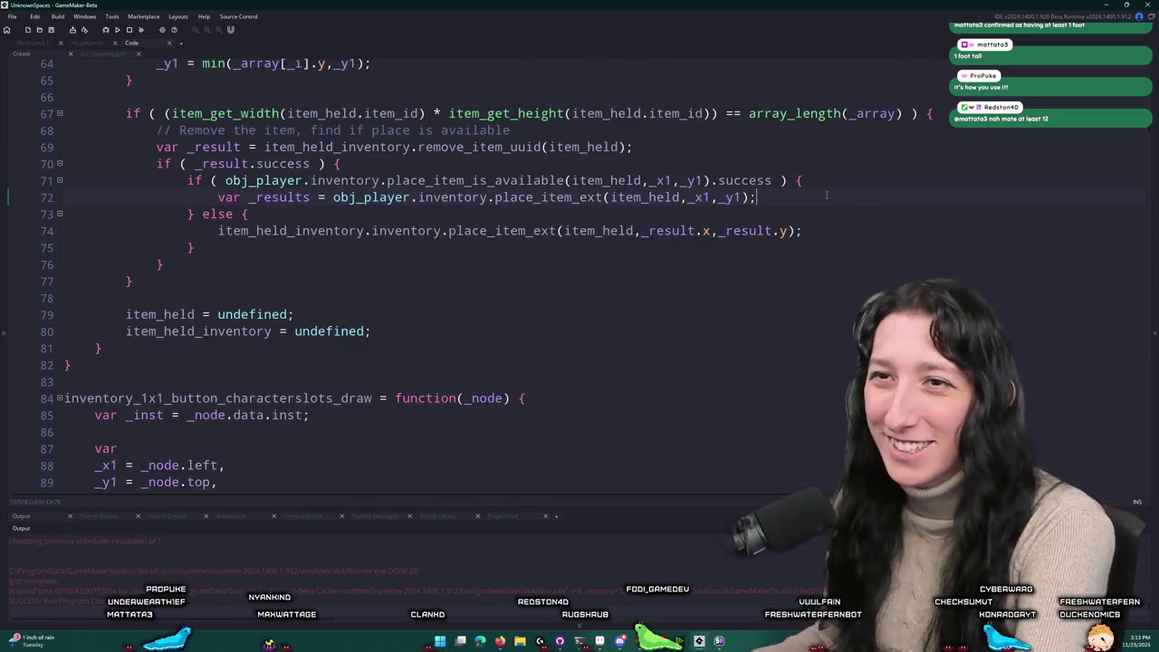
scroll(826, 195, up, 2)
scroll(826, 195, down, 10)
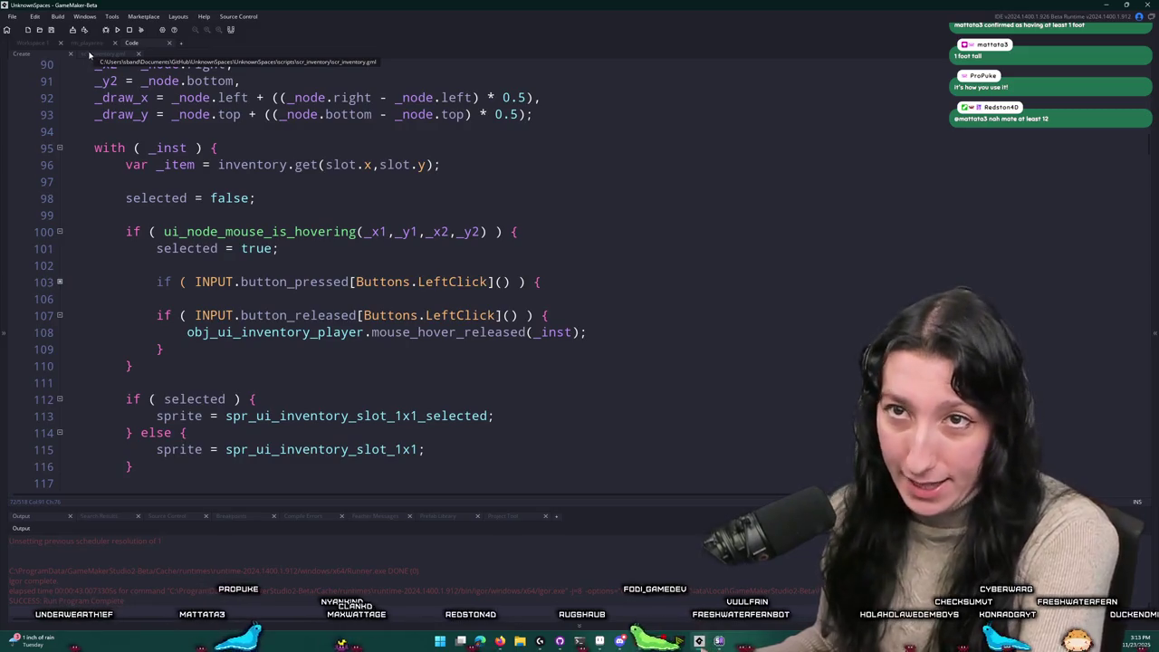
click(32, 43)
Step: Duplicate line 66 in obj_player's Create so a second Backpack_Cloth goes into the starting backpack
scroll(341, 209, up, 3)
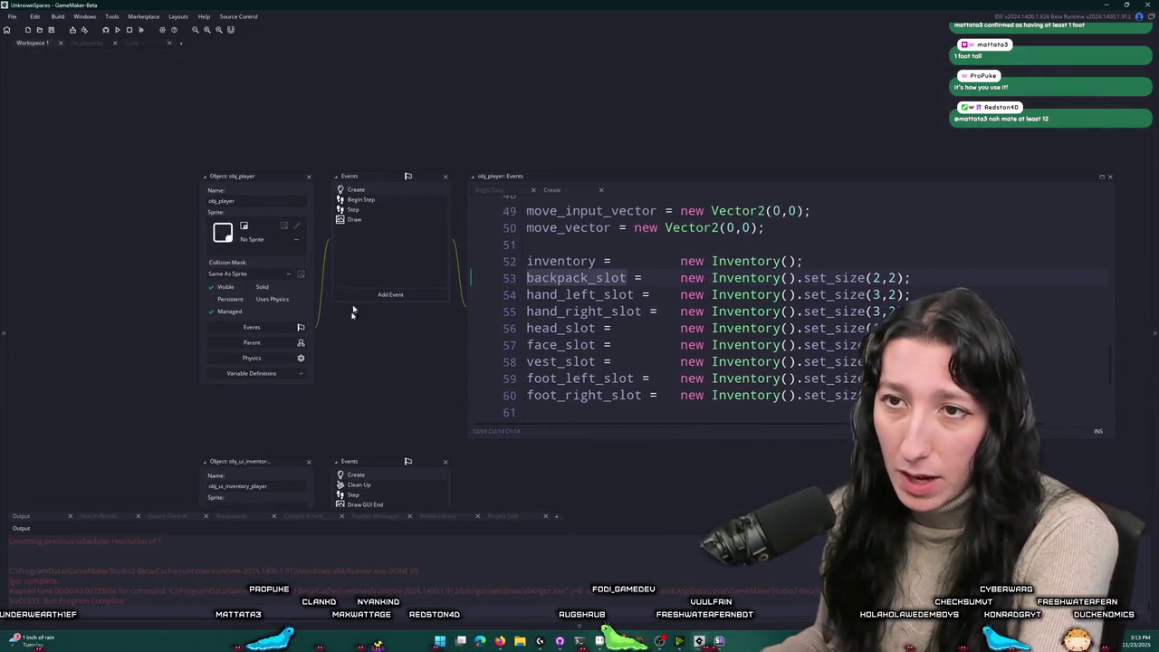
scroll(579, 262, down, 3)
click(803, 311)
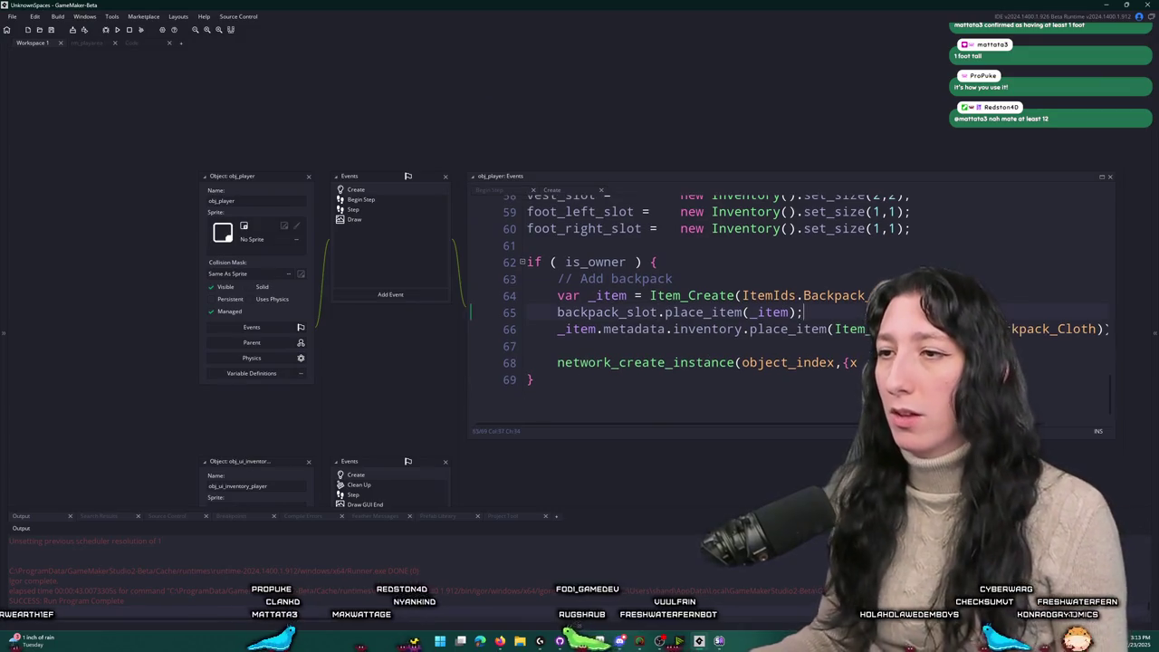
click(1007, 295)
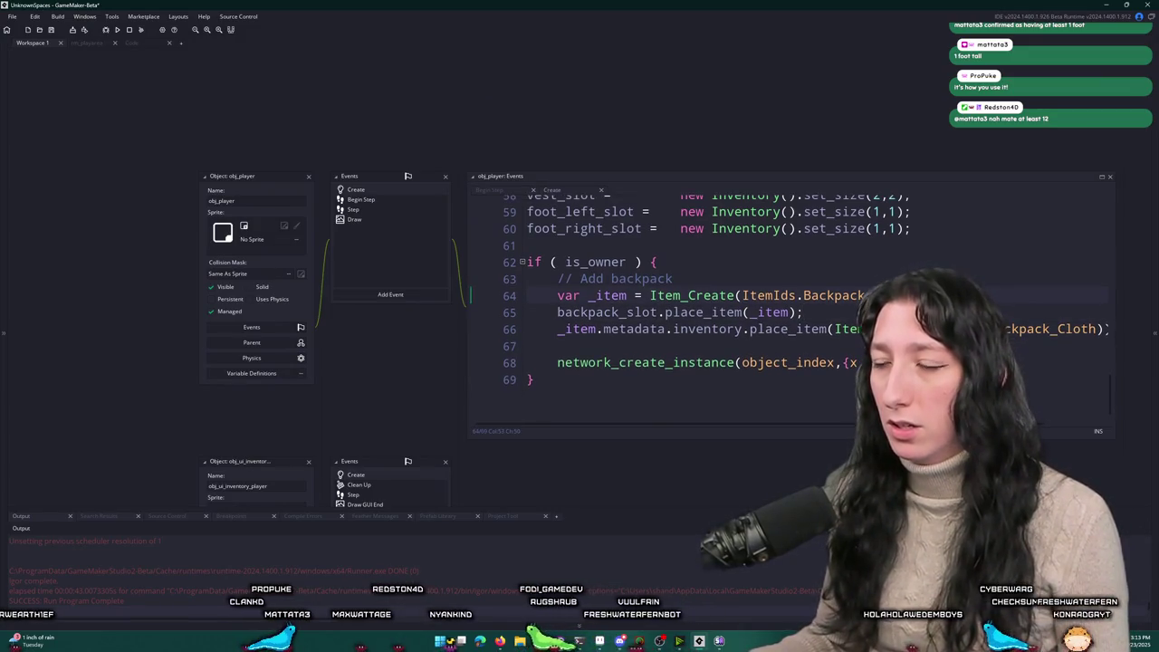
click(803, 312)
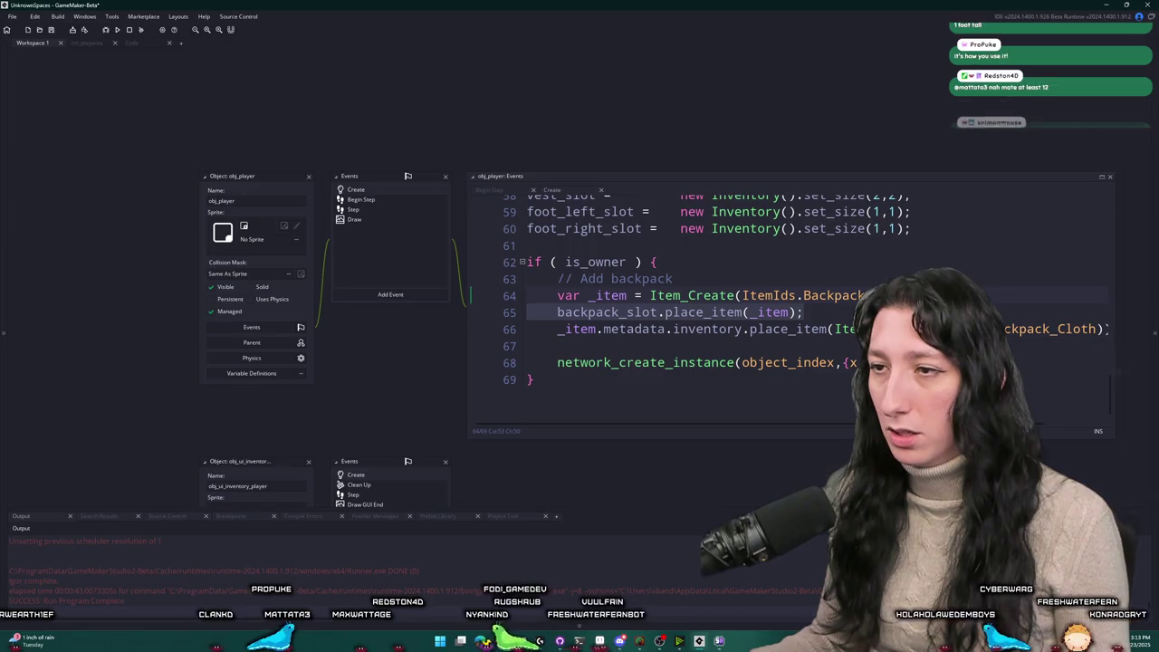
key(Right)
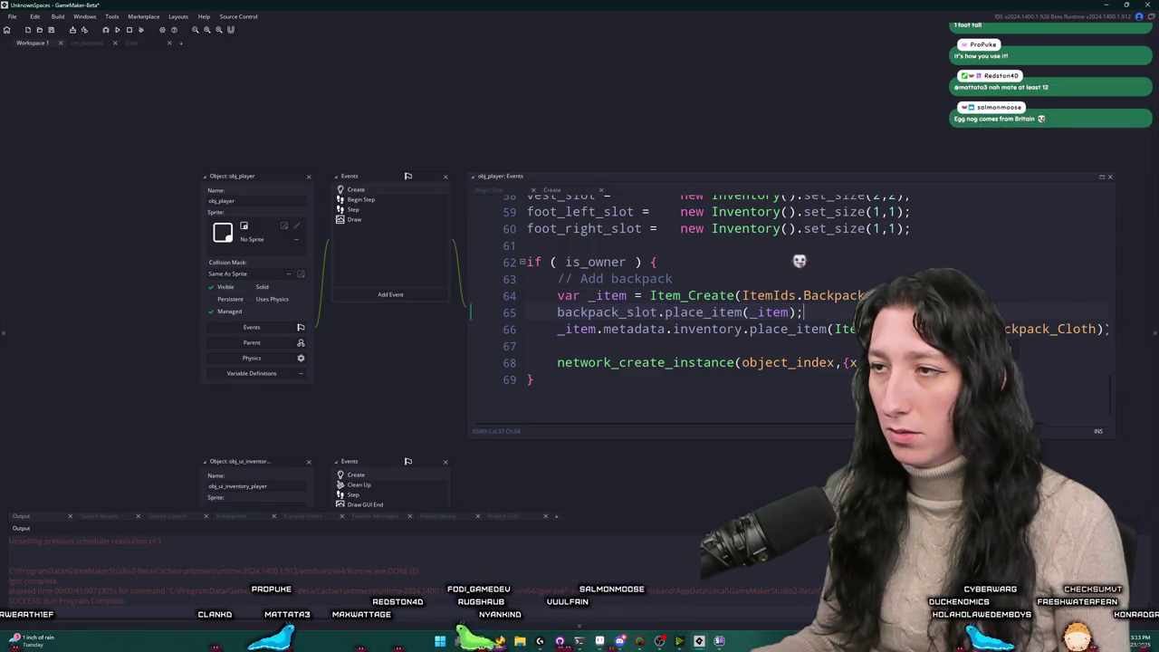
click(1104, 179)
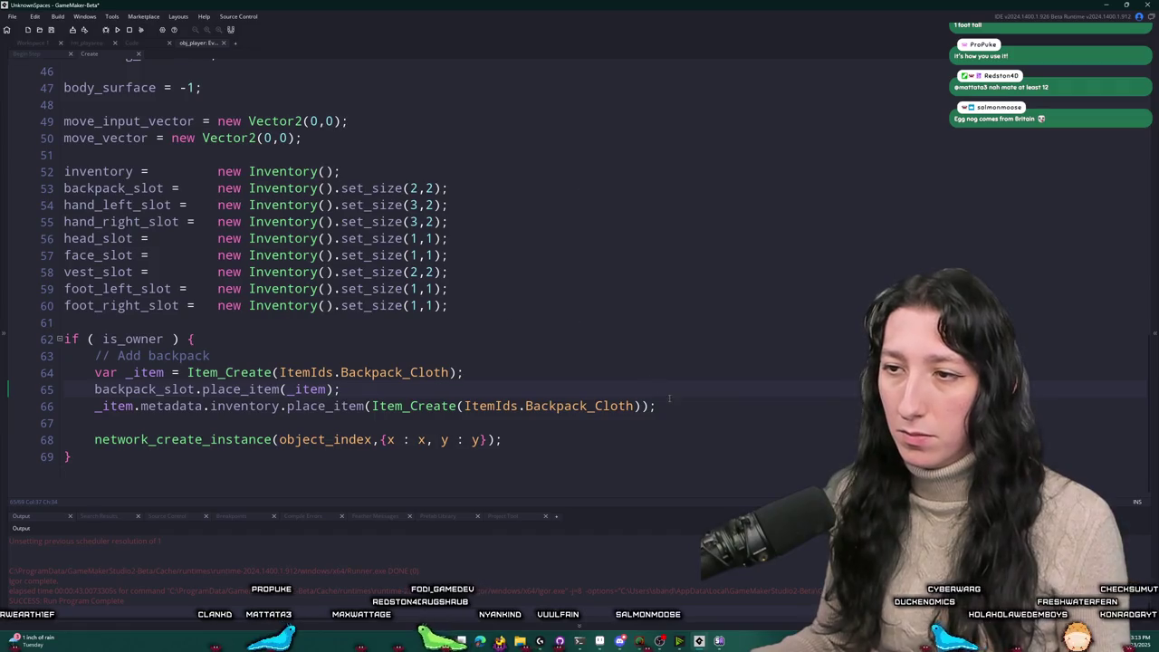
key(ctrl+d)
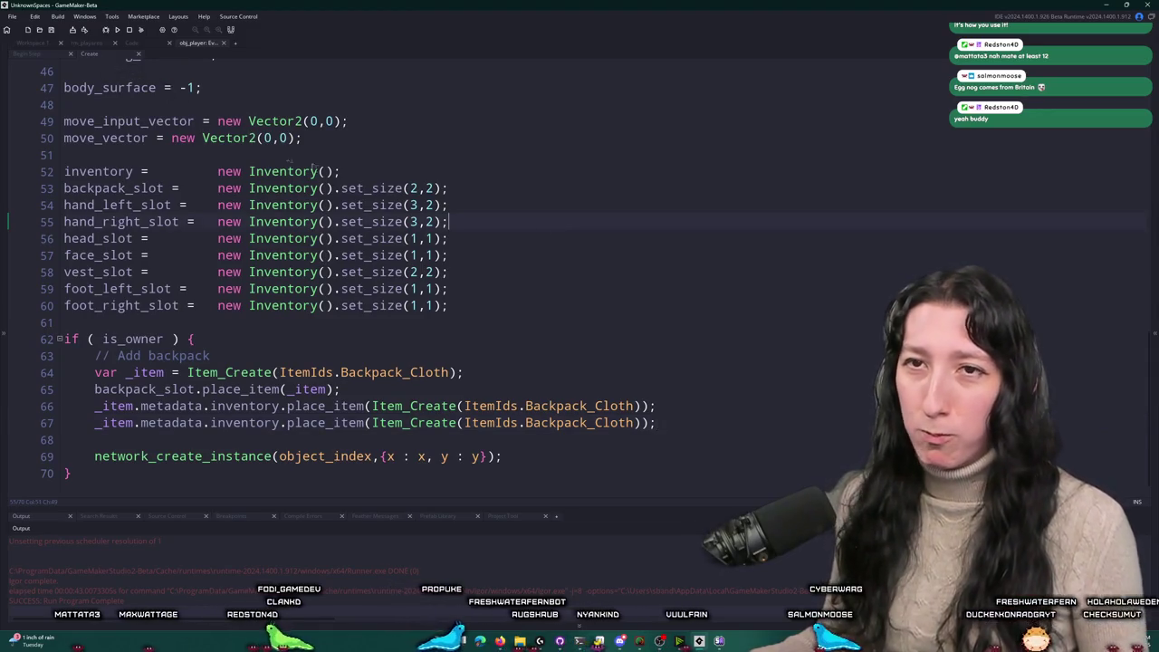
click(49, 52)
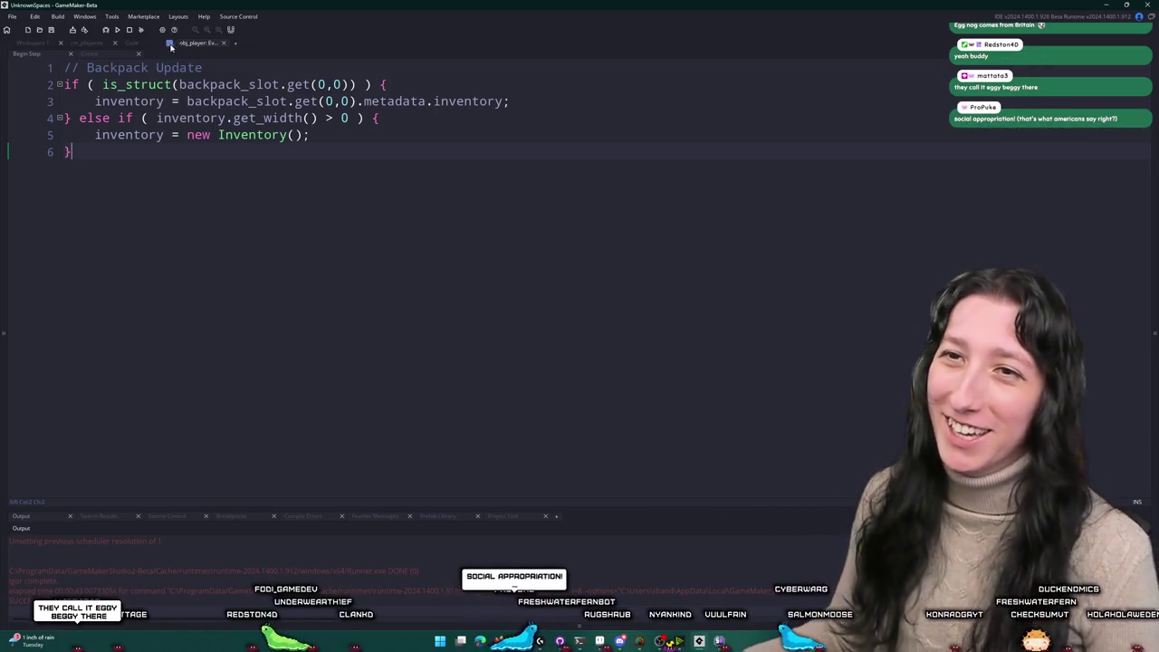
middle_click(205, 43)
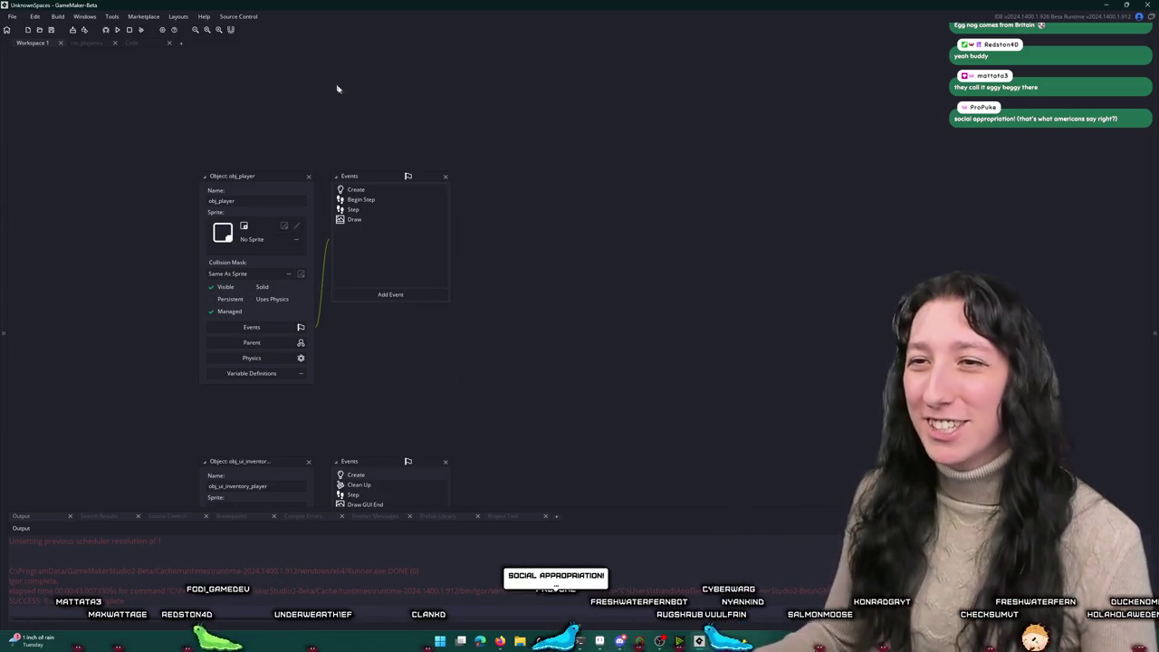
Step: Open obj_ui_inventory_player's Step event code and enlarge it to a full view
scroll(366, 302, down, 5)
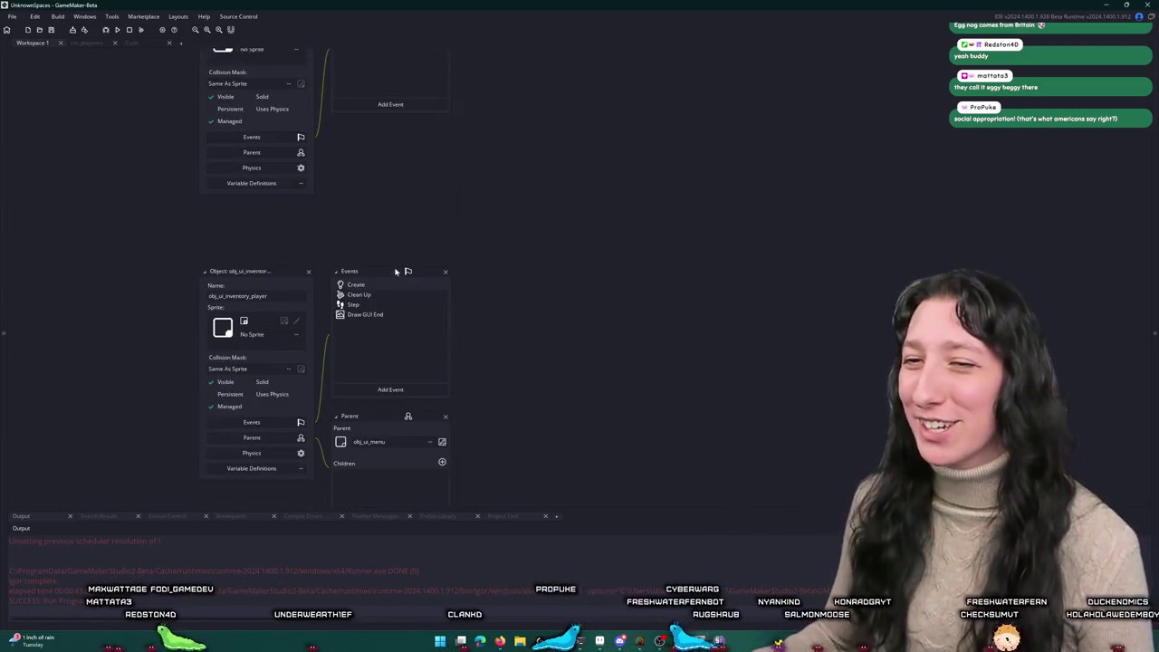
click(363, 283)
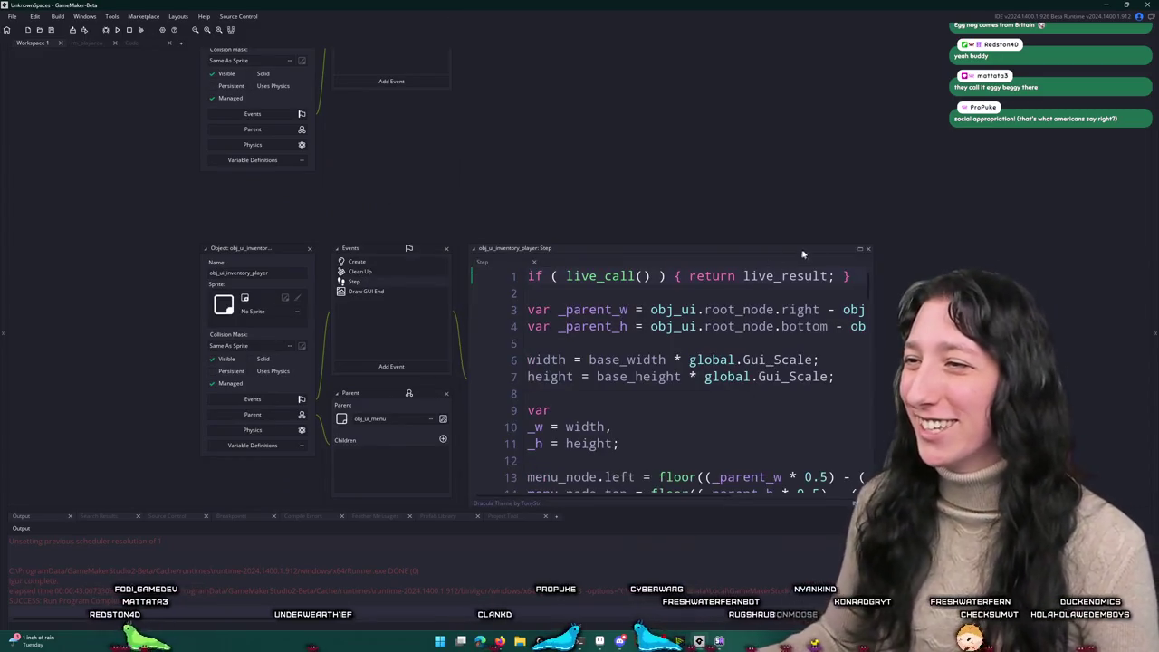
click(860, 249)
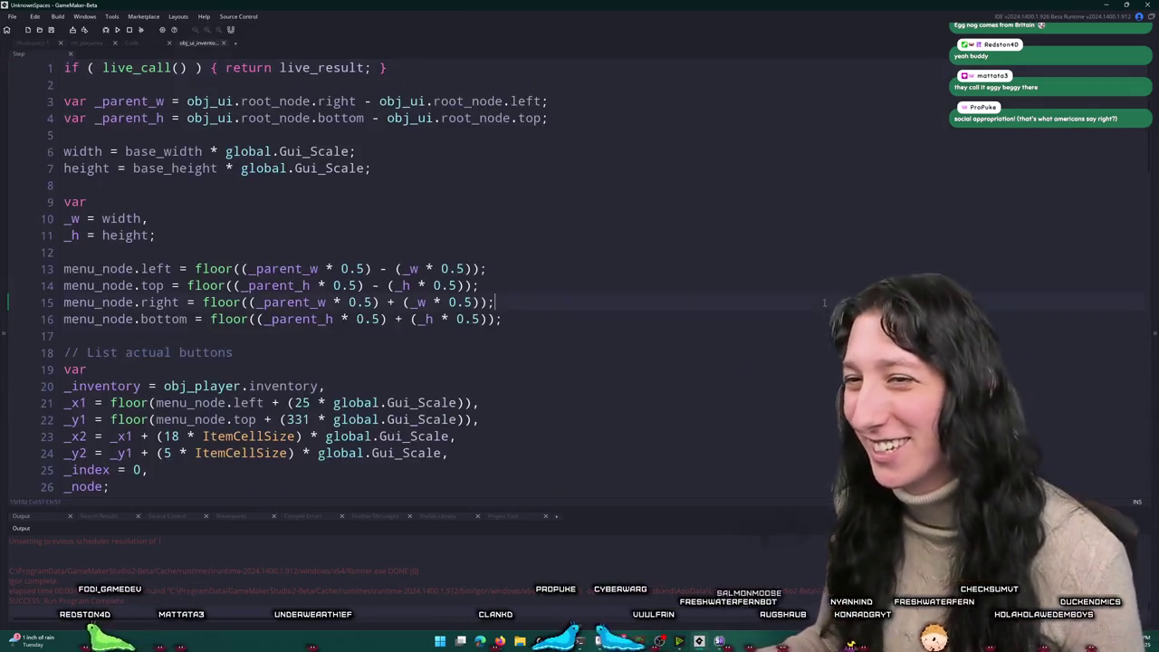
click(134, 42)
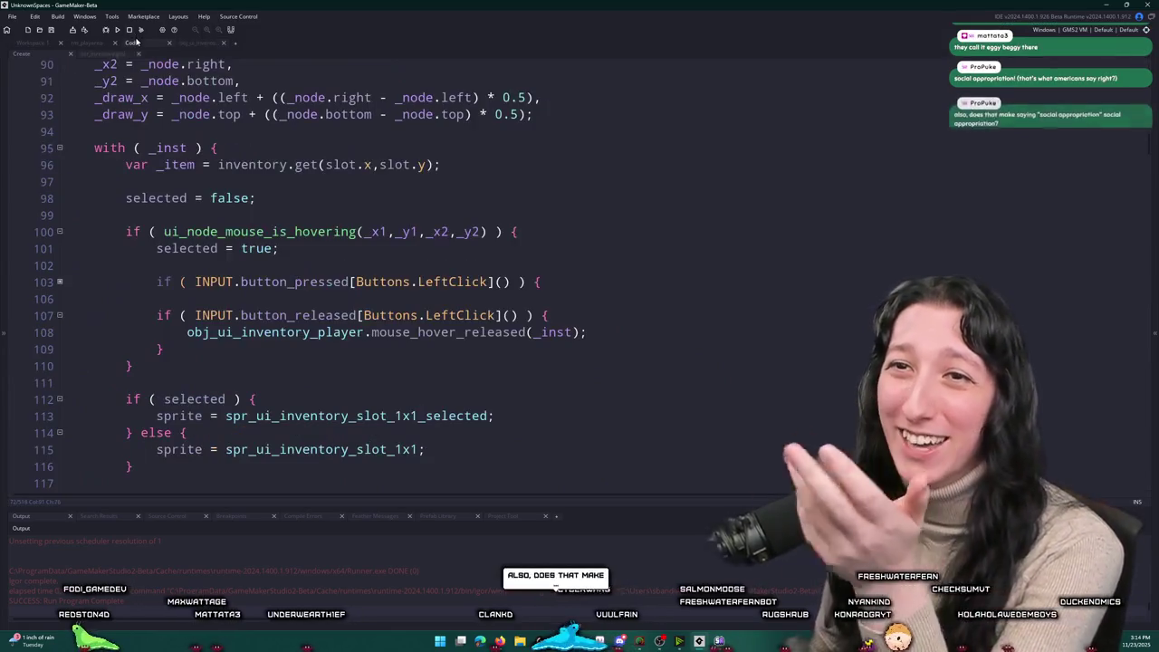
scroll(110, 134, down, 3)
scroll(110, 134, down, 1)
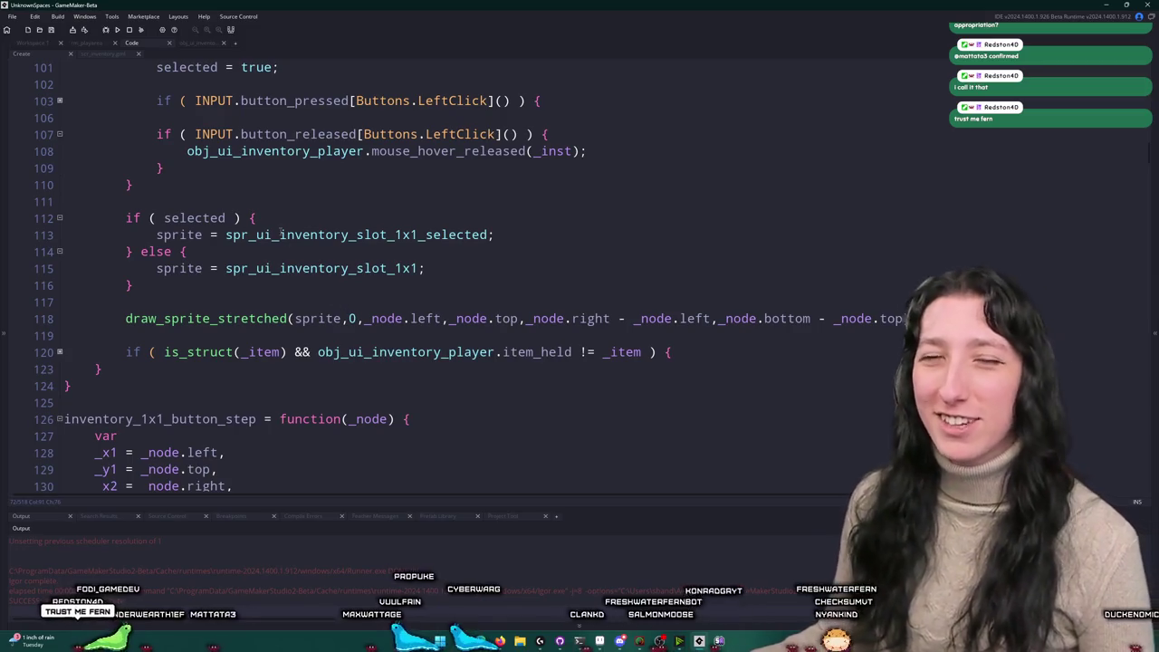
click(640, 151)
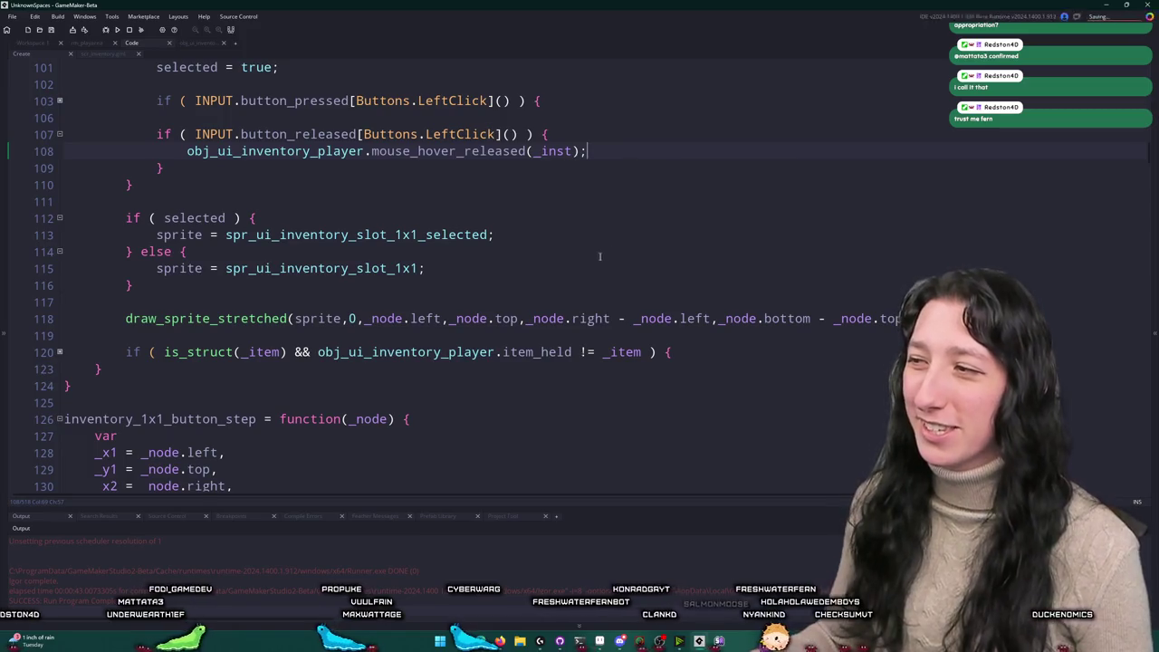
scroll(598, 257, down, 2)
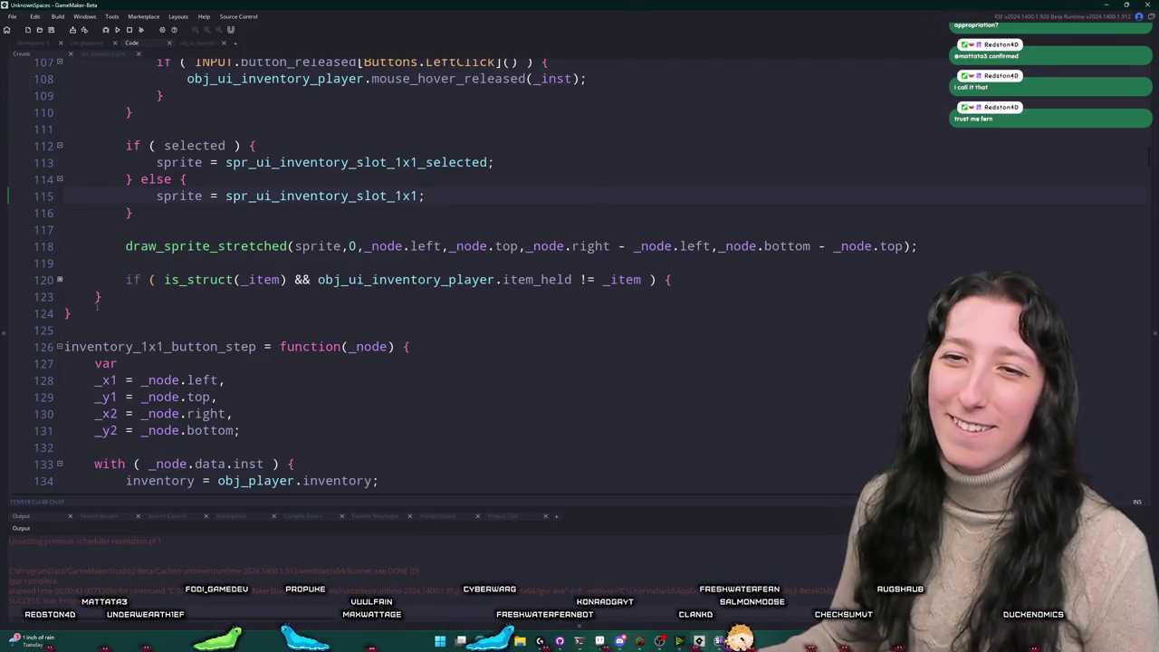
click(59, 280)
click(60, 280)
scroll(311, 404, up, 7)
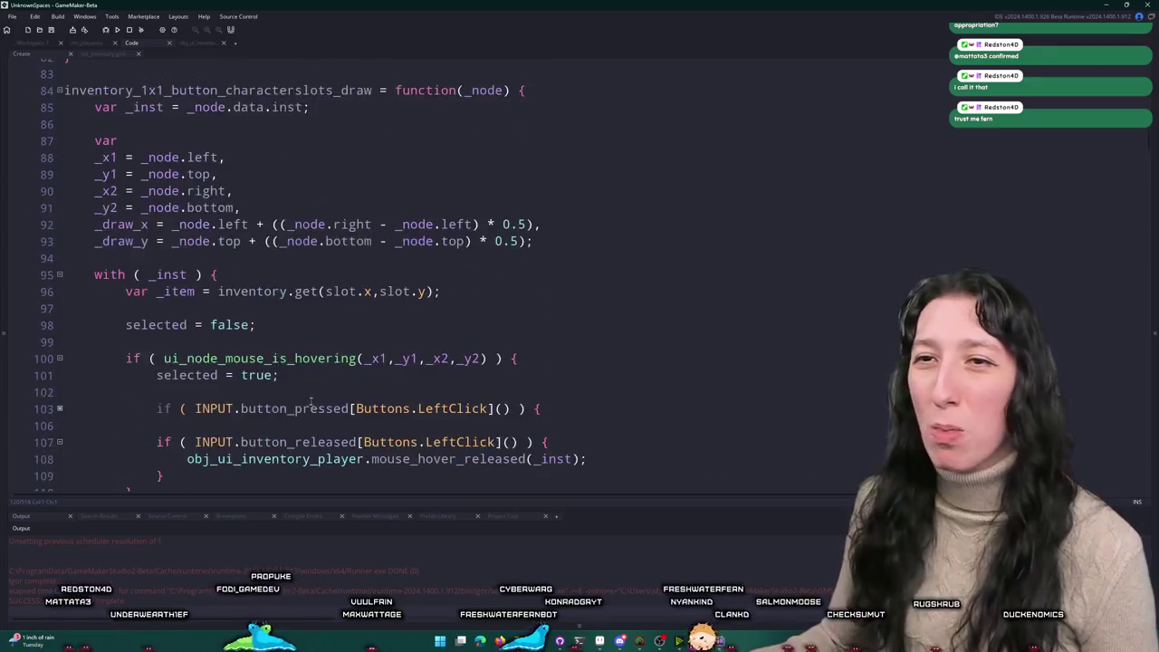
scroll(311, 403, up, 7)
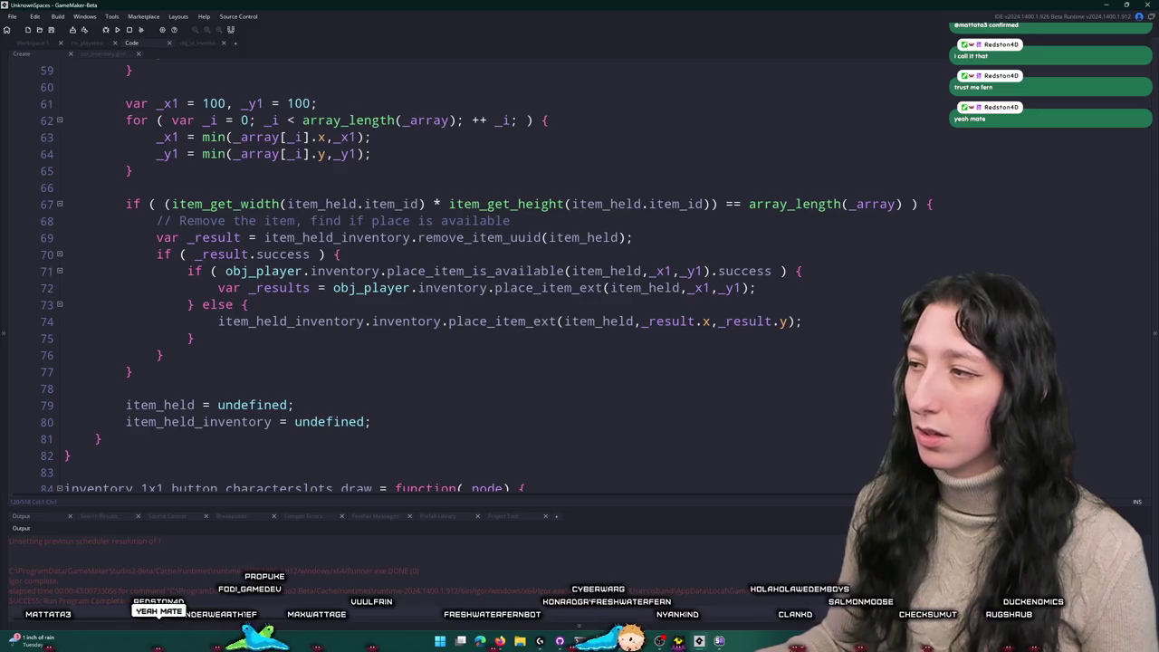
scroll(659, 240, up, 4)
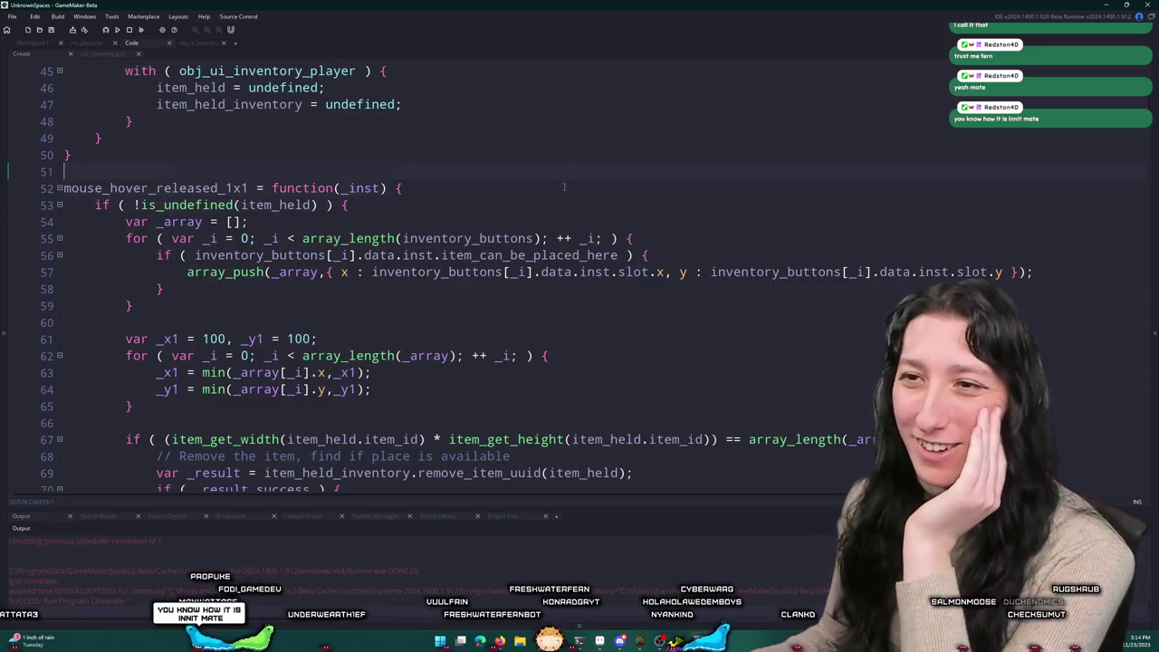
scroll(564, 187, down, 3)
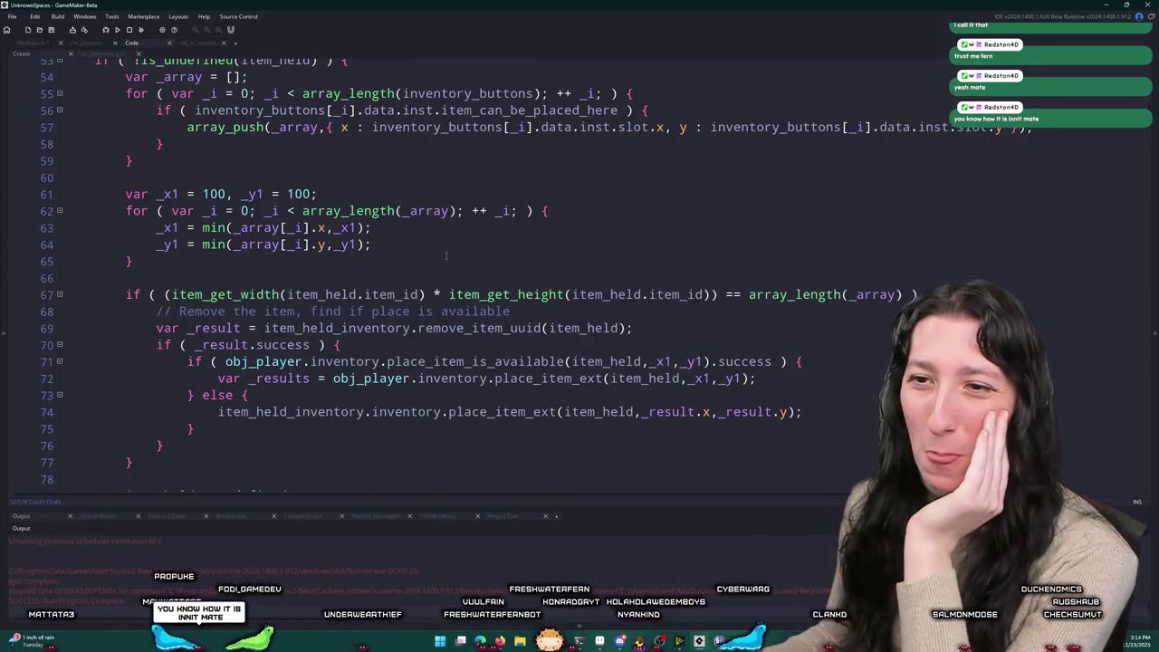
scroll(445, 256, up, 2)
scroll(426, 257, down, 4)
scroll(404, 257, down, 20)
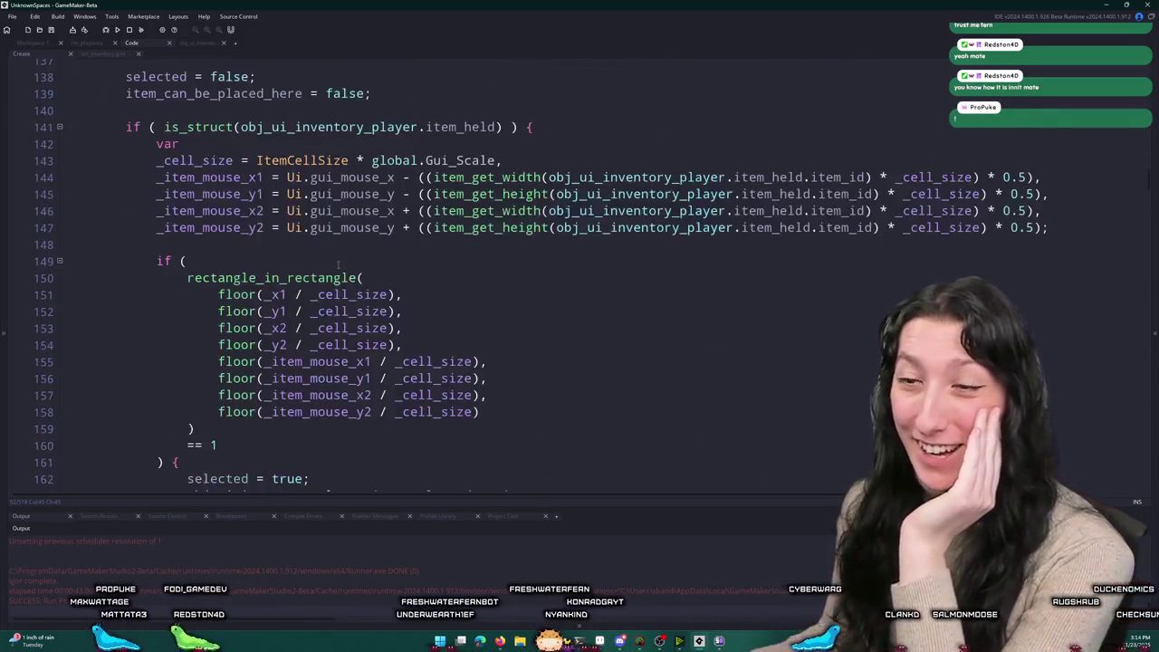
scroll(338, 264, down, 3)
scroll(362, 199, up, 4)
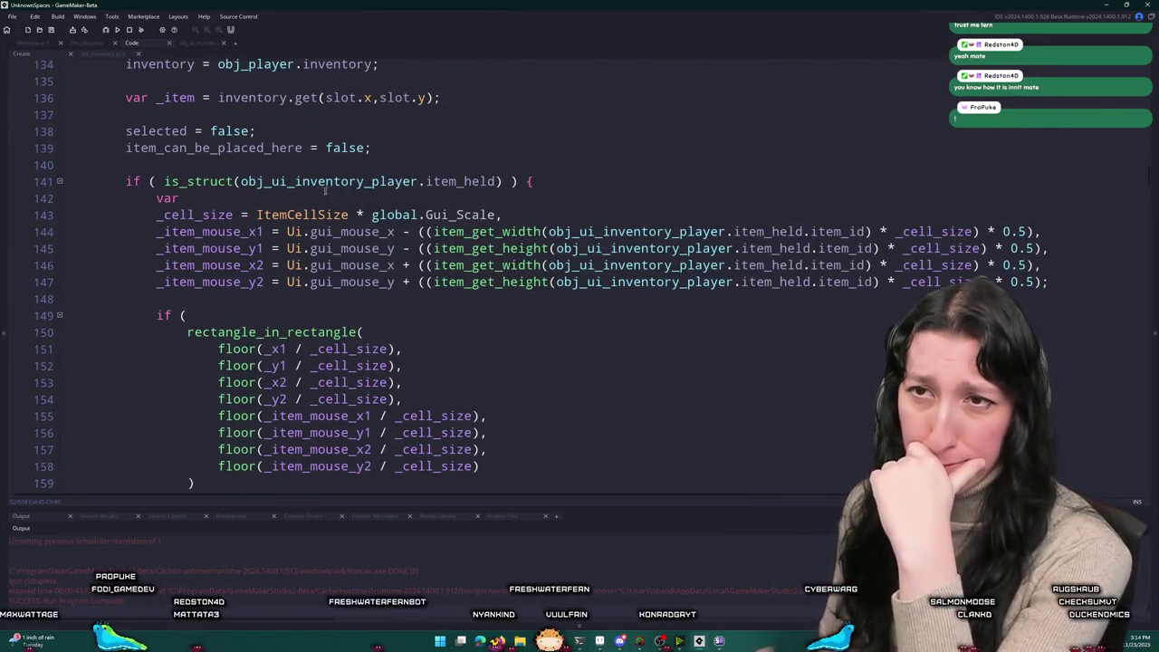
scroll(467, 158, down, 4)
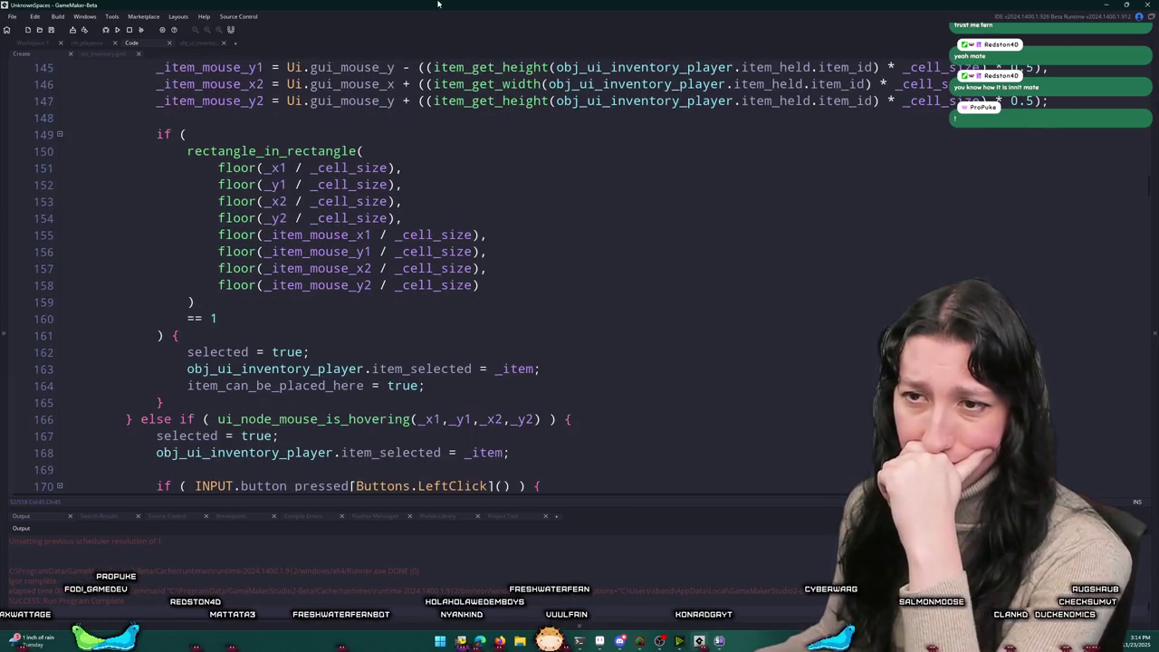
scroll(413, 369, up, 5)
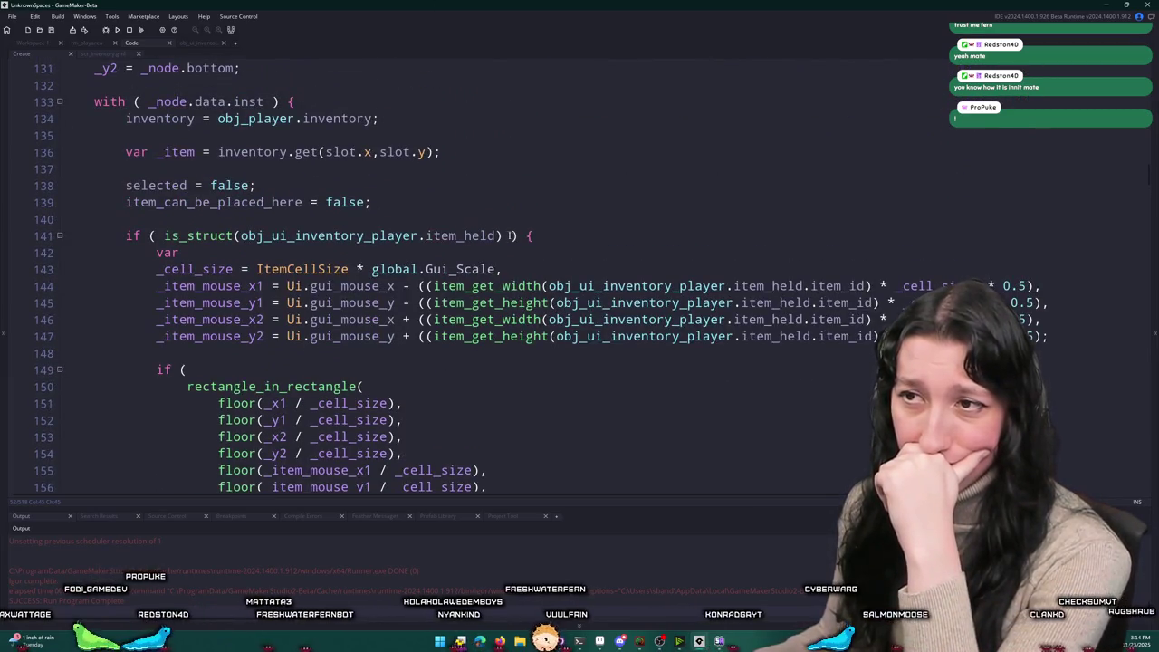
scroll(612, 382, down, 4)
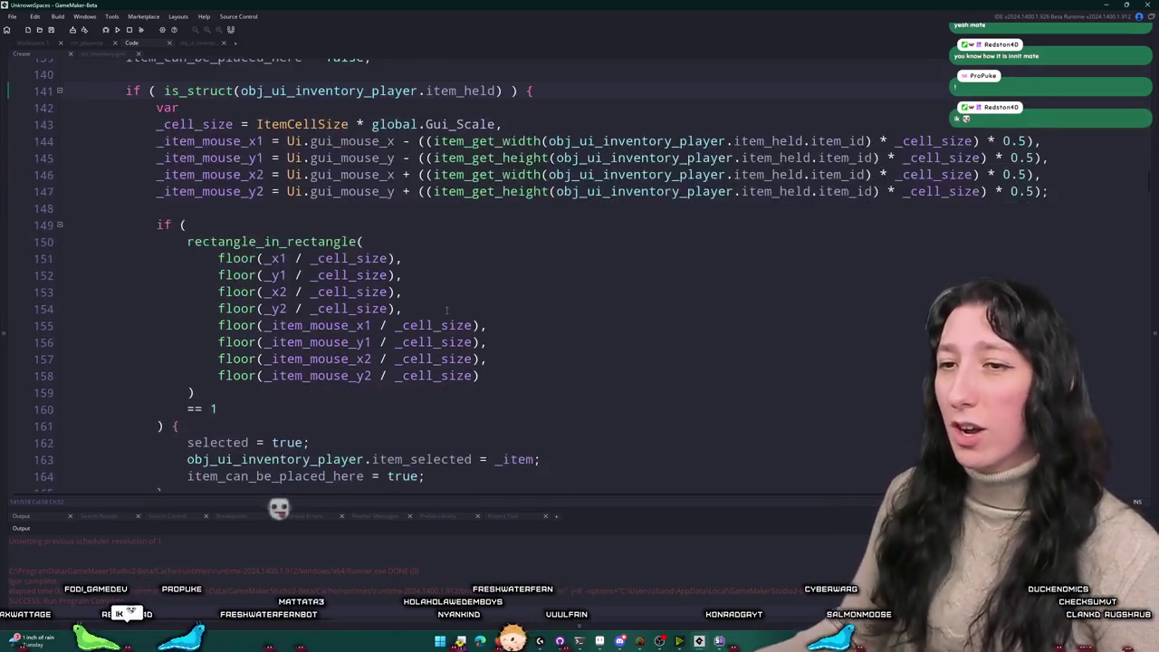
scroll(279, 480, up, 2)
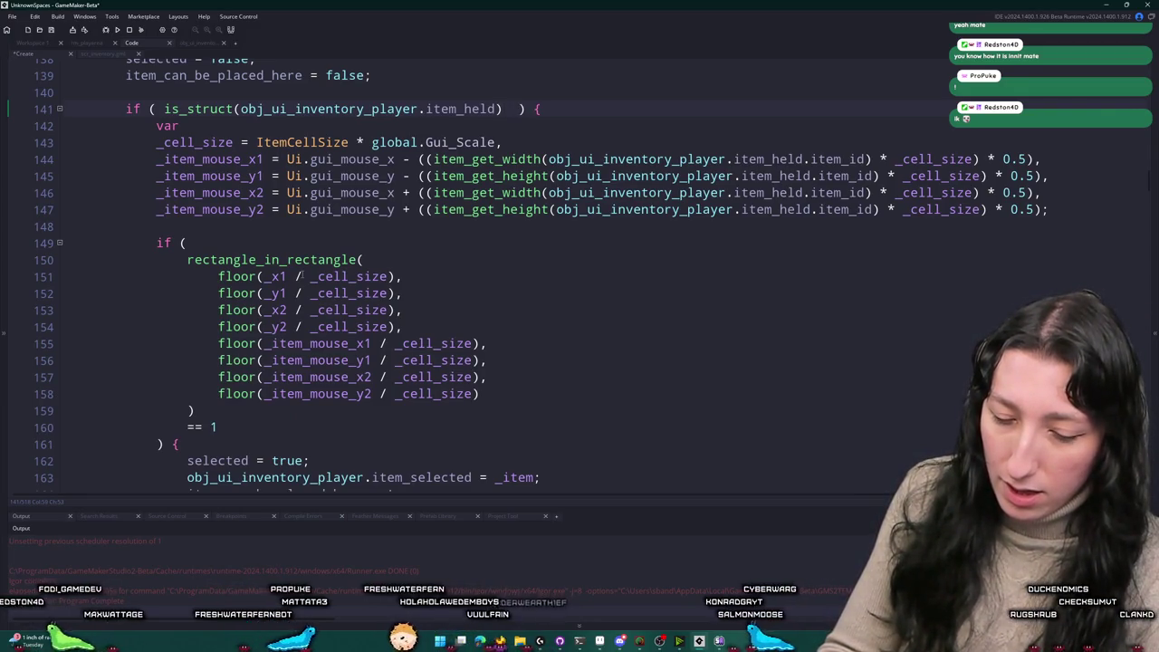
Step: Append && (is_undefined(_item) || _item == obj_ui_inventory_player.item_held) to line 141's if condition
text(&&)
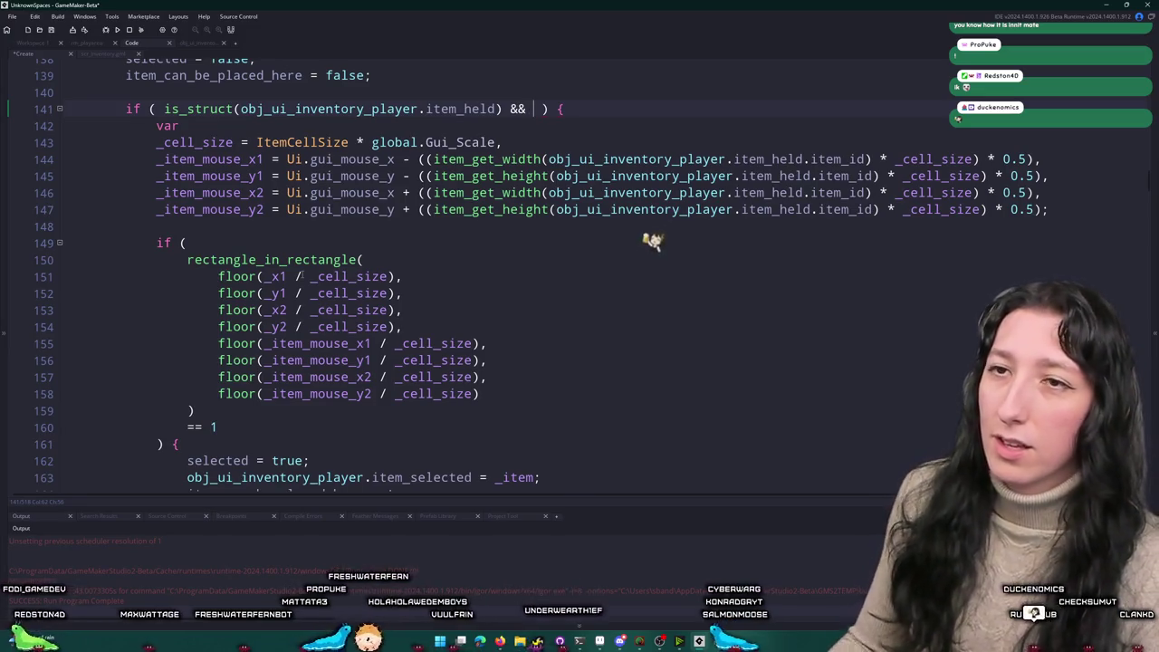
scroll(652, 240, up, 4)
text(_ite)
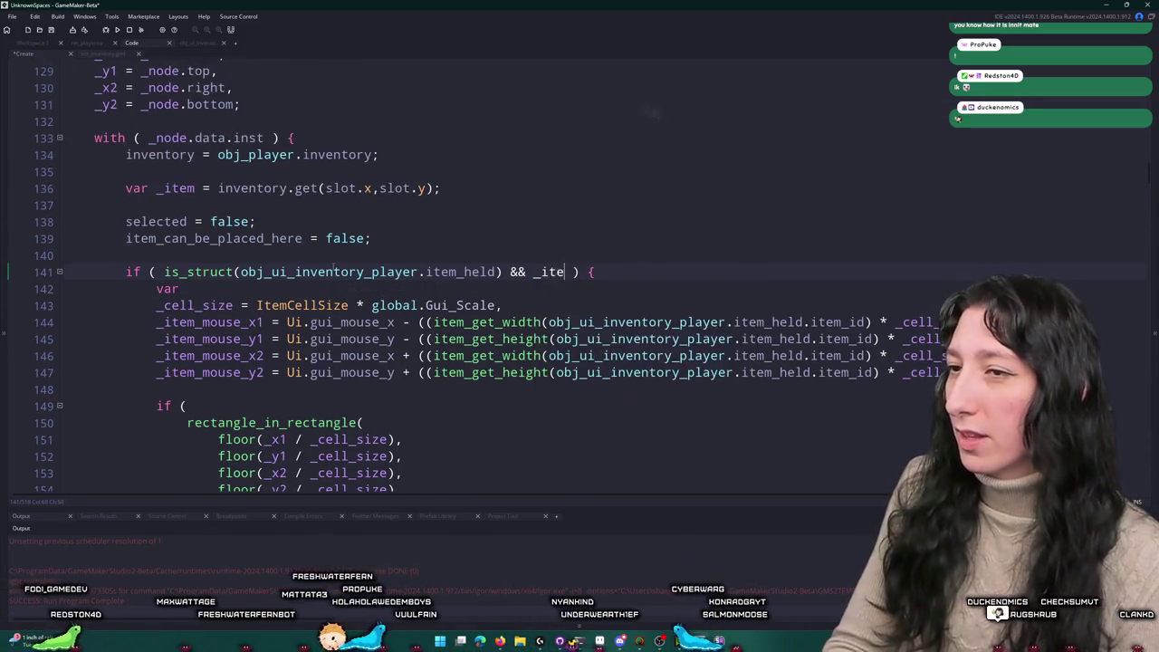
text(m)
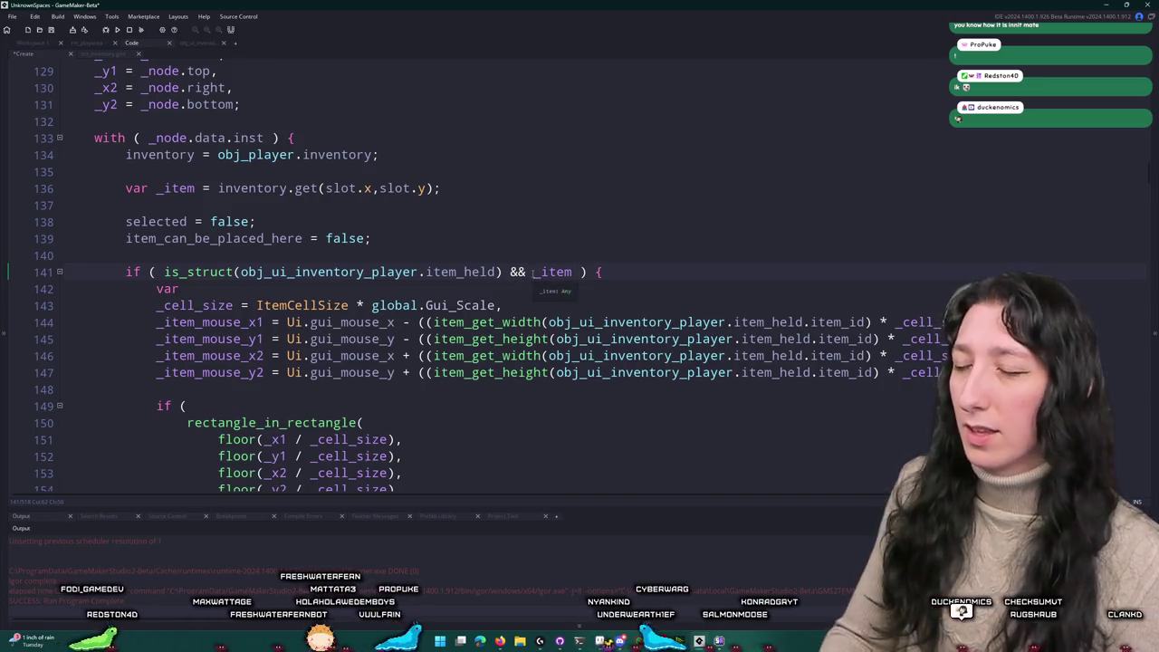
text(is_undefine)
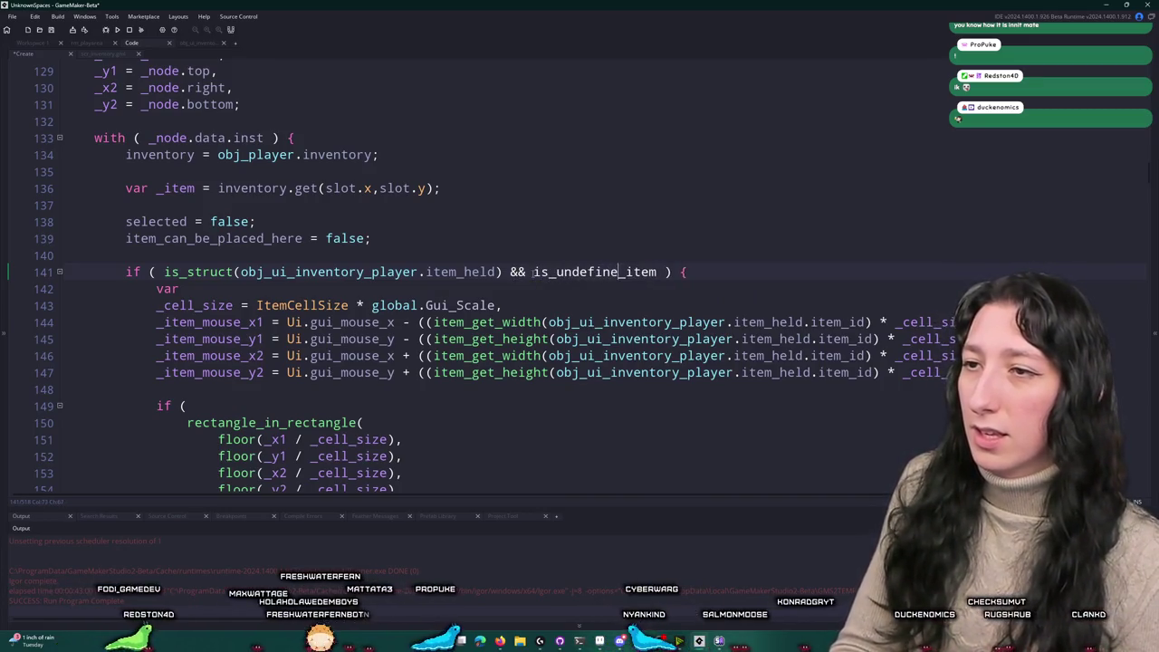
text(()
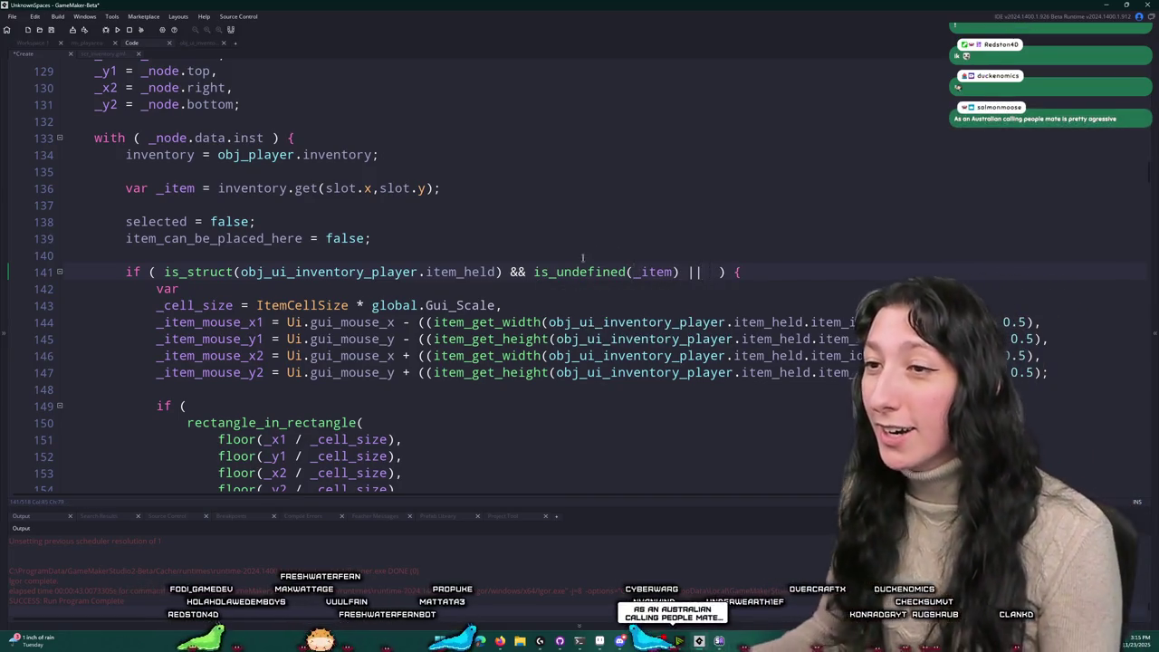
click(534, 271)
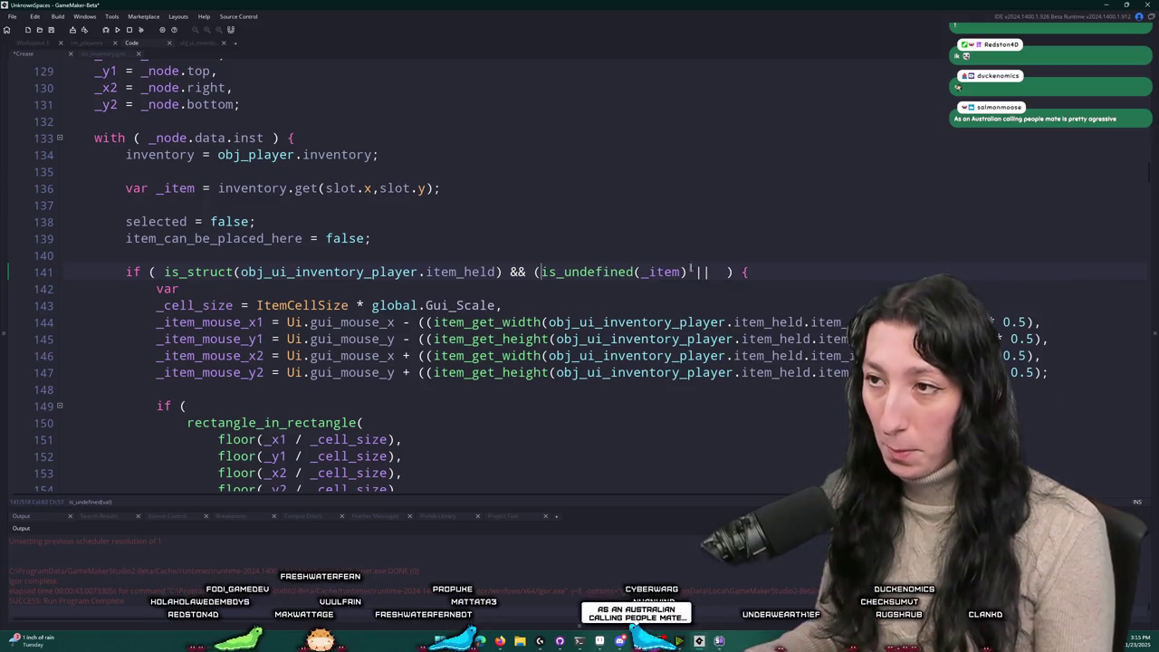
text(_item ==)
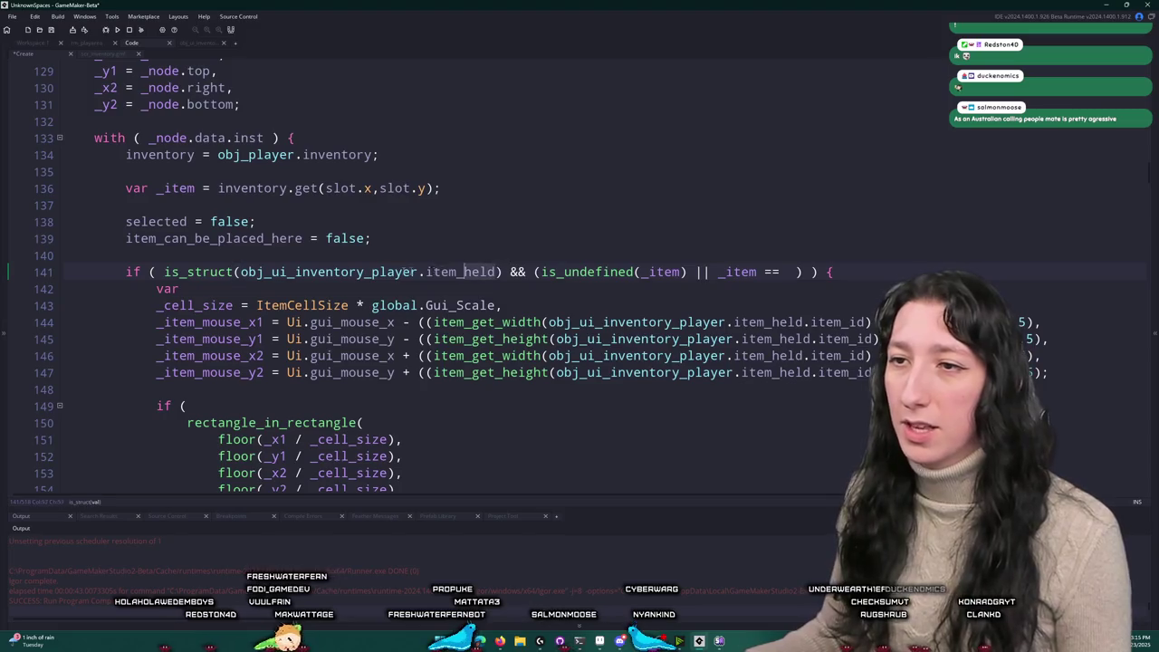
click(240, 272)
click(795, 271)
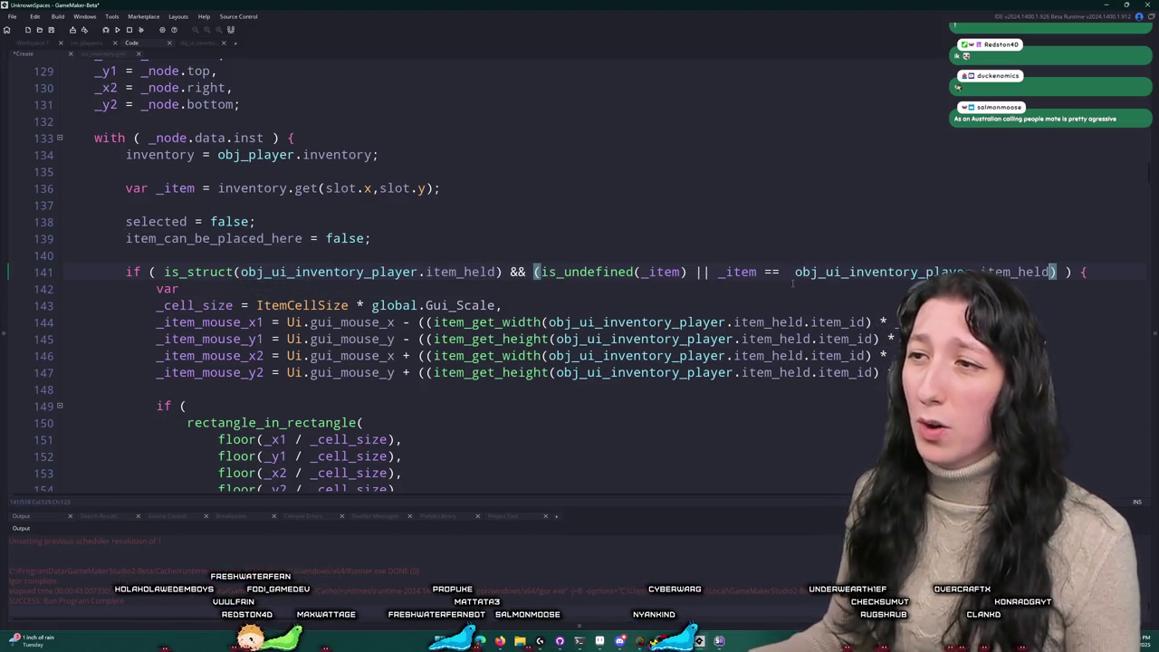
Step: Select and delete the added _item clause from line 141
scroll(561, 333, down, 2)
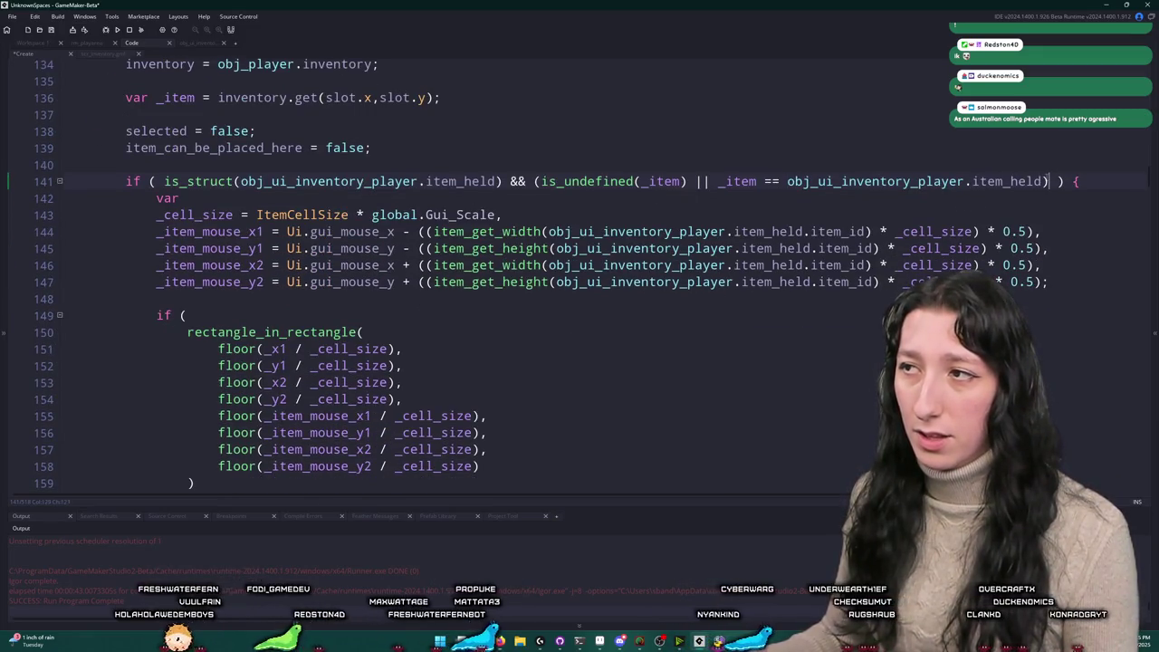
click(534, 182)
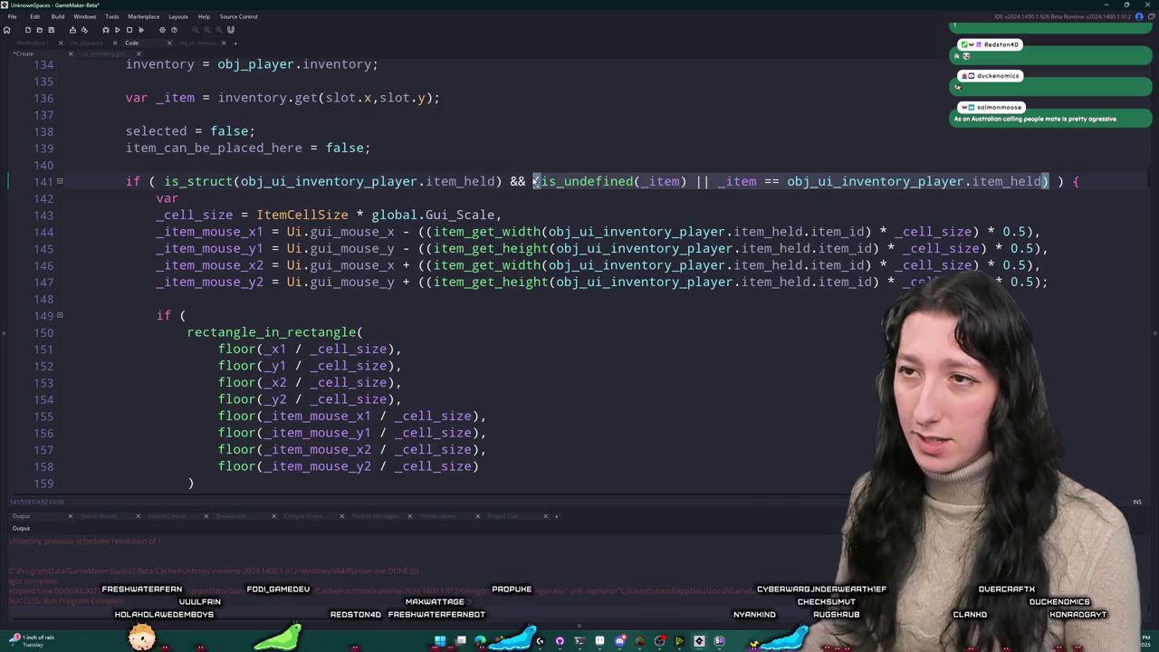
double_click(533, 181)
key(Delete)
Step: Cut the item check from line 141 and paste it as a nested if condition after line 161
key(BackSpace)
key(BackSpace)
key(BackSpace)
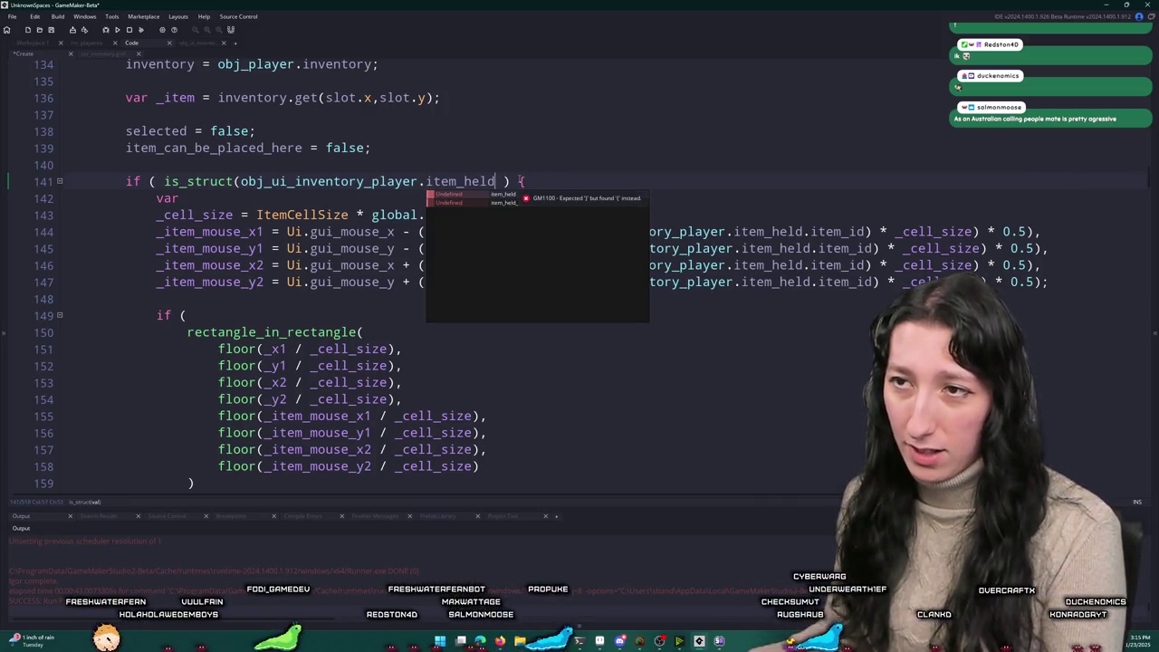
text())
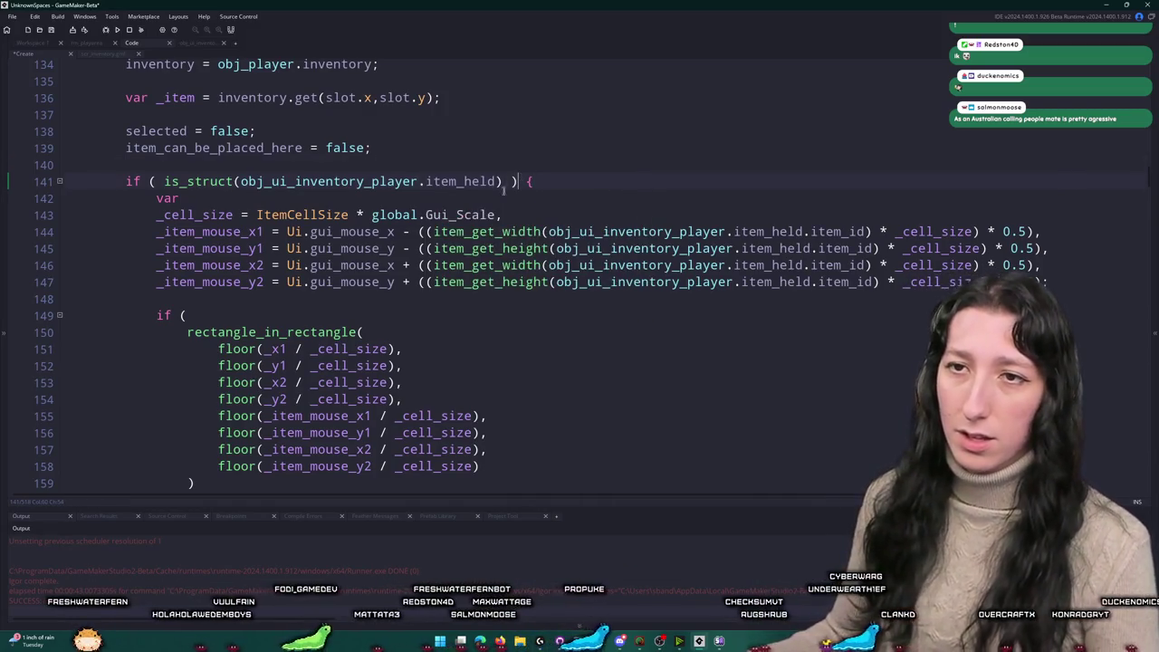
scroll(503, 189, down, 5)
click(313, 269)
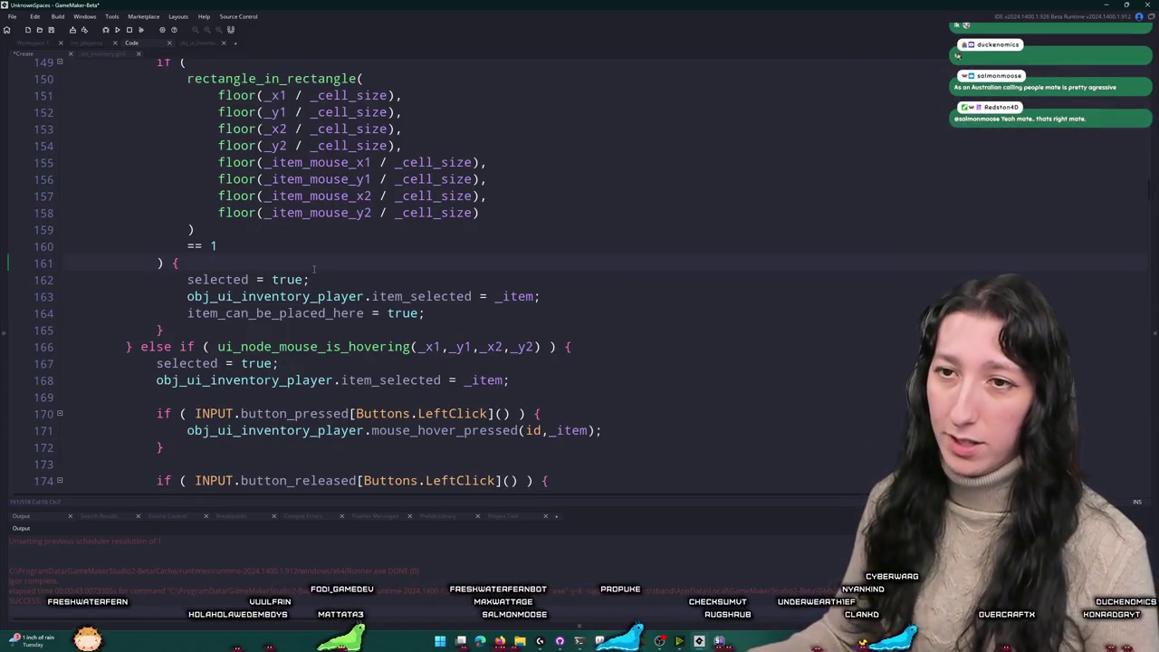
key(Return)
text((is_undefined(_item) || _item == obj_ui_inventory_player.item_held))
key(ctrl+z)
text(if ()
text((is_undefined(_item) || _item == obj_ui_inventory_player.item_held))
text())
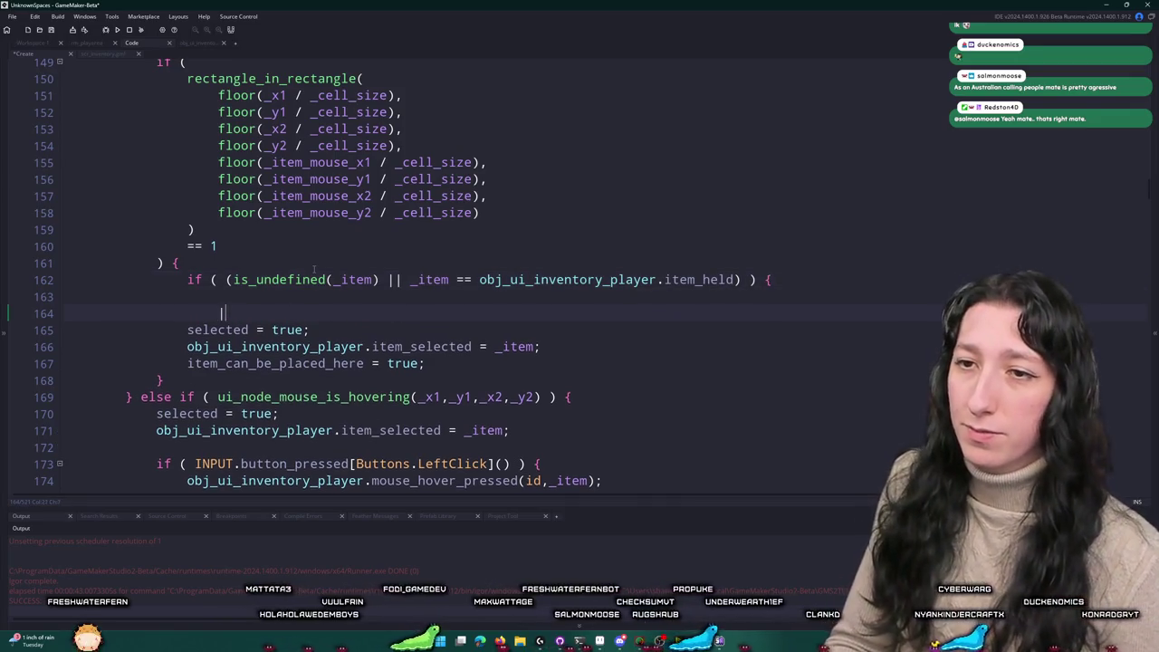
key(BackSpace)
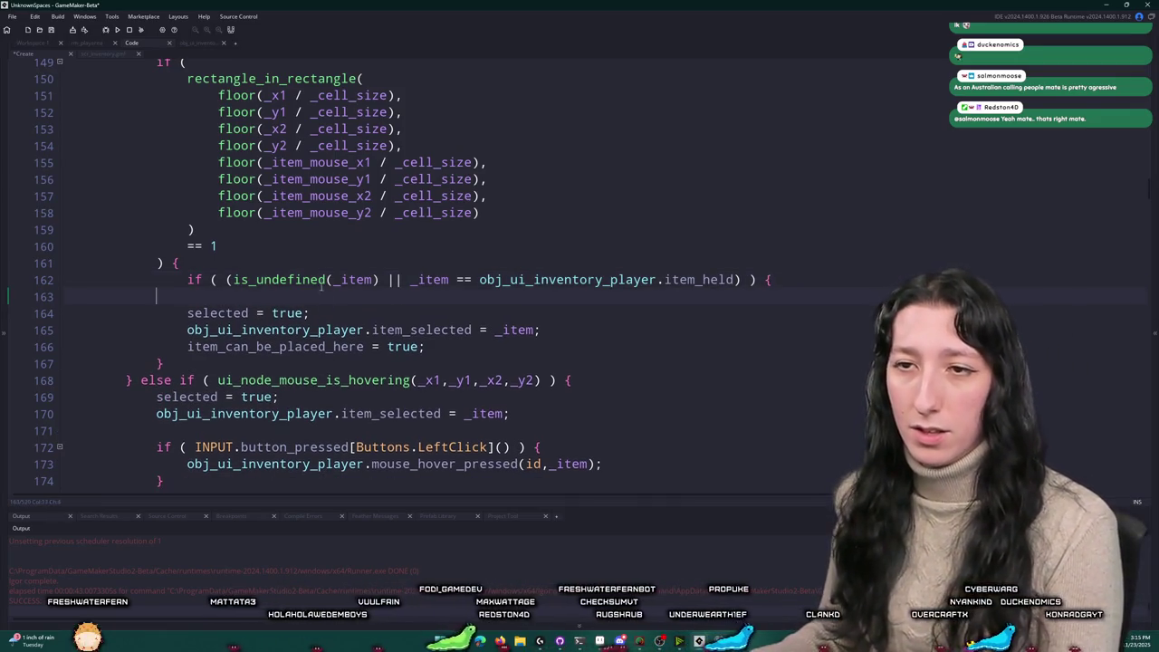
Step: Close the nested if with a brace and indent the three placement statements inside it
key(BackSpace)
key(BackSpace)
click(462, 330)
key(Return)
text(})
drag(189, 297, 458, 330)
key(Tab)
Step: Add an else branch that sets item_cant_be_placed_here to true
click(258, 356)
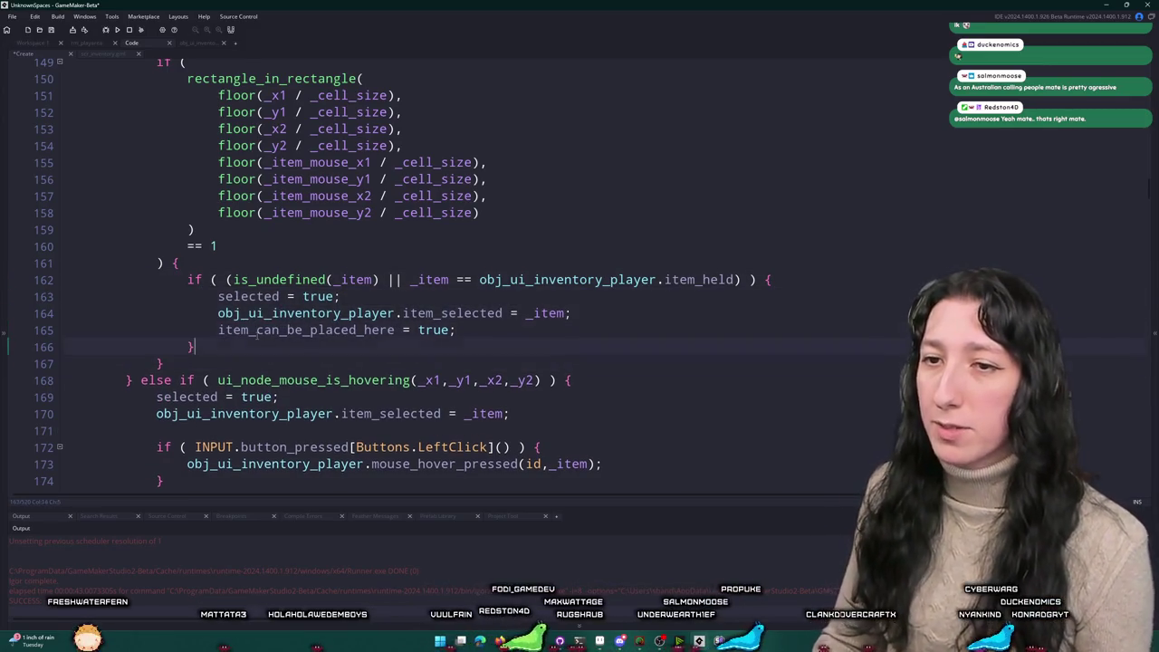
text( else {)
key(Return)
text(})
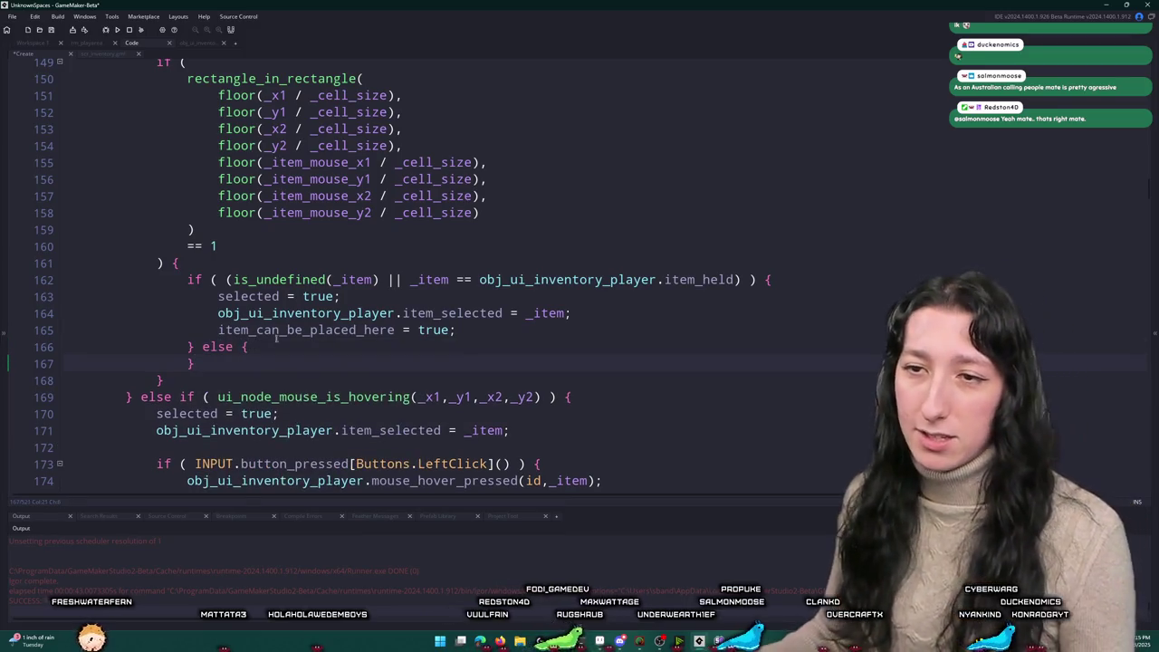
key(Return)
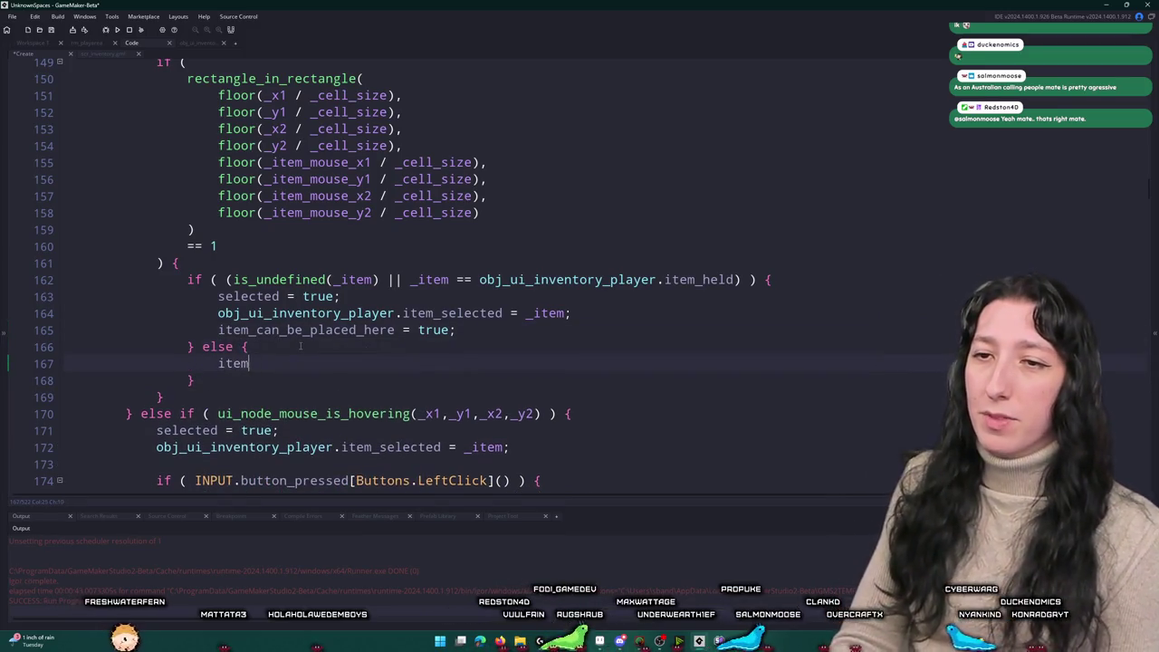
text(_cant_be_placed_here = f)
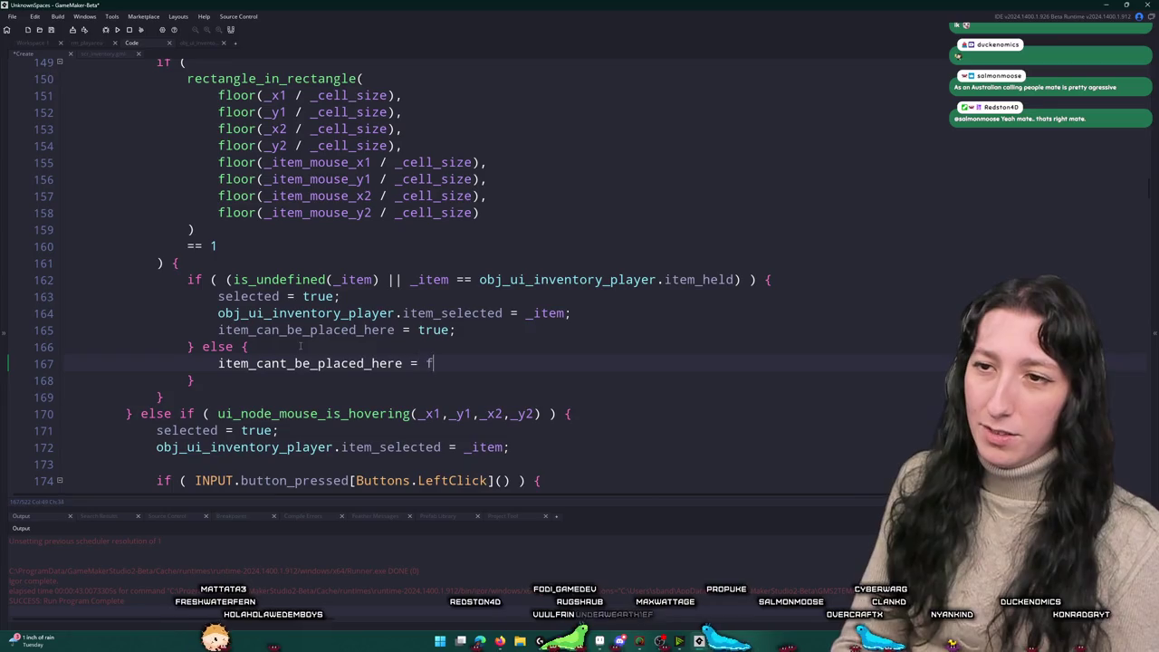
key(BackSpace)
text(true;)
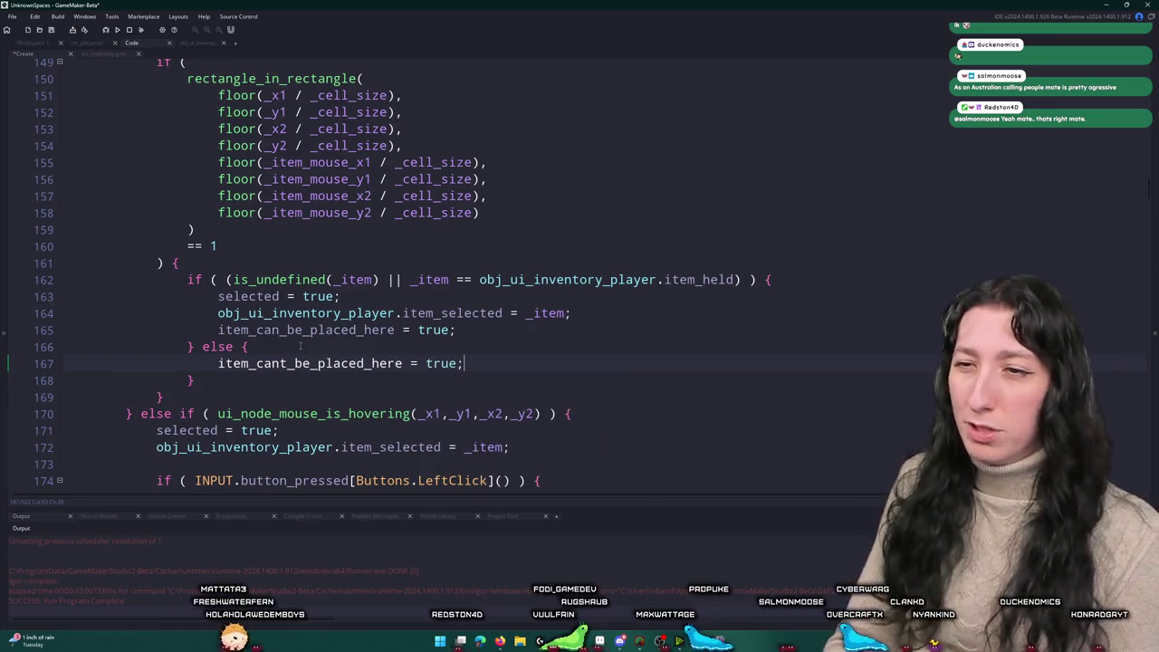
click(294, 329)
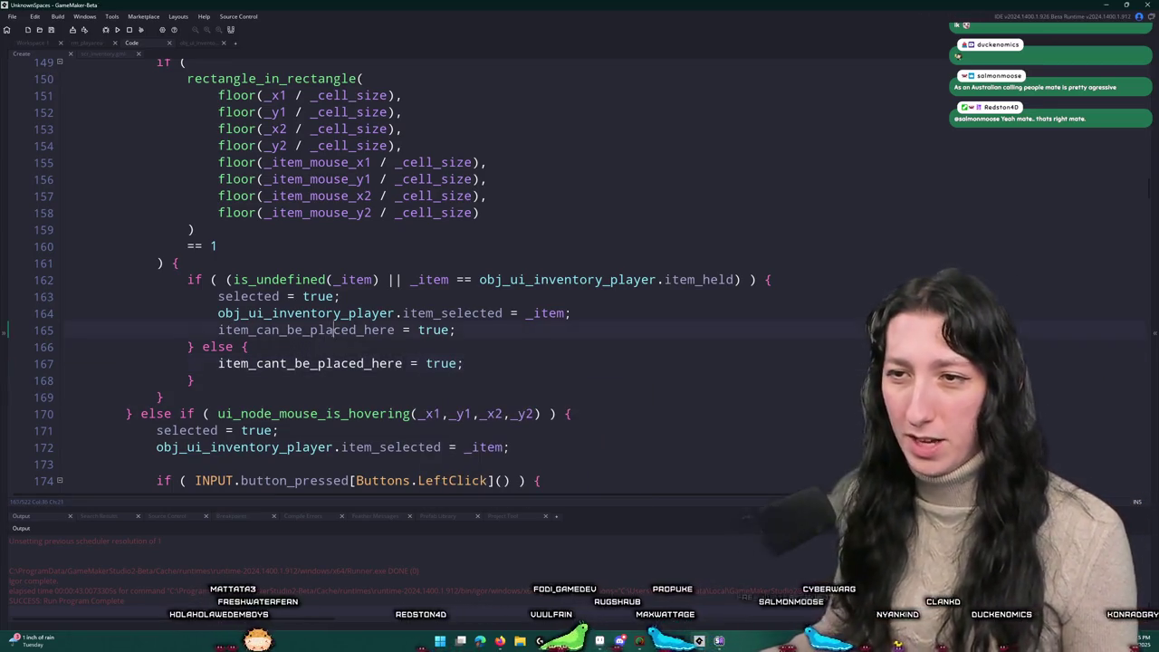
scroll(580, 272, up, 5)
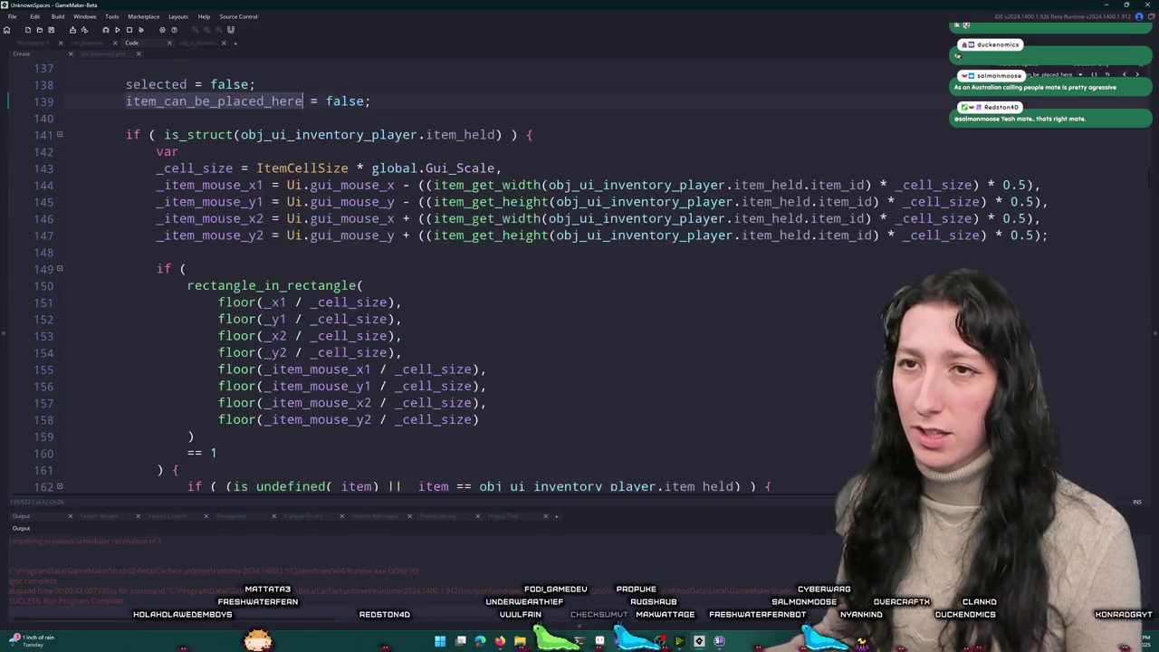
Step: Add item_cant_be_placed_here copies of the reset line and the right-foot slot's placement flag
click(371, 155)
key(ctrl+d)
text(t)
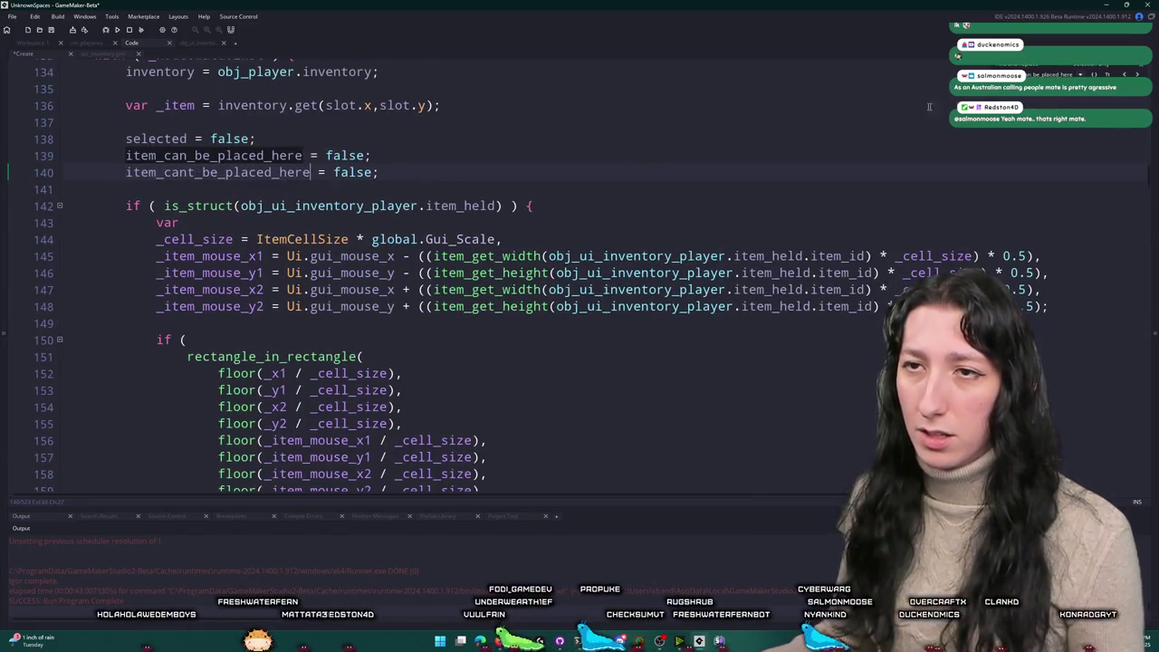
key(F3)
click(411, 101)
key(ctrl+d)
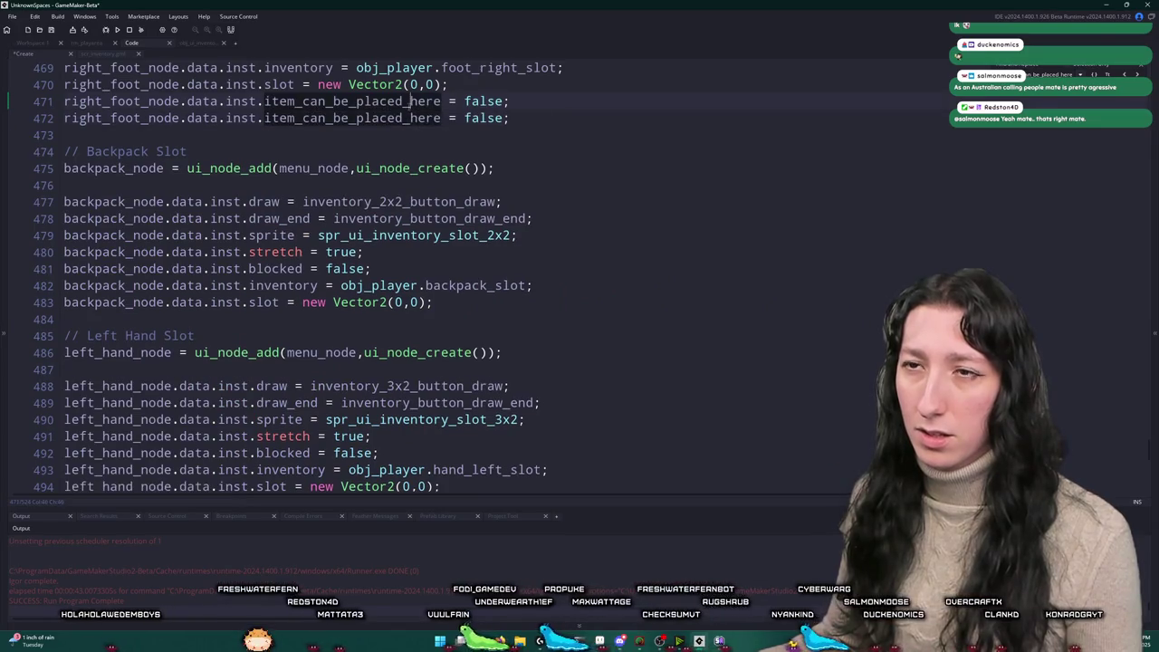
text(t)
scroll(466, 315, down, 2)
scroll(466, 315, up, 5)
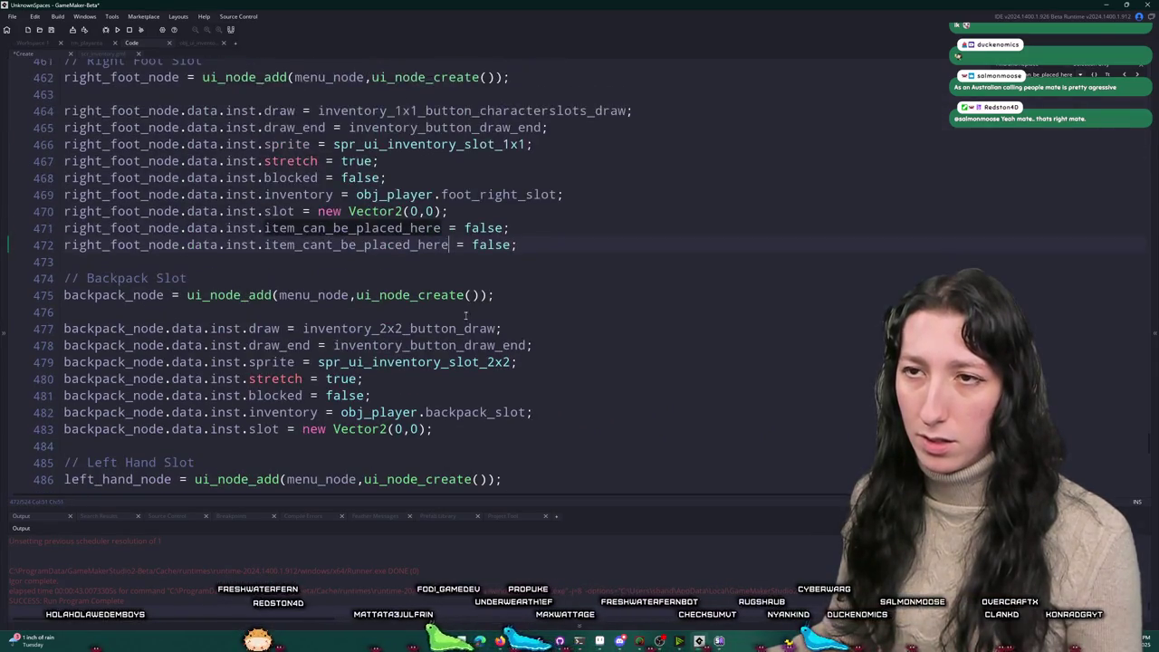
scroll(588, 131, up, 7)
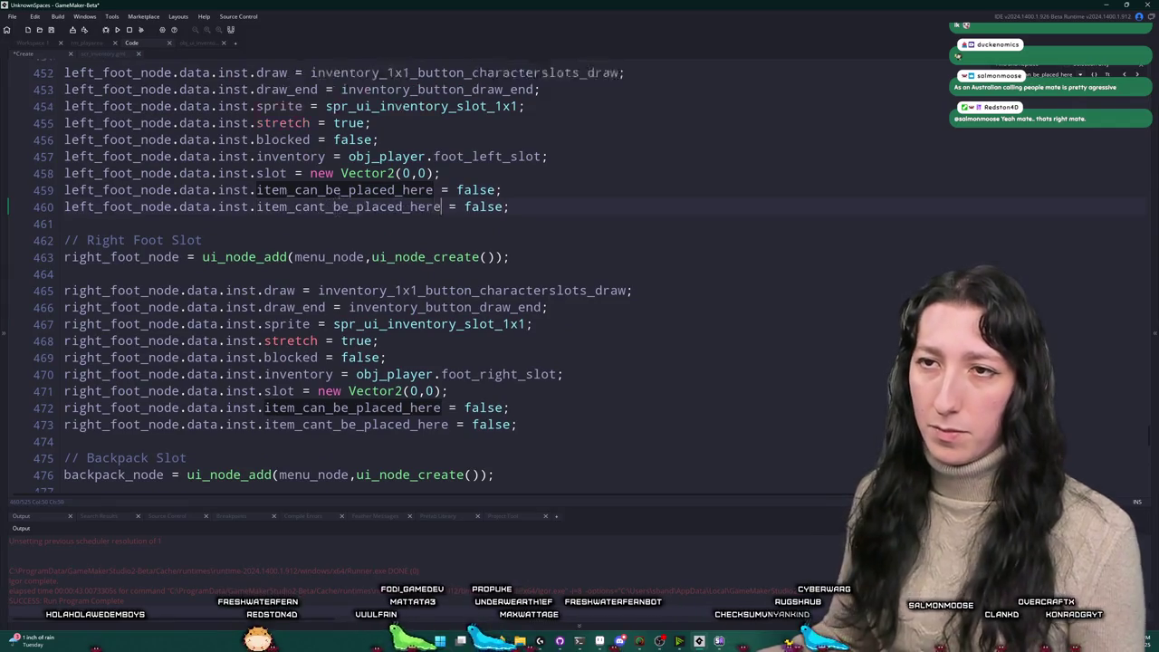
scroll(485, 190, up, 4)
Step: Add item_cant_be_placed_here = false lines to the face and head slot nodes
click(471, 221)
key(ctrl+d)
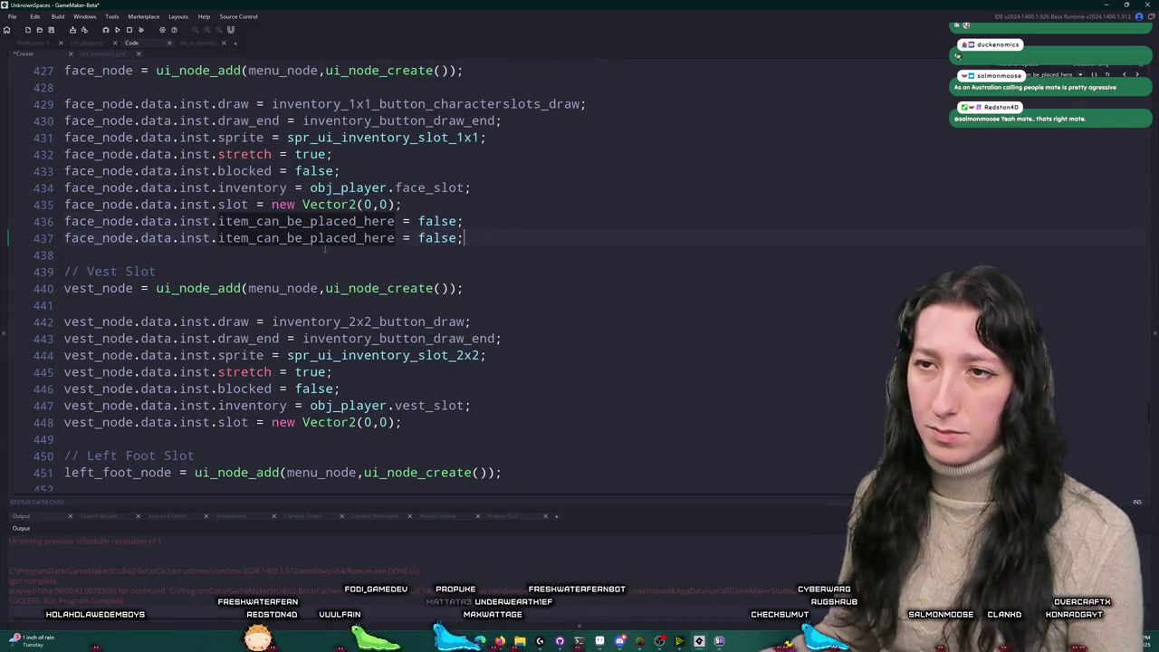
double_click(333, 237)
text(item_cant_be_placed_here)
scroll(334, 237, up, 5)
click(306, 233)
key(ctrl+d)
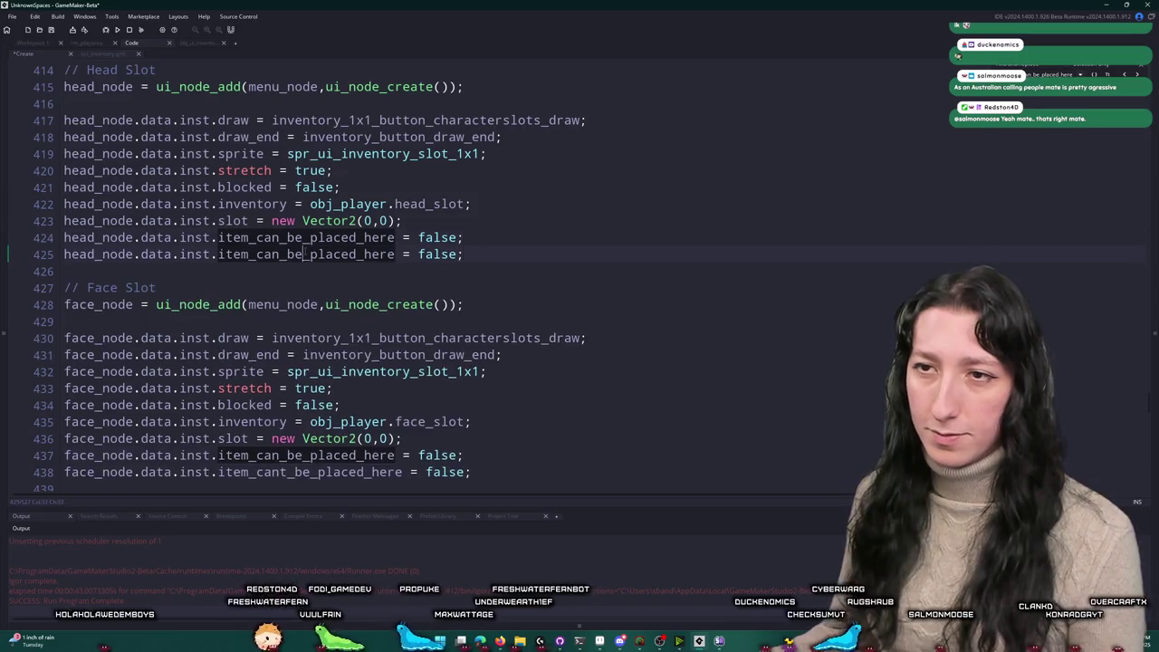
double_click(305, 253)
text(item_cant_be_placed_here)
Step: Add an item_cant_be_placed_here line to the inventory slot node near line 408
scroll(426, 228, up, 3)
scroll(425, 228, up, 3)
click(382, 208)
key(ctrl+d)
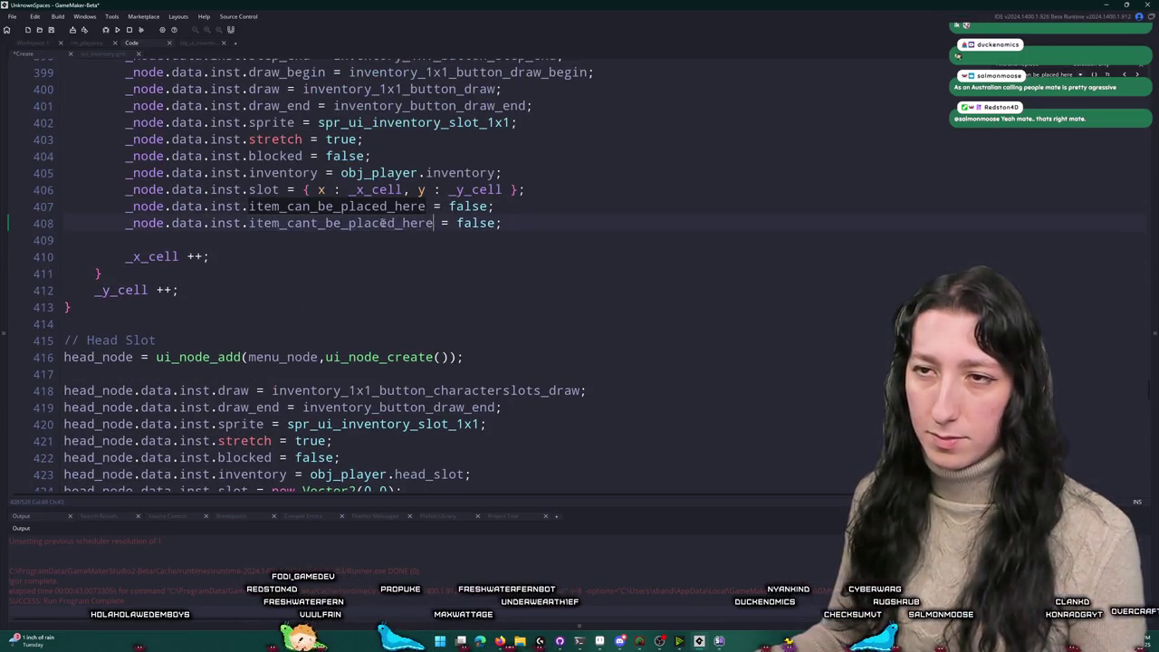
scroll(382, 223, up, 5)
scroll(547, 170, up, 15)
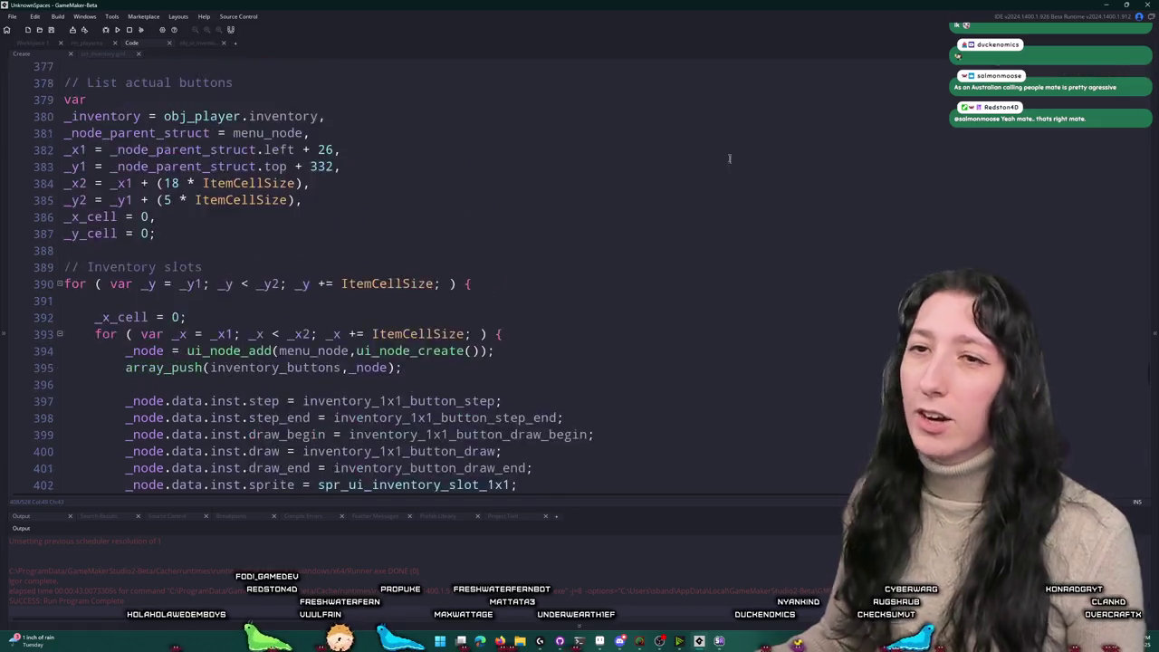
click(547, 170)
key(ctrl+z)
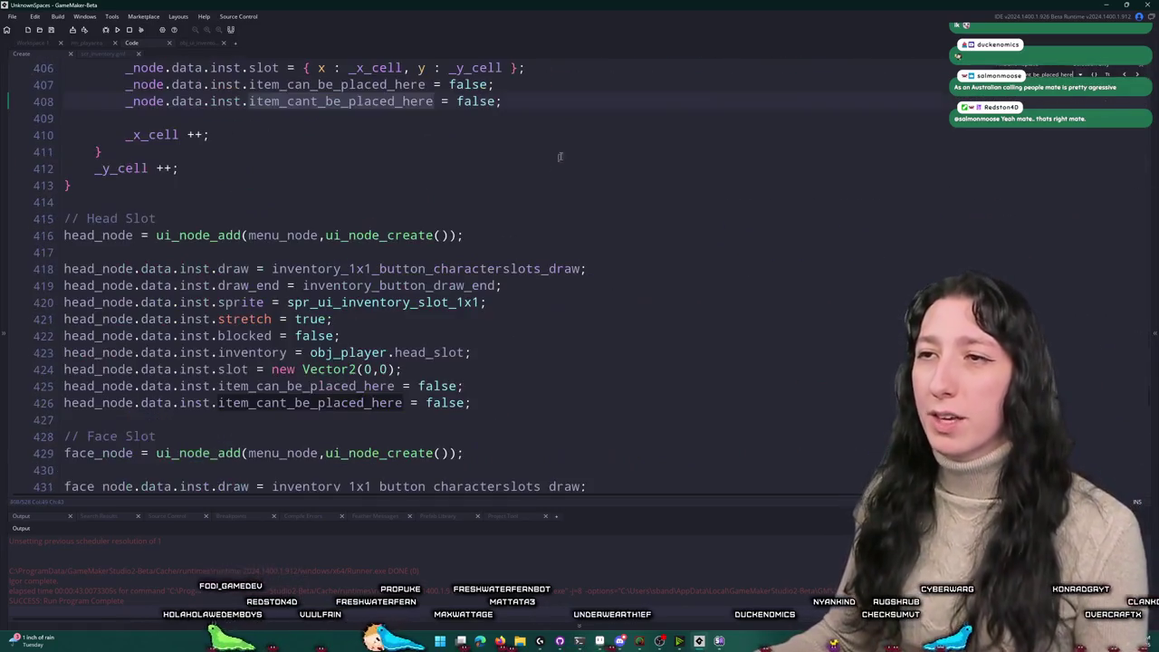
scroll(779, 206, up, 7)
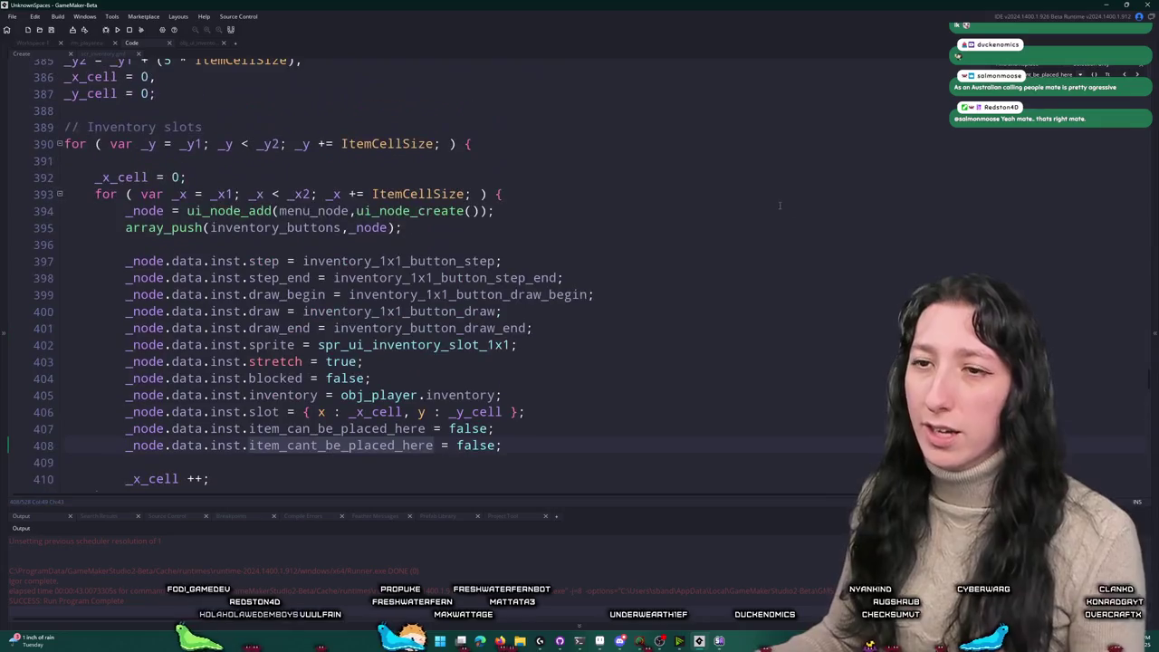
scroll(453, 272, up, 14)
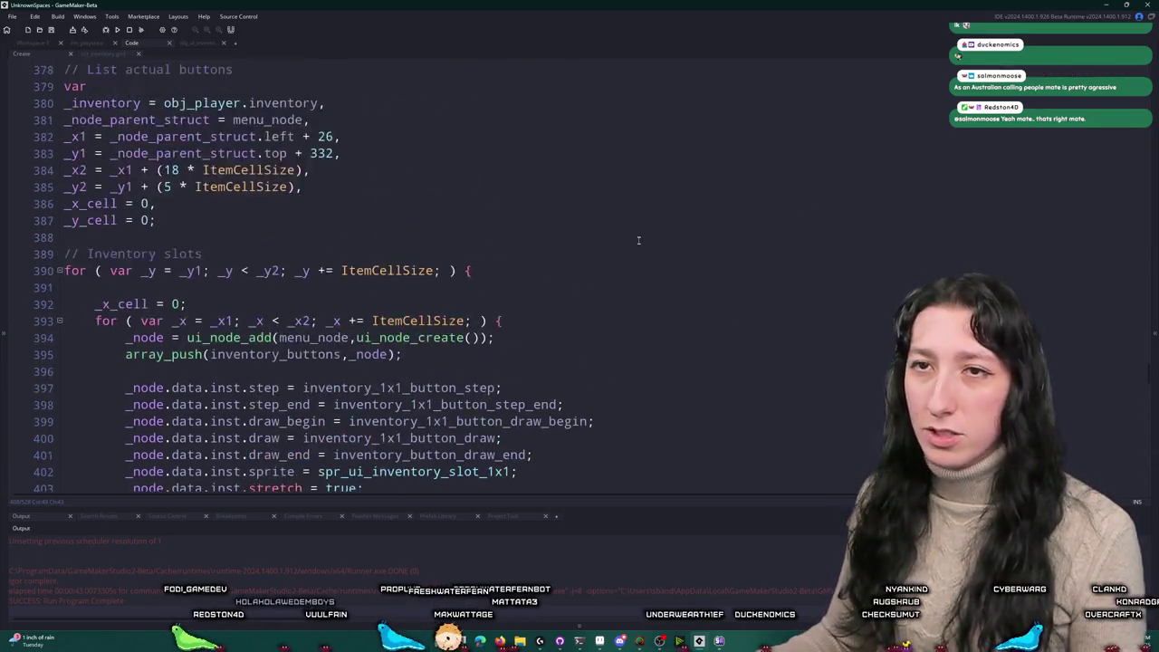
Step: Duplicate the slot draw block as an item_cant_be_placed_here check using spr_ui_inventory_slot_1x1_unavailable
scroll(500, 248, up, 4)
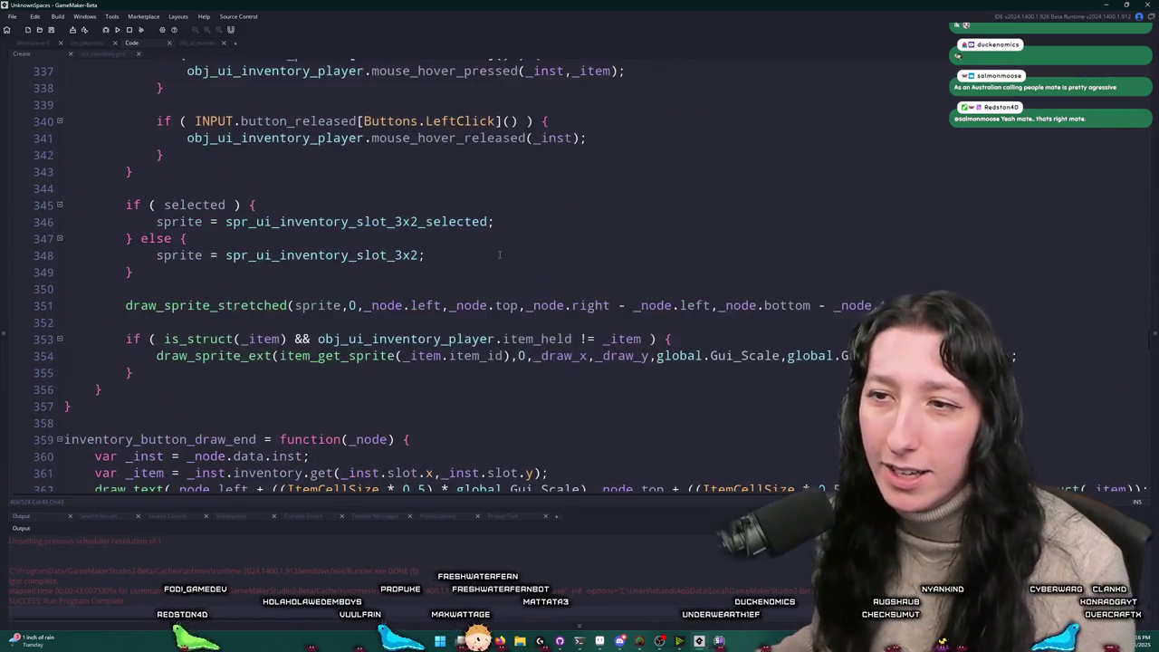
scroll(209, 387, up, 18)
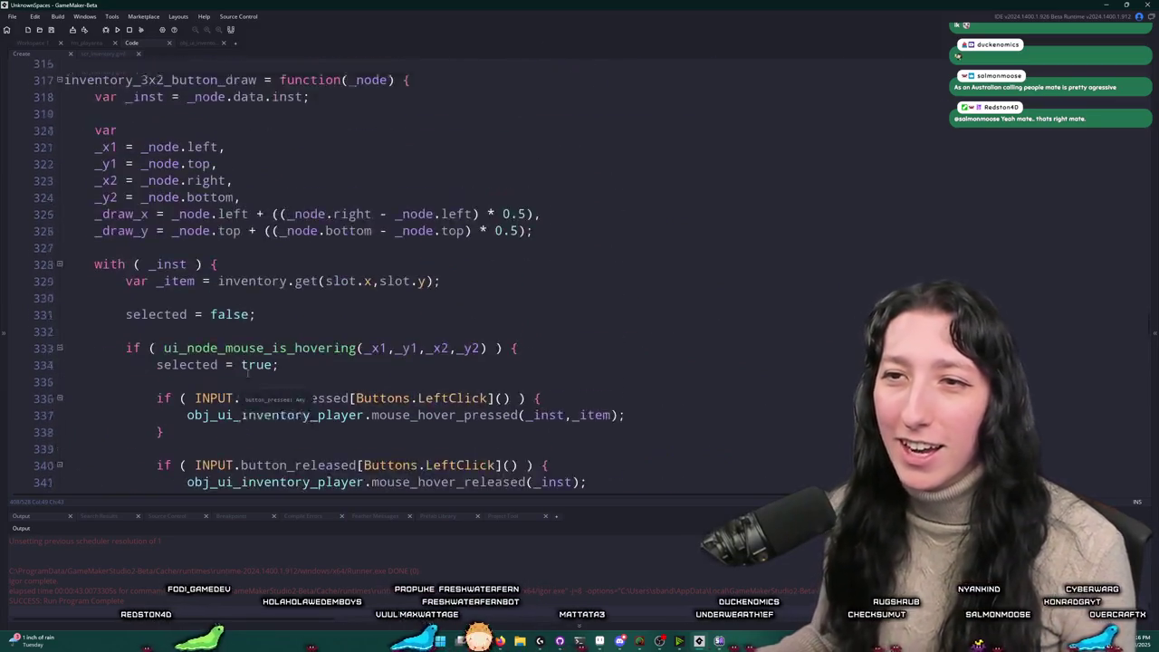
scroll(272, 385, down, 9)
scroll(309, 380, up, 12)
scroll(309, 380, up, 18)
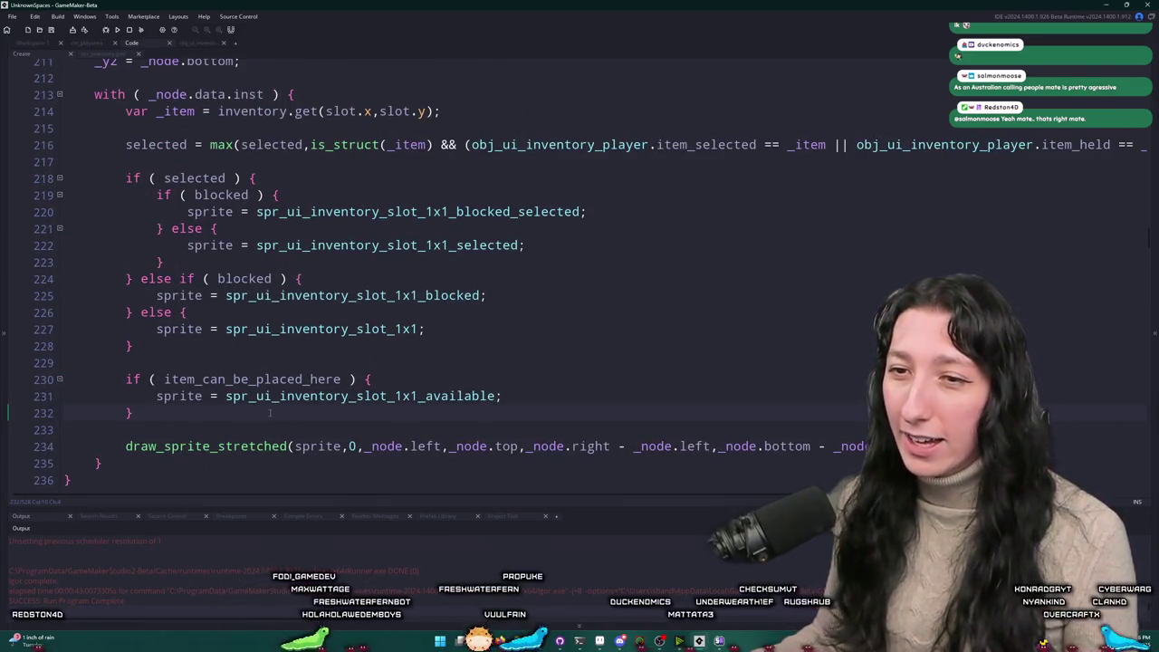
drag(259, 418, 269, 363)
key(ctrl+d)
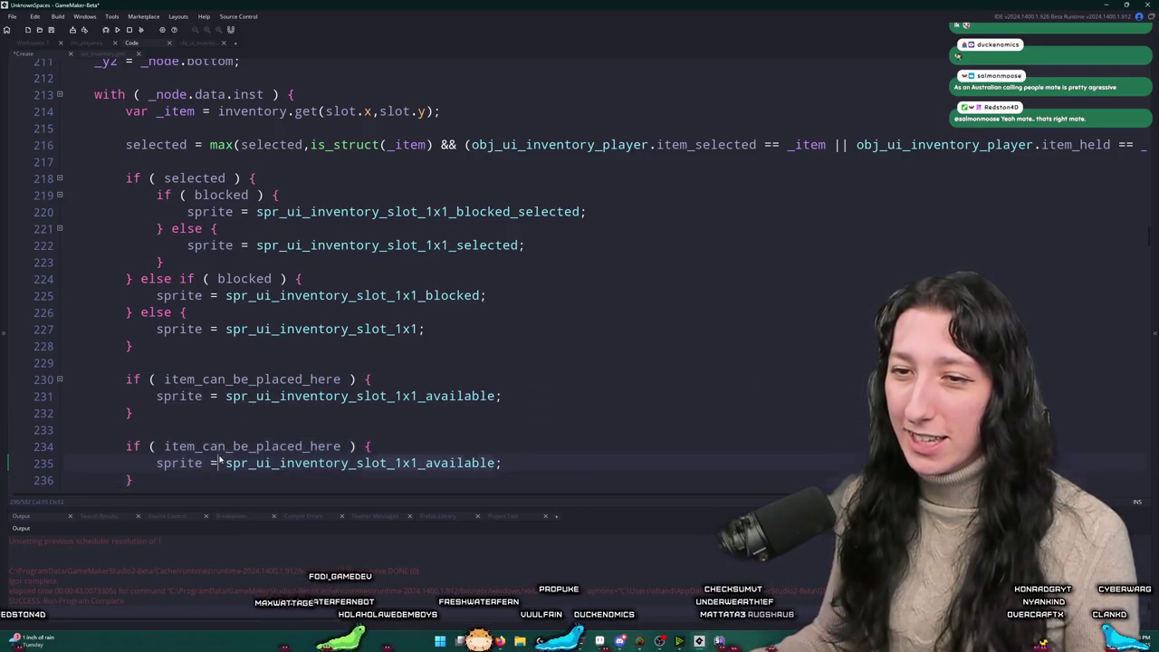
text(t)
Step: Run the game with F5 to test the slot sprites
scroll(580, 271, down, 2)
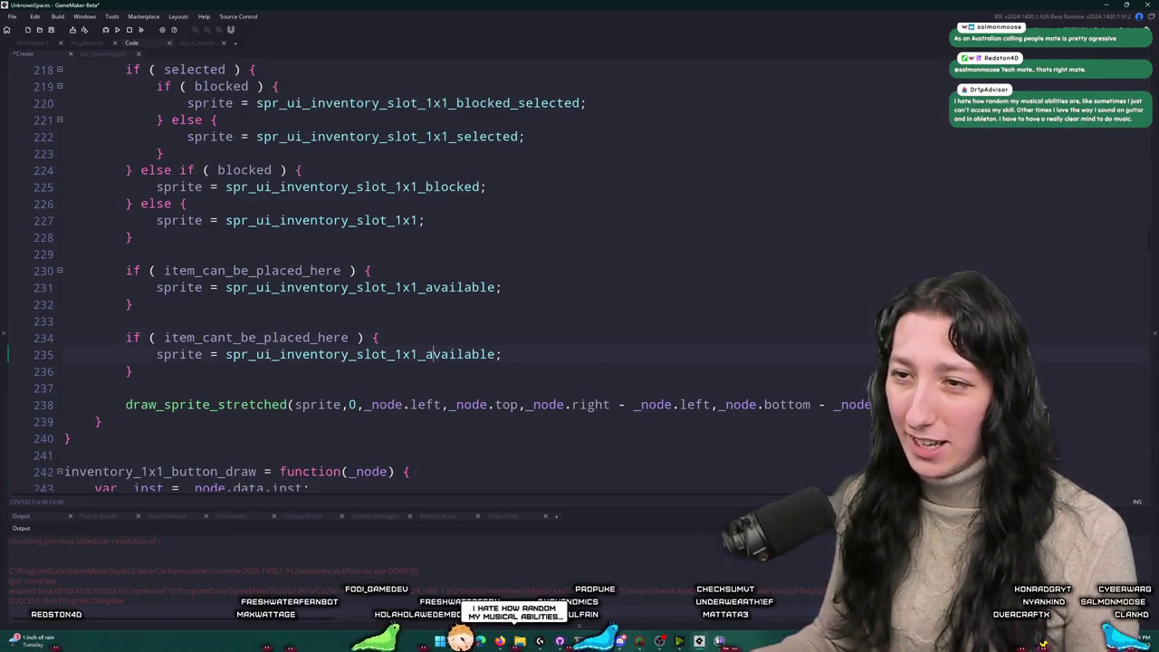
key(F5)
text(un)
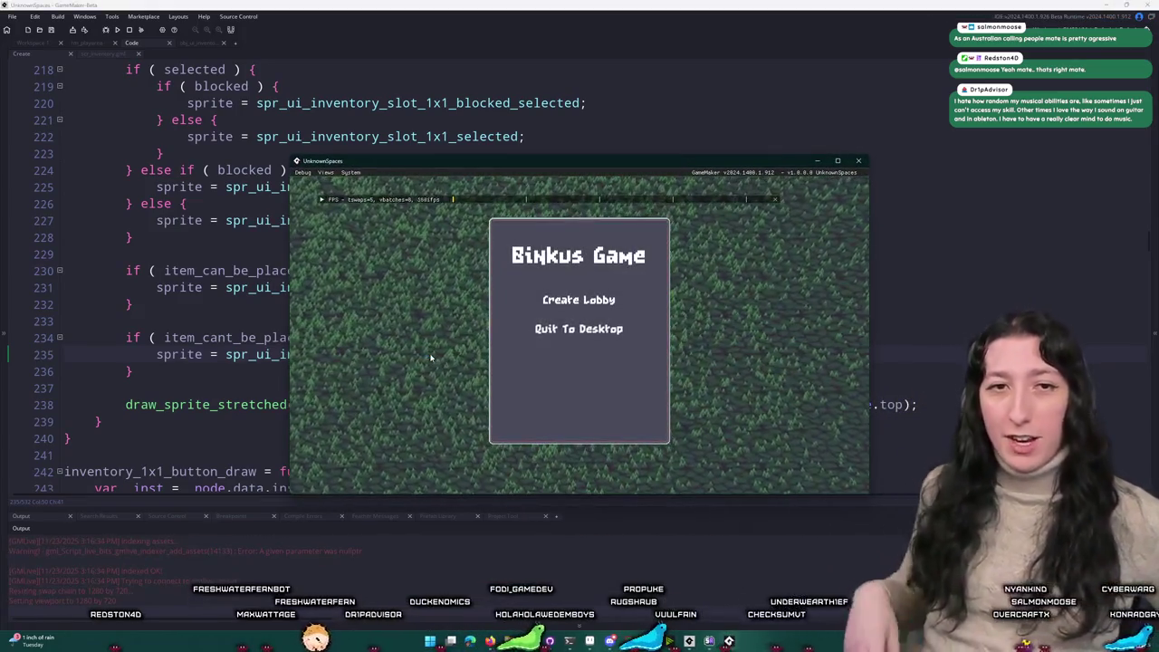
Step: Create a lobby, maximise the game window, open the inventory and drag backpacks around the grid
click(579, 300)
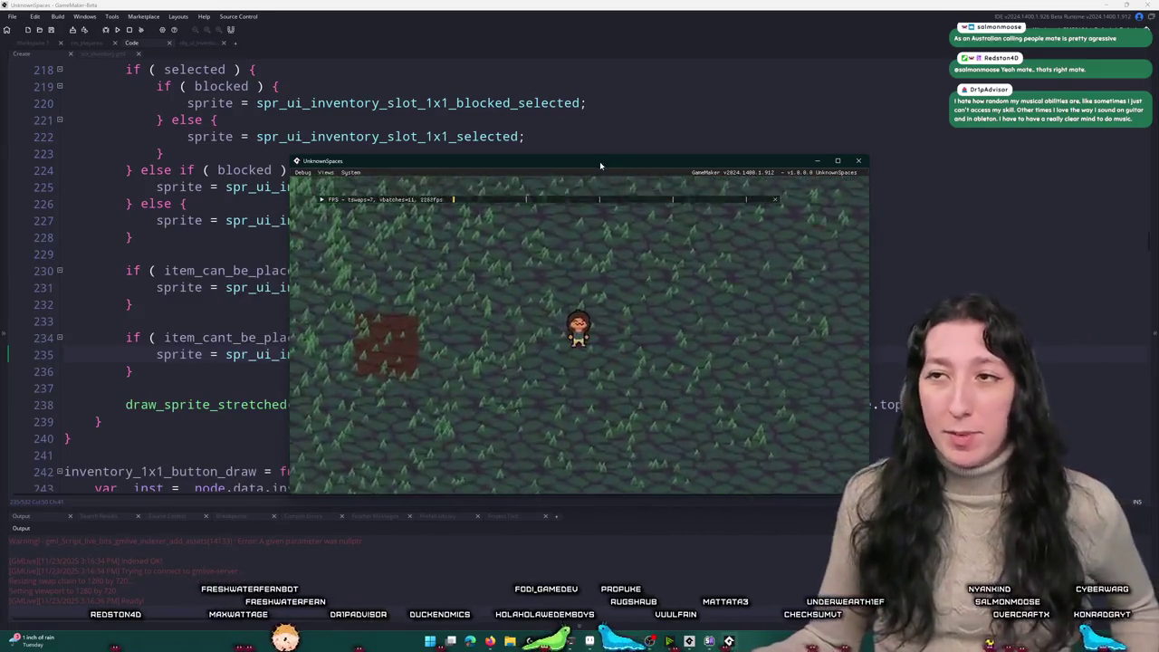
double_click(600, 166)
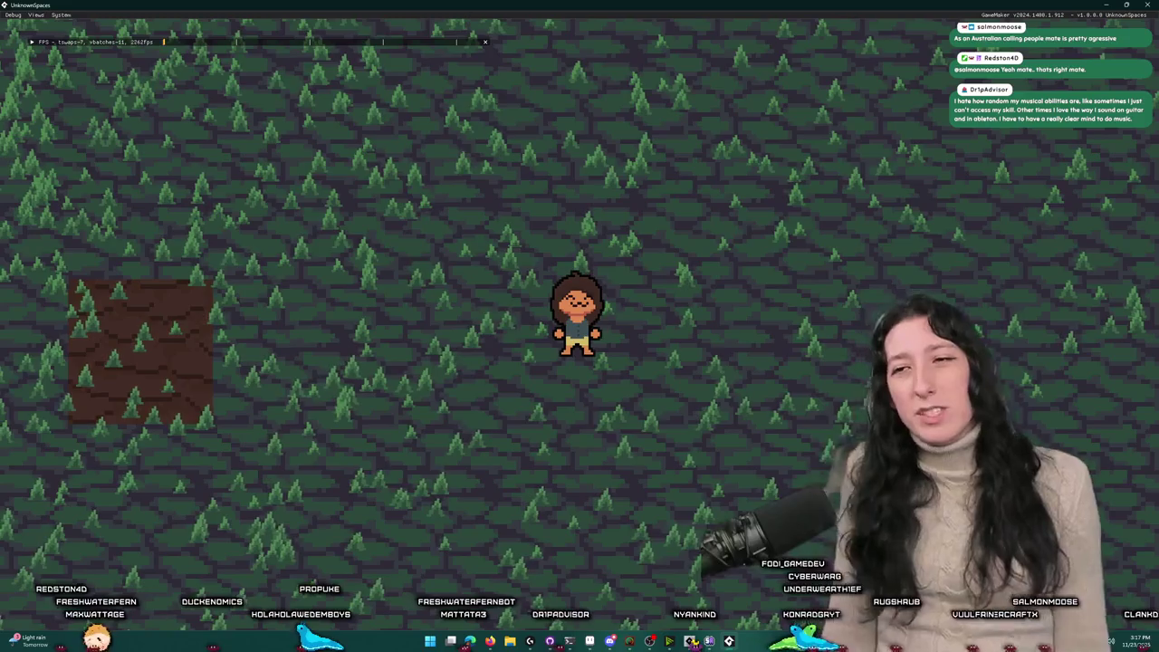
key(e)
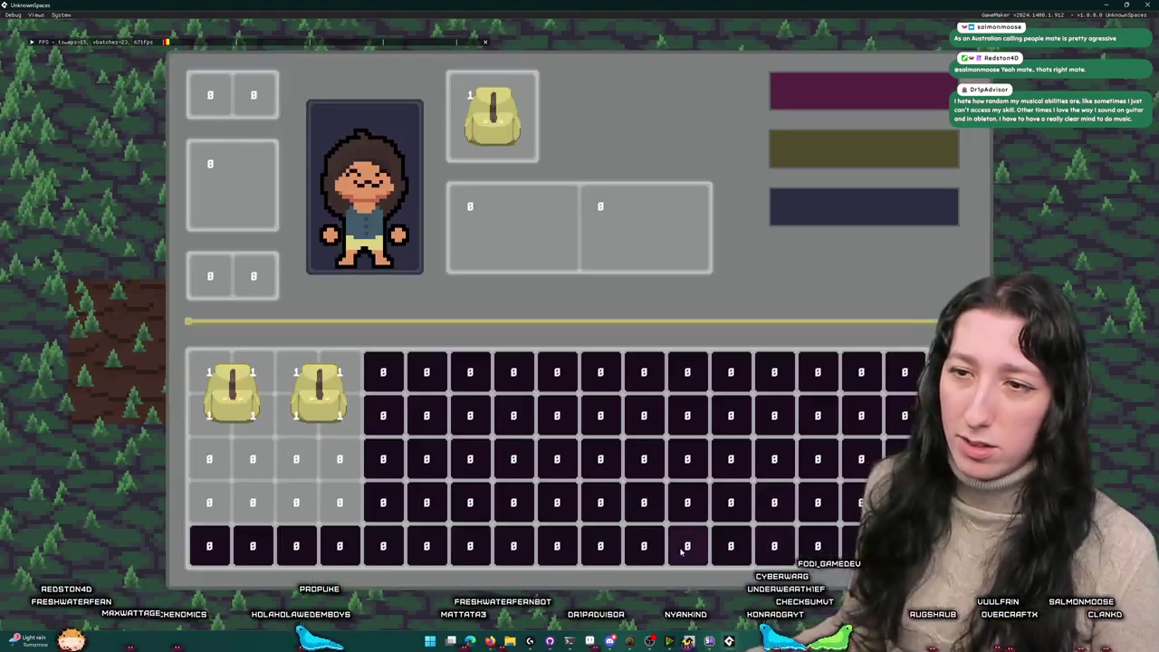
mouse_move(306, 429)
mouse_down()
mouse_move(308, 464)
mouse_move(229, 480)
mouse_up()
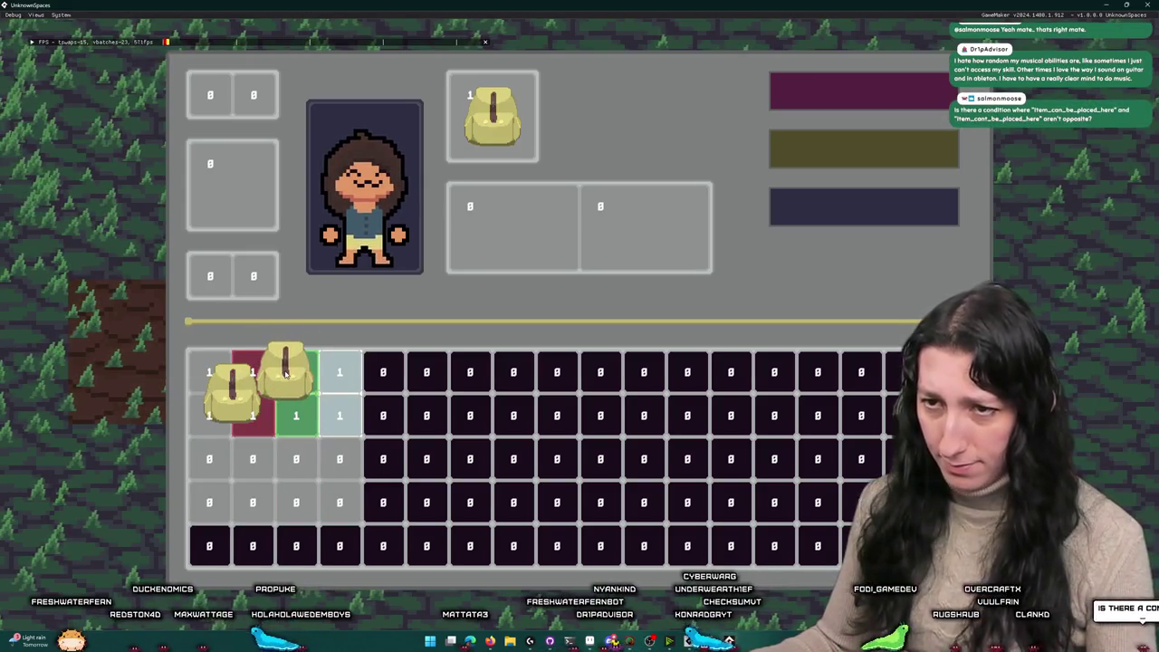
mouse_move(302, 389)
mouse_down()
mouse_move(286, 476)
mouse_move(246, 539)
mouse_move(258, 484)
mouse_move(240, 399)
mouse_up()
key(alt+Tab)
Step: Select item_cant_be_placed_here and search back to the line where it is assigned
scroll(503, 399, up, 6)
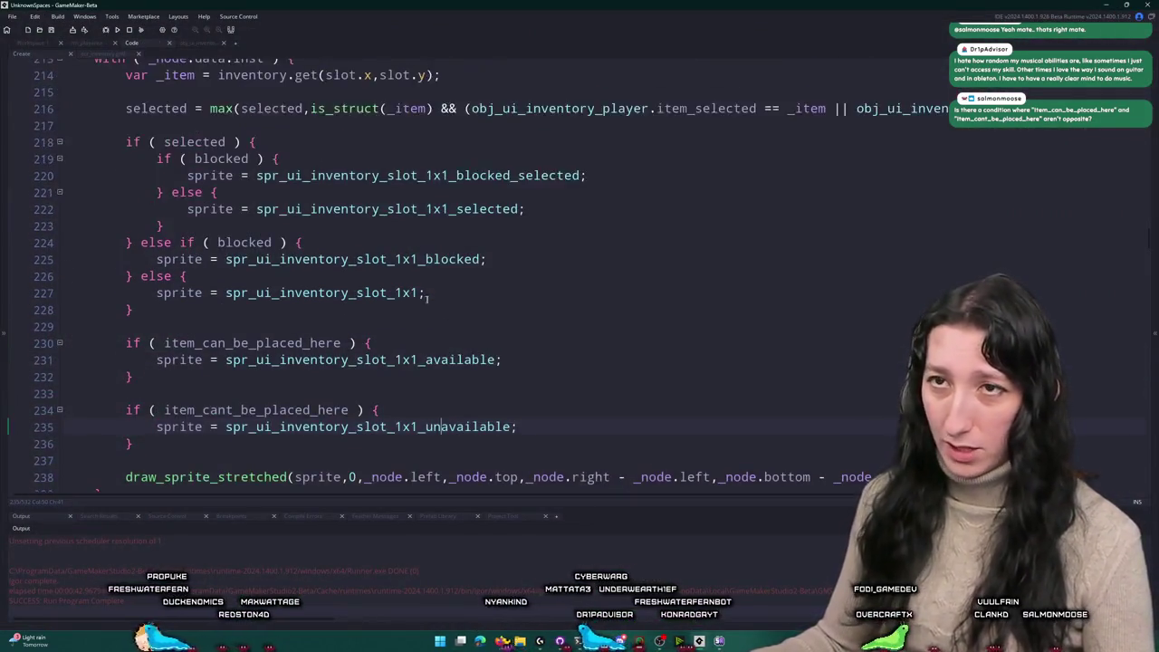
scroll(279, 377, down, 4)
double_click(240, 409)
key(ctrl+f)
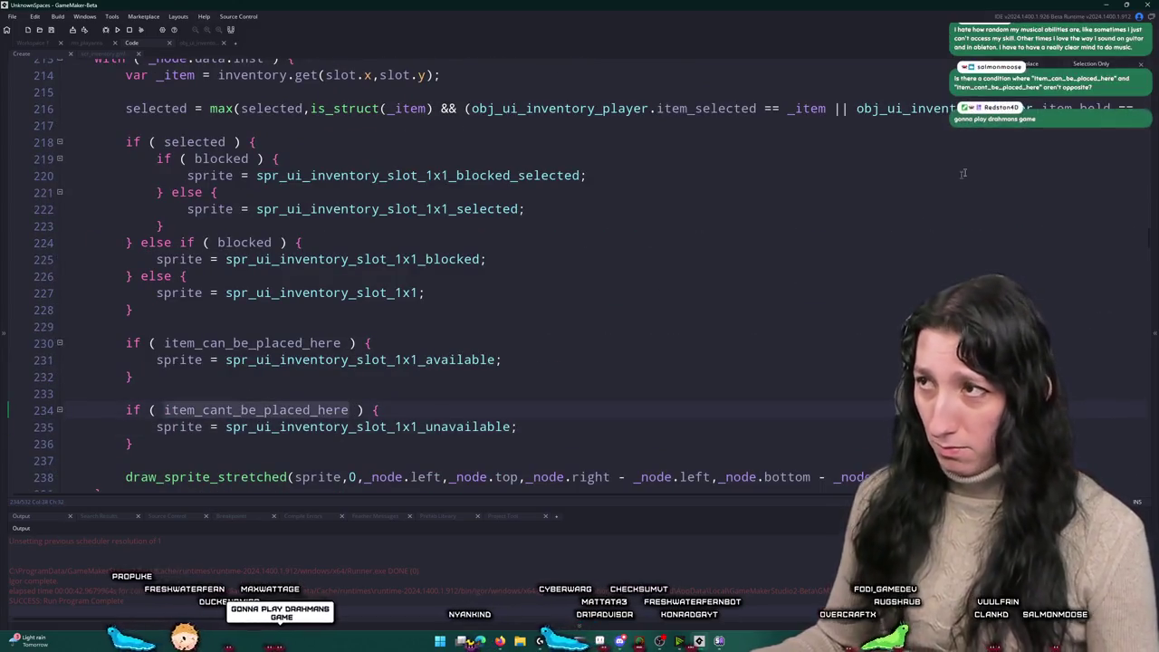
key(shift+Return)
scroll(1044, 207, up, 2)
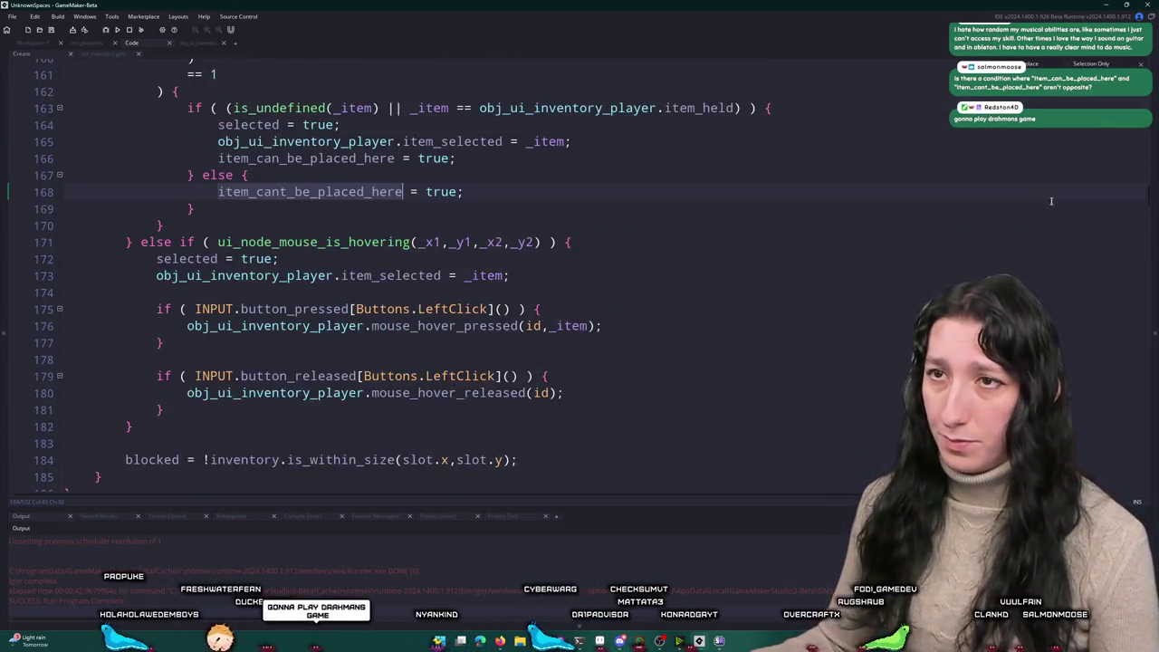
scroll(472, 193, up, 1)
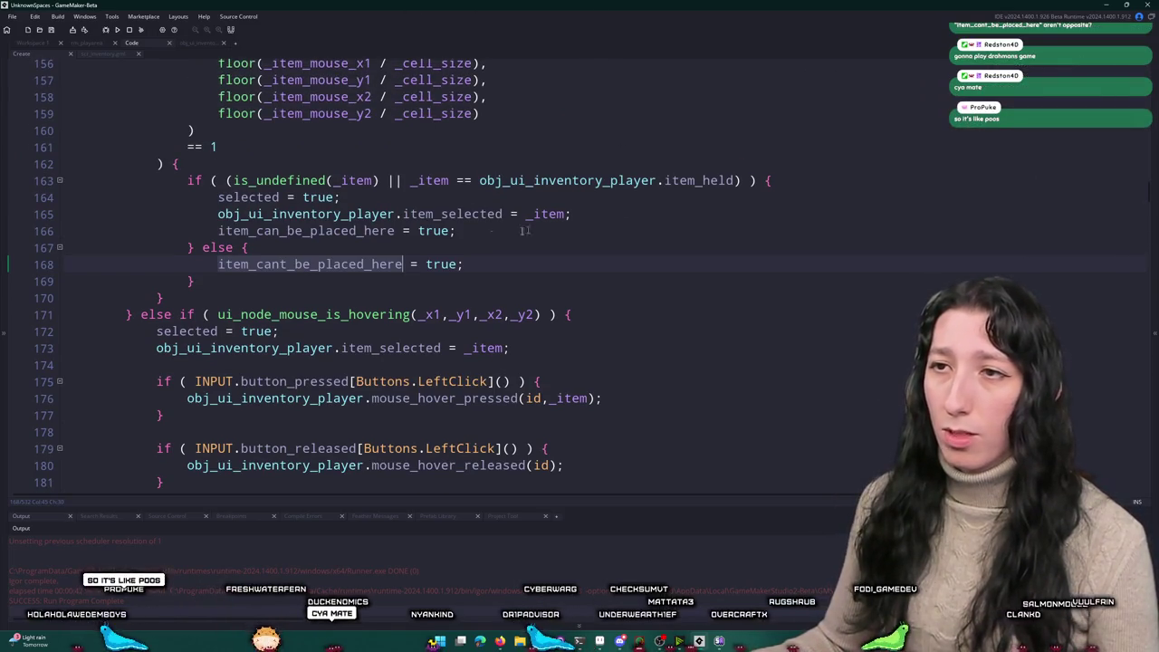
scroll(345, 196, up, 1)
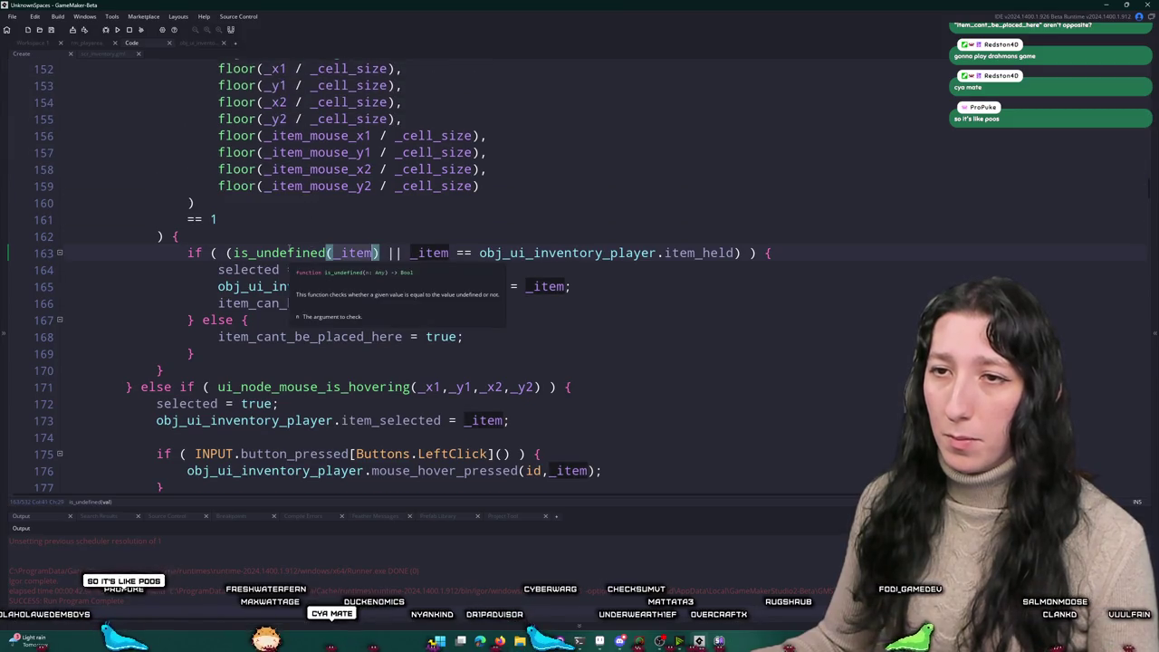
Step: Inspect the line 163 condition on _item, then go back to the running game
click(230, 253)
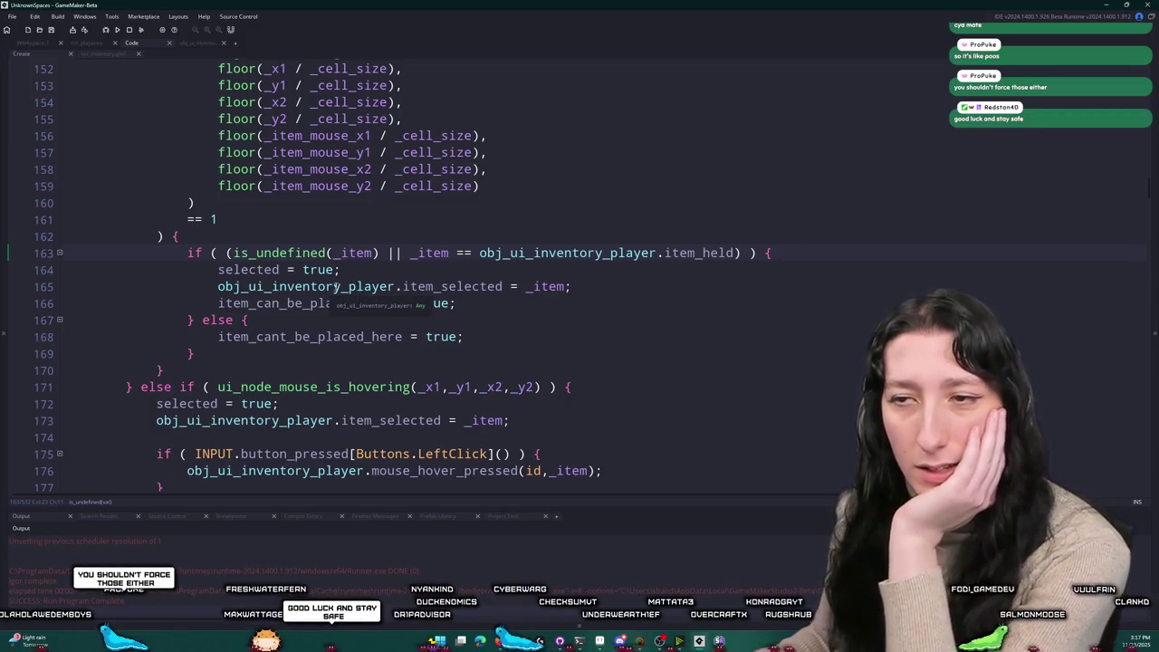
click(365, 259)
scroll(366, 260, up, 5)
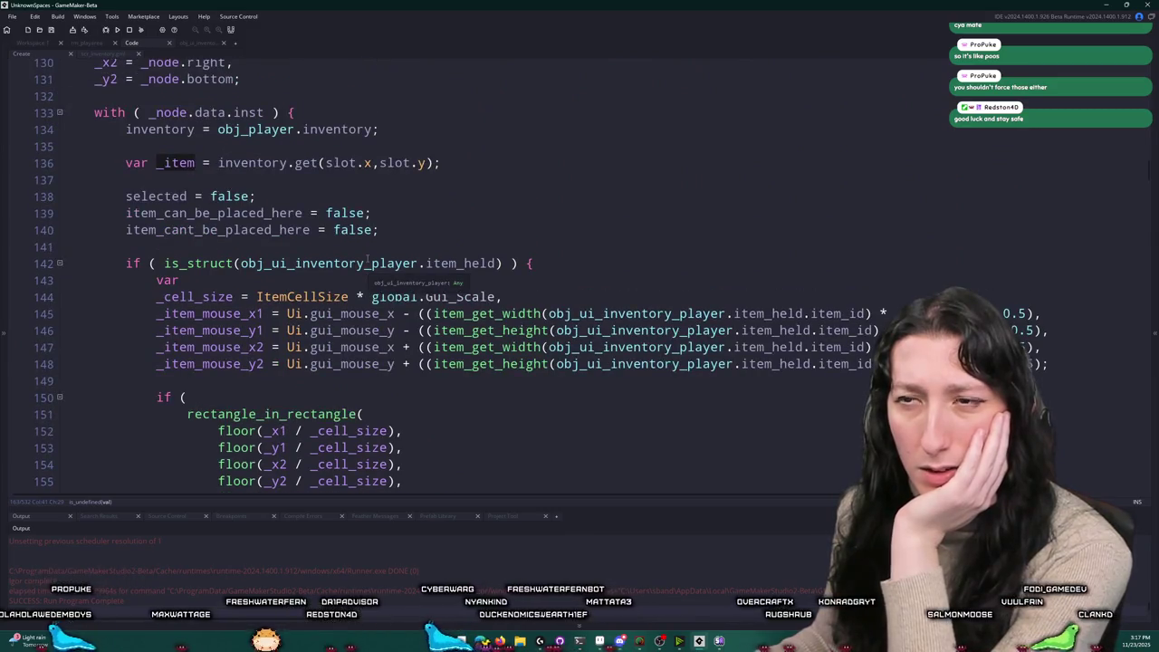
scroll(366, 261, down, 4)
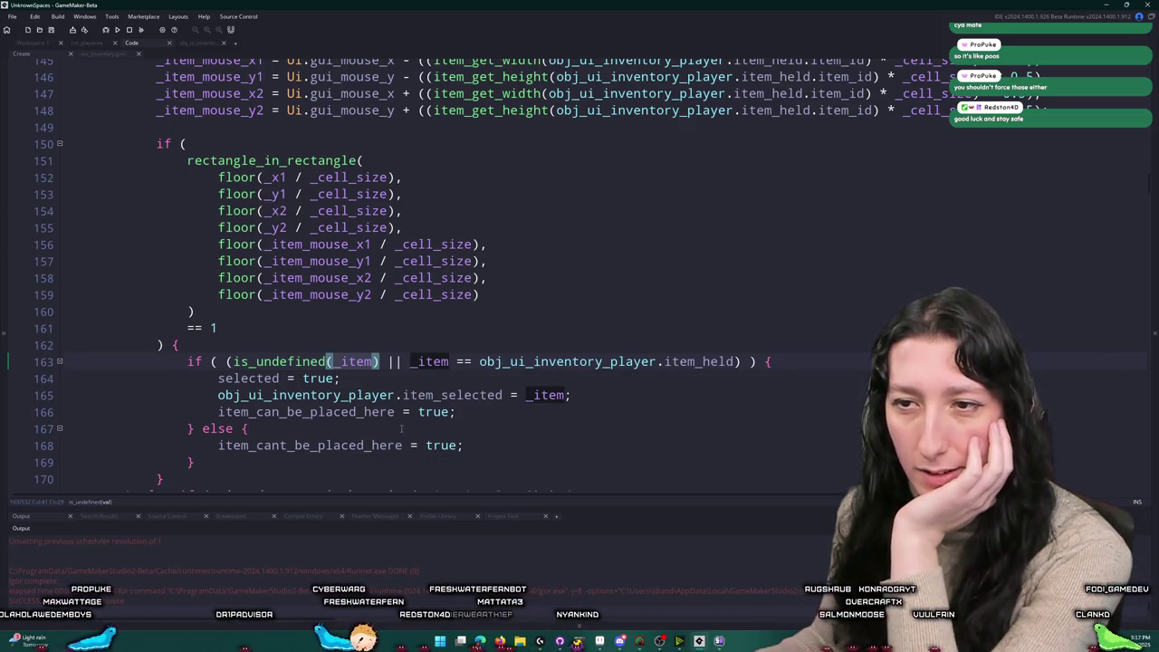
scroll(401, 428, down, 2)
scroll(394, 424, up, 2)
scroll(387, 420, down, 1)
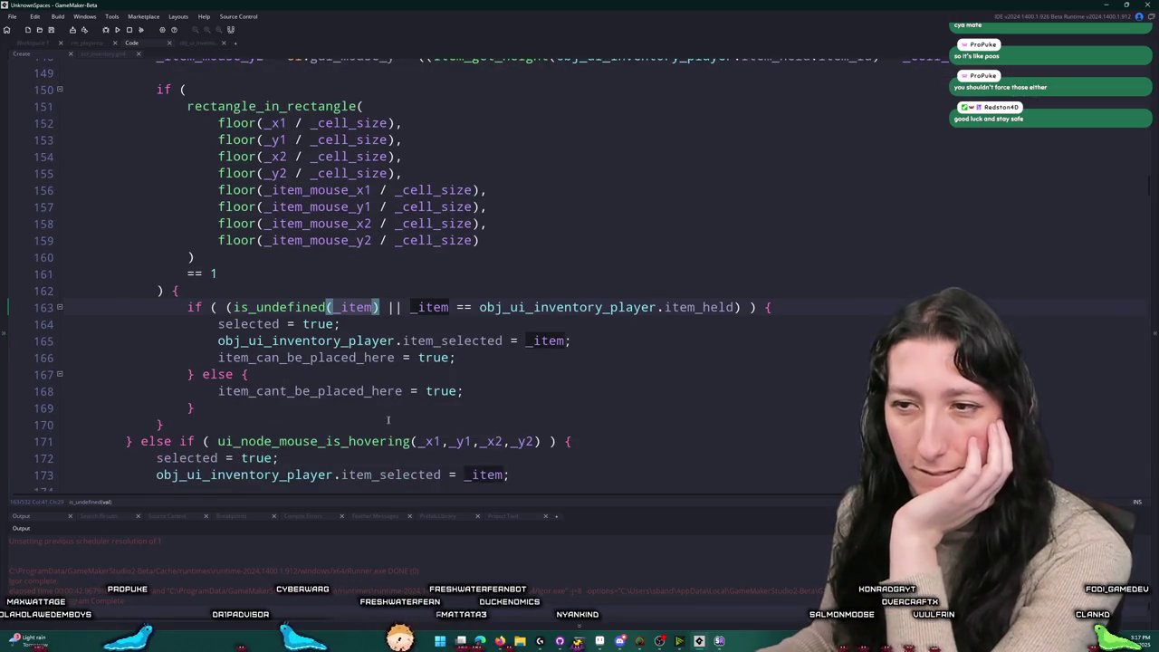
scroll(345, 362, up, 5)
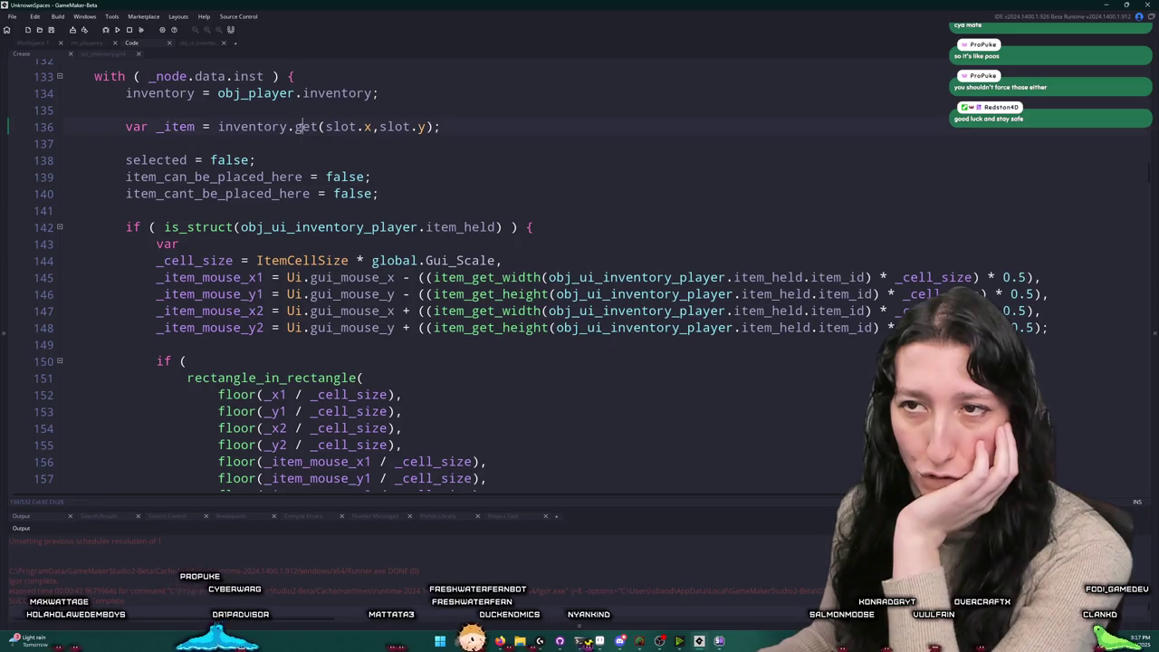
scroll(363, 317, down, 6)
key(alt+Tab)
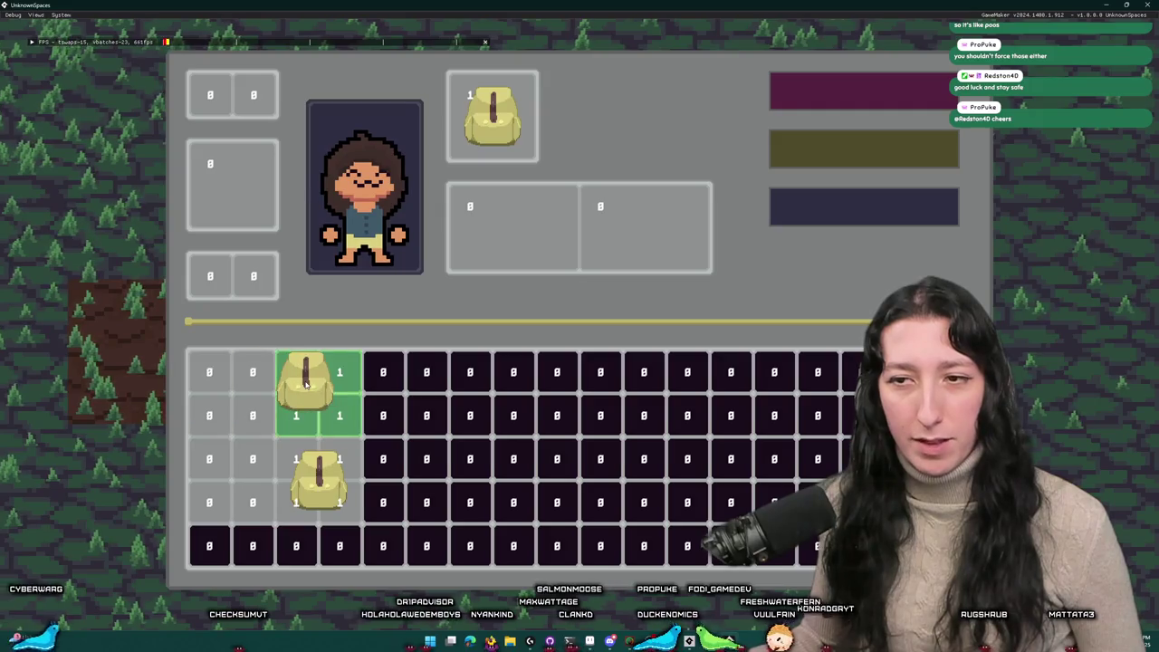
Step: Drop the held backpack into column 3, rows 3–4, then close the game window
mouse_move(304, 489)
mouse_down()
mouse_move(312, 457)
mouse_move(272, 389)
mouse_move(233, 389)
mouse_move(291, 455)
mouse_move(226, 460)
mouse_move(238, 385)
mouse_move(311, 464)
mouse_up()
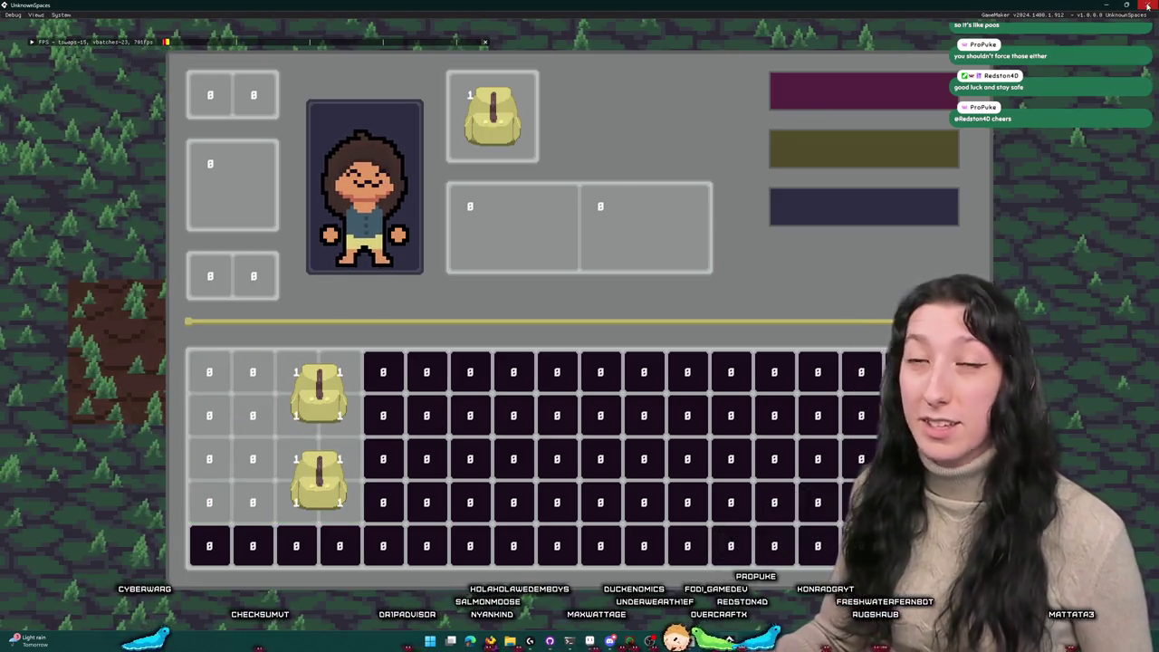
click(1147, 6)
scroll(662, 189, up, 4)
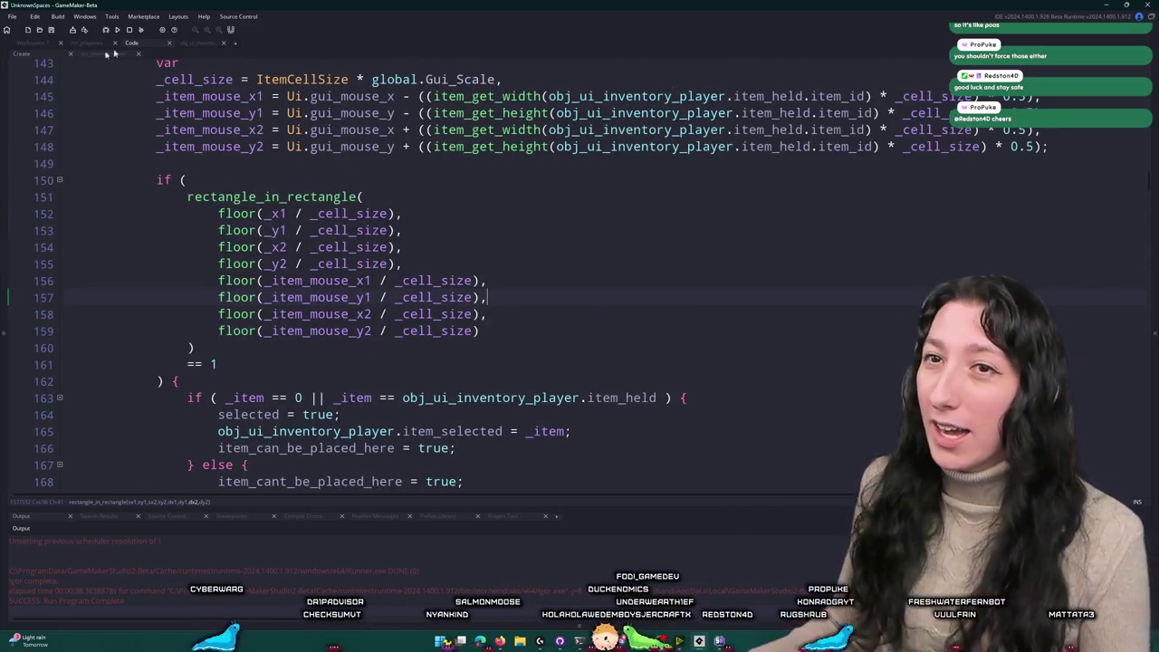
Step: Scroll through scr_inventory, then build and run UnknownSpaces to its title menu
click(86, 56)
scroll(272, 133, up, 20)
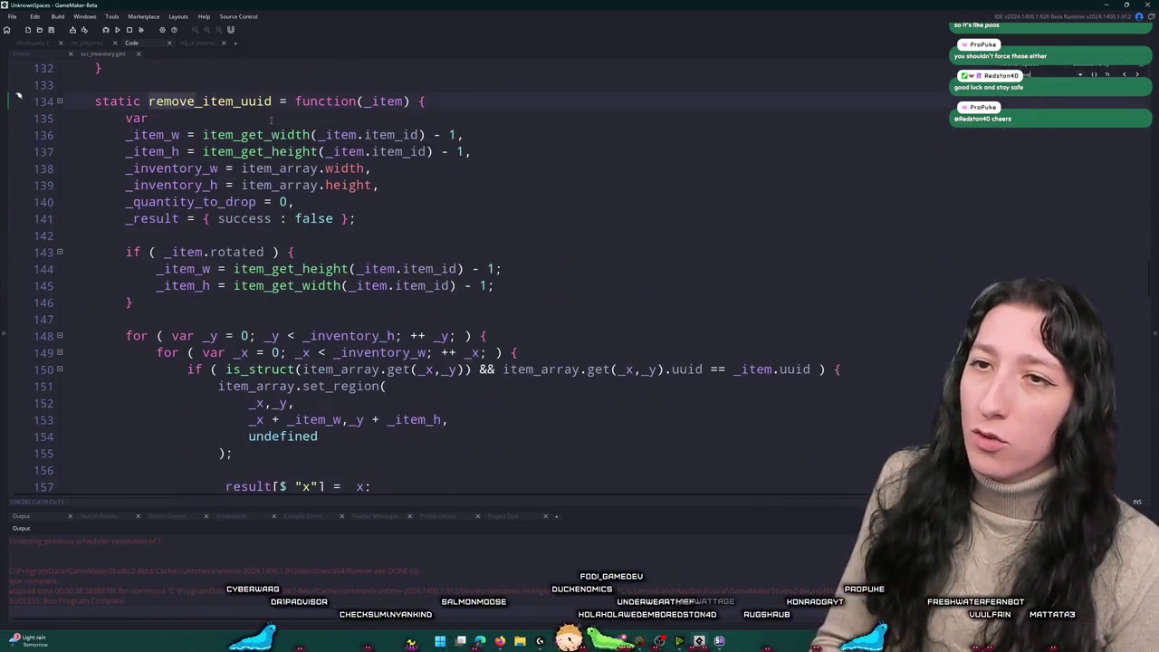
scroll(273, 123, down, 3)
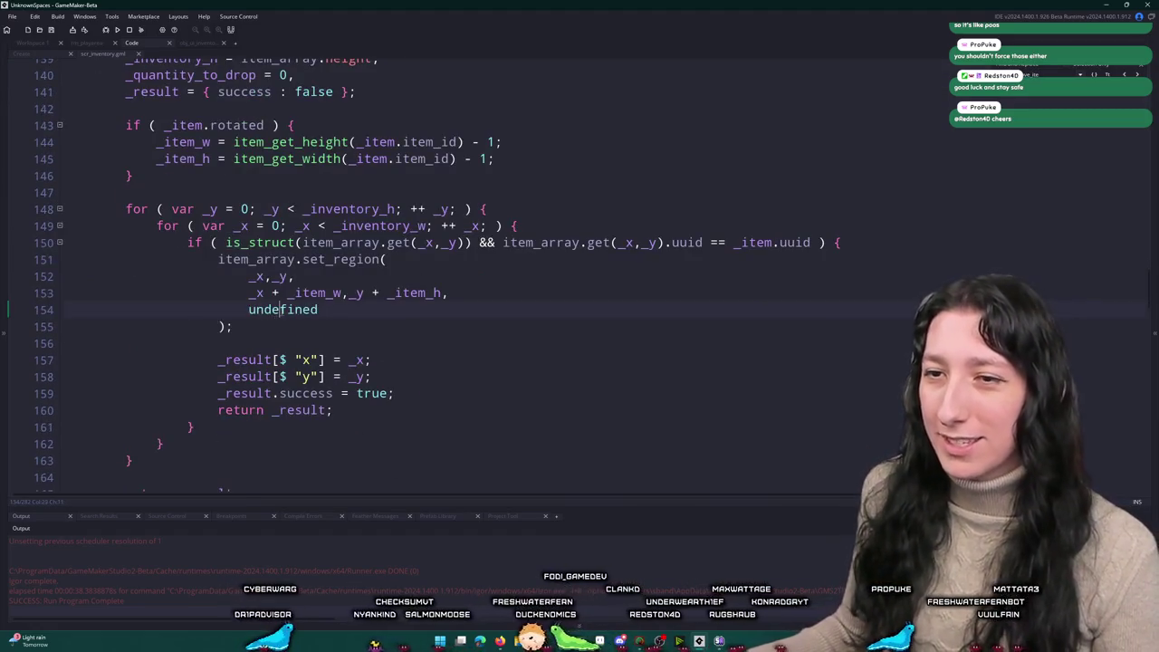
scroll(303, 320, down, 15)
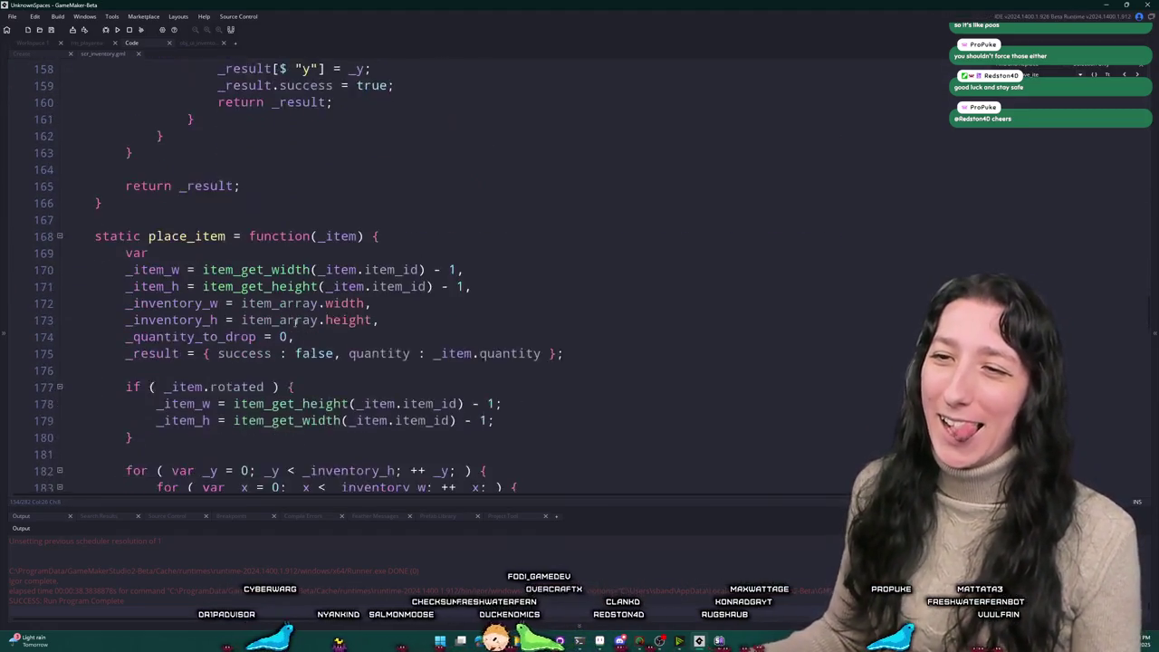
scroll(398, 272, down, 12)
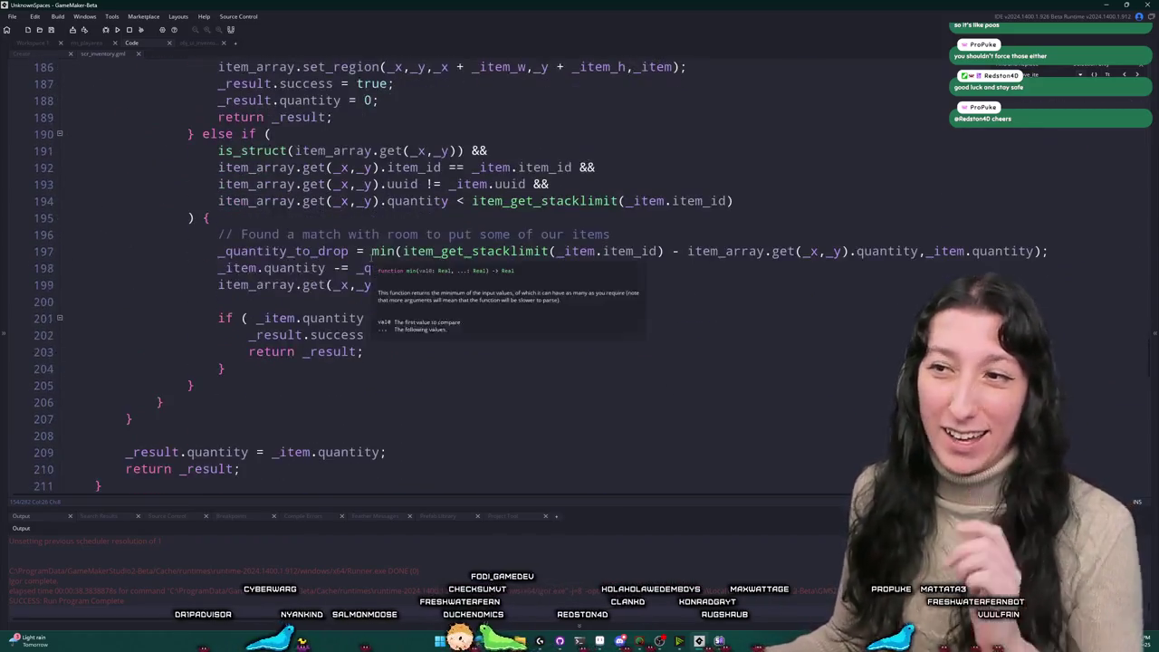
scroll(401, 227, down, 10)
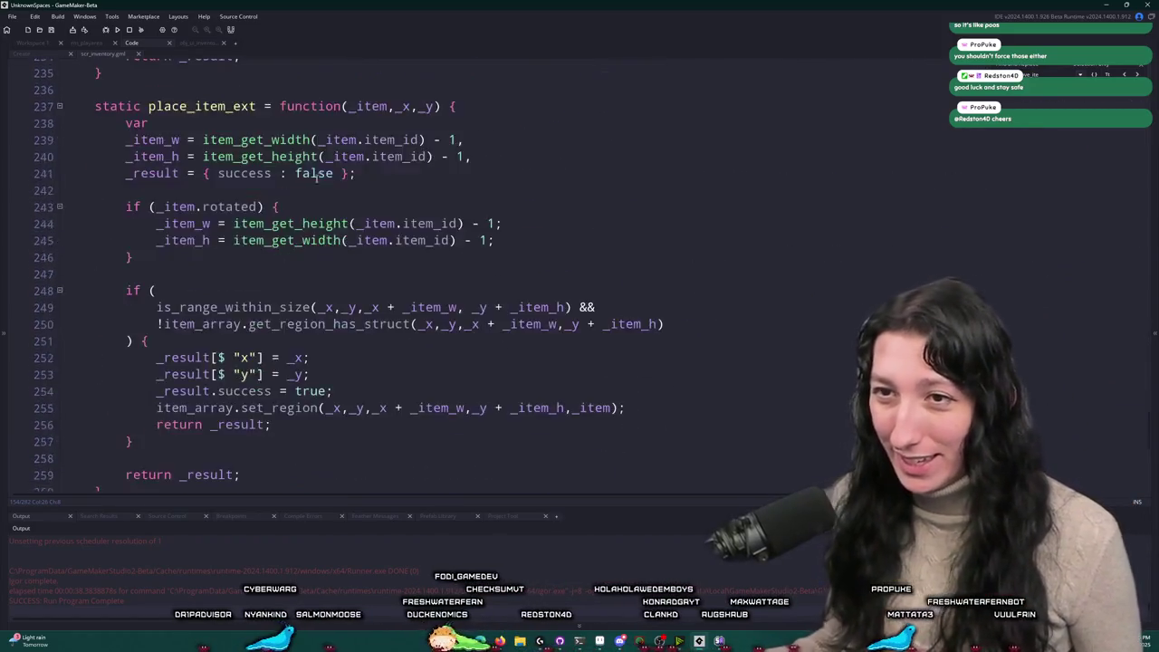
scroll(271, 299, up, 1)
scroll(266, 310, down, 5)
scroll(265, 309, down, 1)
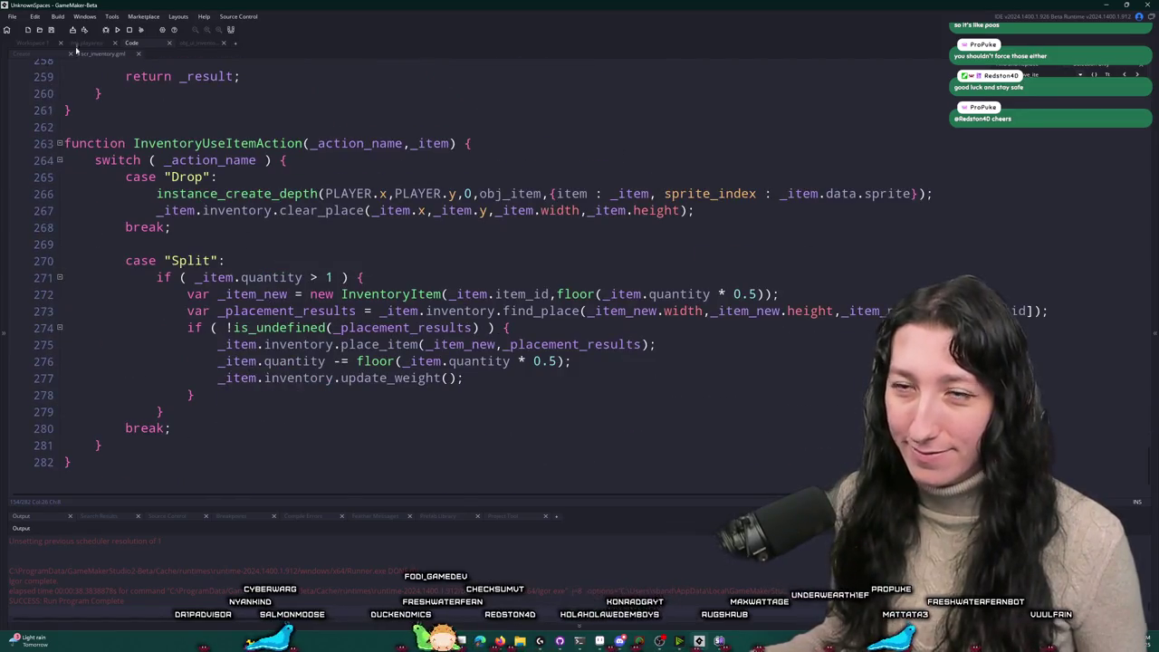
click(118, 31)
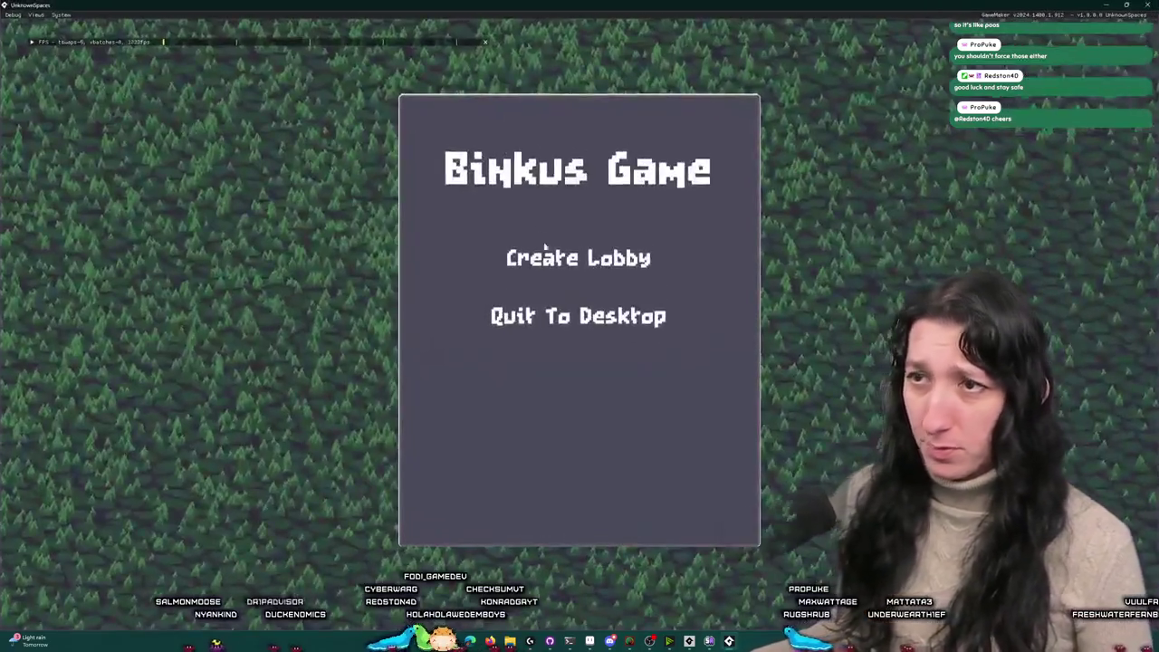
Step: Enter the game via Create Lobby and rearrange the backpacks within the inventory grid
click(580, 256)
drag(306, 459, 309, 498)
mouse_move(232, 398)
mouse_down()
mouse_move(336, 407)
mouse_move(319, 399)
mouse_up()
mouse_move(317, 480)
mouse_down()
mouse_move(240, 462)
mouse_move(336, 414)
mouse_move(316, 480)
mouse_up()
mouse_move(228, 389)
mouse_down()
mouse_move(347, 413)
mouse_move(233, 390)
mouse_up()
mouse_move(318, 479)
mouse_down()
mouse_move(329, 407)
mouse_move(318, 435)
mouse_up()
mouse_move(232, 389)
mouse_down()
mouse_move(263, 486)
mouse_move(308, 416)
mouse_move(259, 457)
mouse_move(318, 476)
mouse_up()
Step: Move backpacks between the upper equipment slots and grid columns 1-2
drag(317, 389, 505, 234)
mouse_move(318, 480)
mouse_down()
mouse_move(332, 449)
mouse_move(673, 231)
mouse_up()
drag(505, 234, 229, 485)
mouse_move(492, 116)
mouse_down()
mouse_move(489, 222)
mouse_move(512, 227)
mouse_up()
drag(634, 226, 492, 116)
mouse_move(506, 205)
mouse_down()
mouse_move(335, 285)
mouse_move(217, 385)
mouse_move(225, 378)
mouse_up()
Step: Cycle backpacks through the paired slots, place them in grid columns 1-2 and 3-4, and close the game
drag(462, 134, 488, 220)
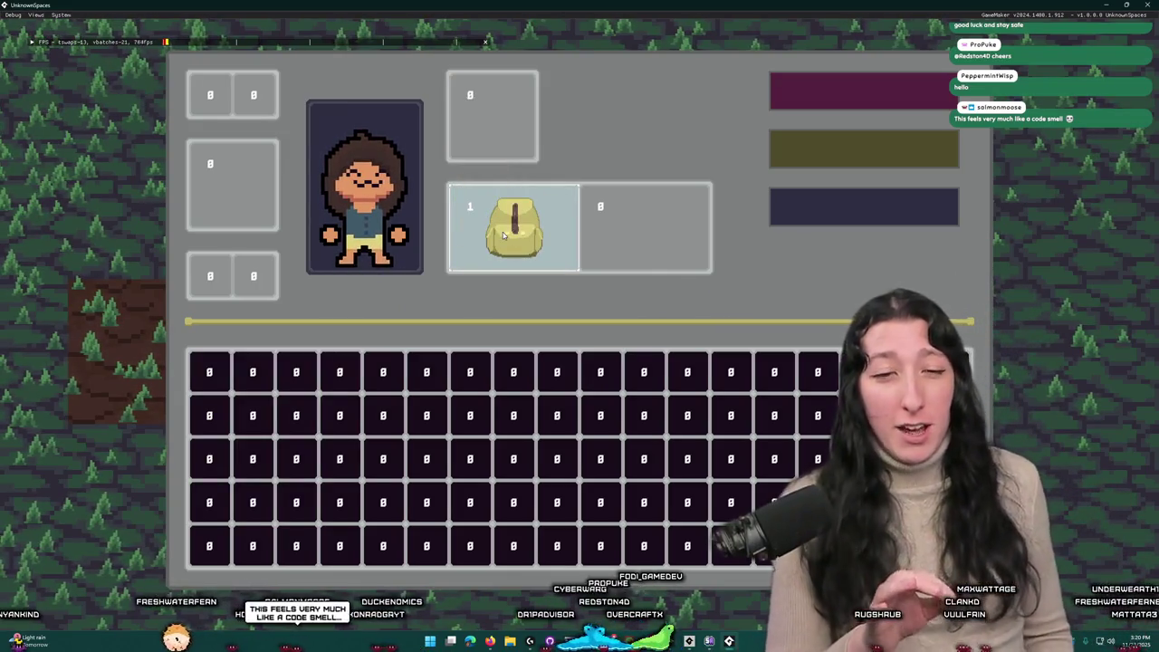
mouse_move(501, 217)
mouse_down()
mouse_move(233, 387)
mouse_move(465, 311)
mouse_move(489, 145)
mouse_move(491, 207)
mouse_move(489, 127)
mouse_move(492, 213)
mouse_up()
mouse_move(500, 169)
mouse_down()
mouse_move(233, 388)
mouse_move(512, 228)
mouse_up()
mouse_move(489, 117)
mouse_down()
mouse_move(548, 155)
mouse_move(541, 232)
mouse_move(228, 474)
mouse_move(485, 227)
mouse_up()
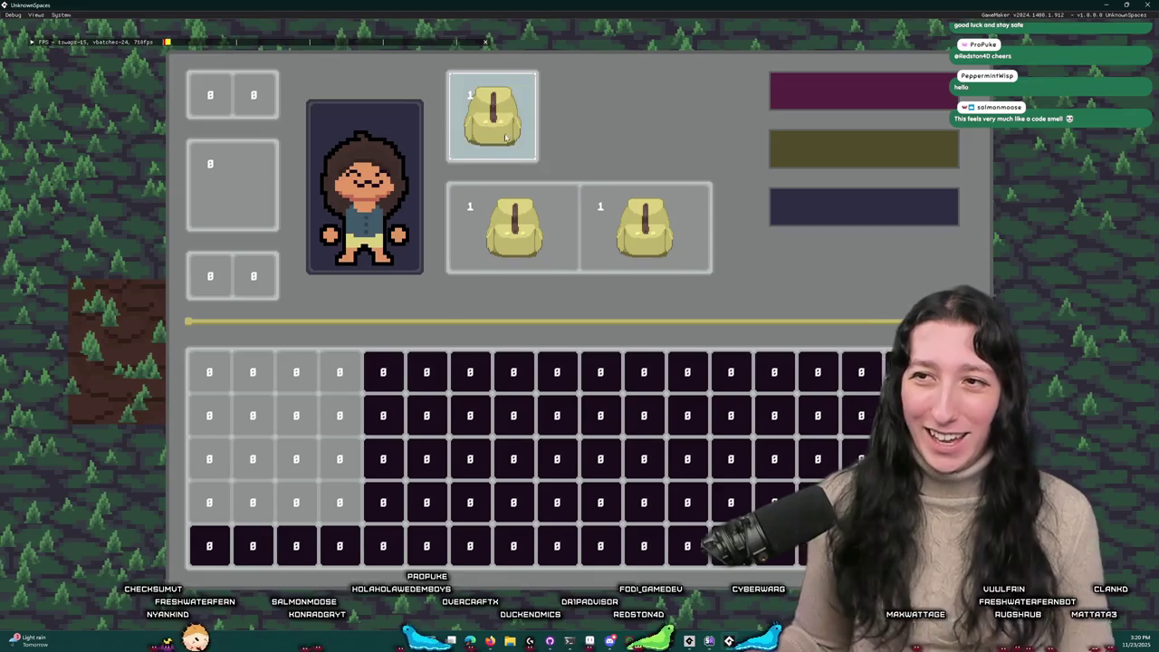
mouse_move(643, 226)
mouse_down()
mouse_move(284, 389)
mouse_move(309, 404)
mouse_up()
mouse_move(514, 226)
mouse_down()
mouse_move(310, 389)
mouse_move(233, 389)
mouse_up()
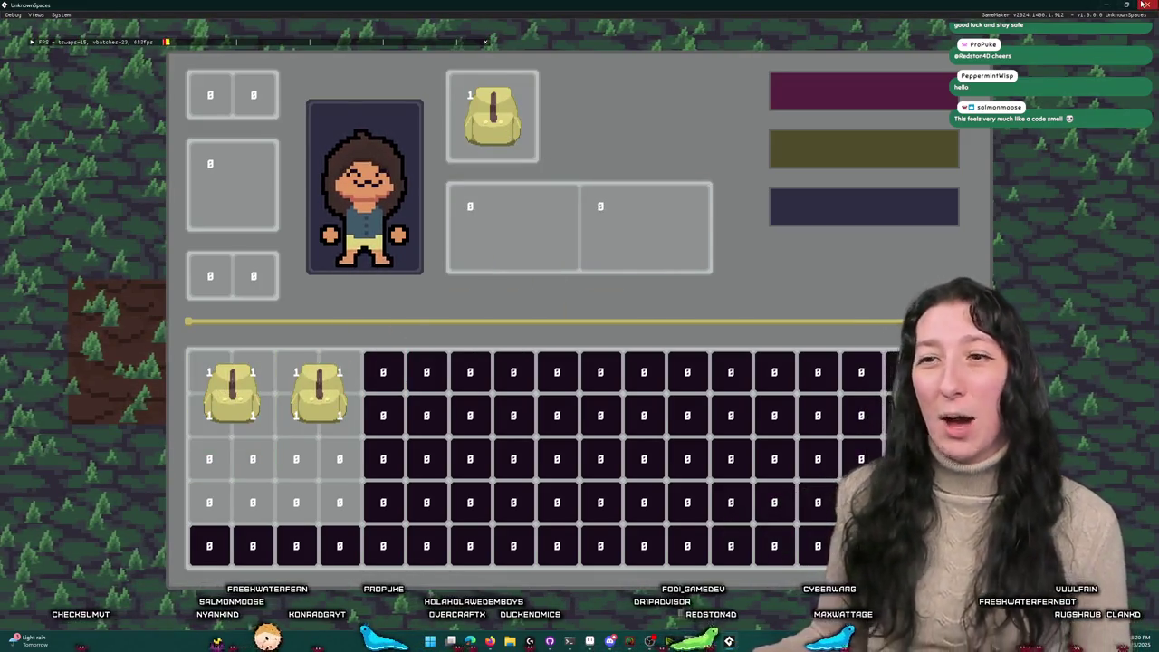
click(1146, 5)
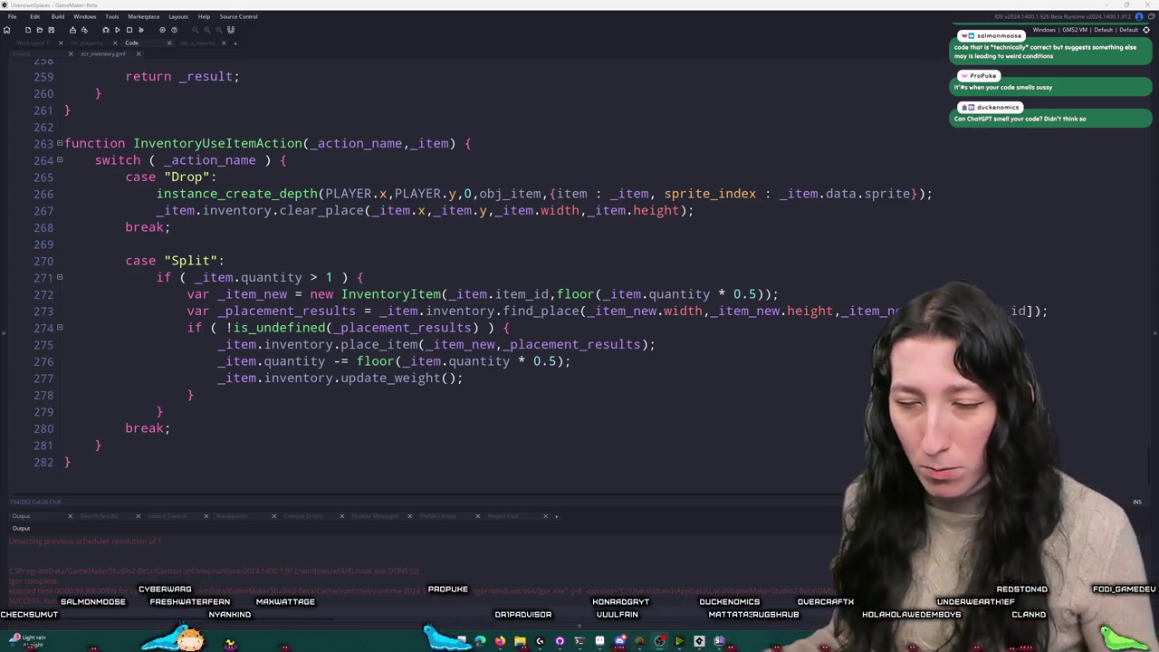
scroll(297, 250, up, 2)
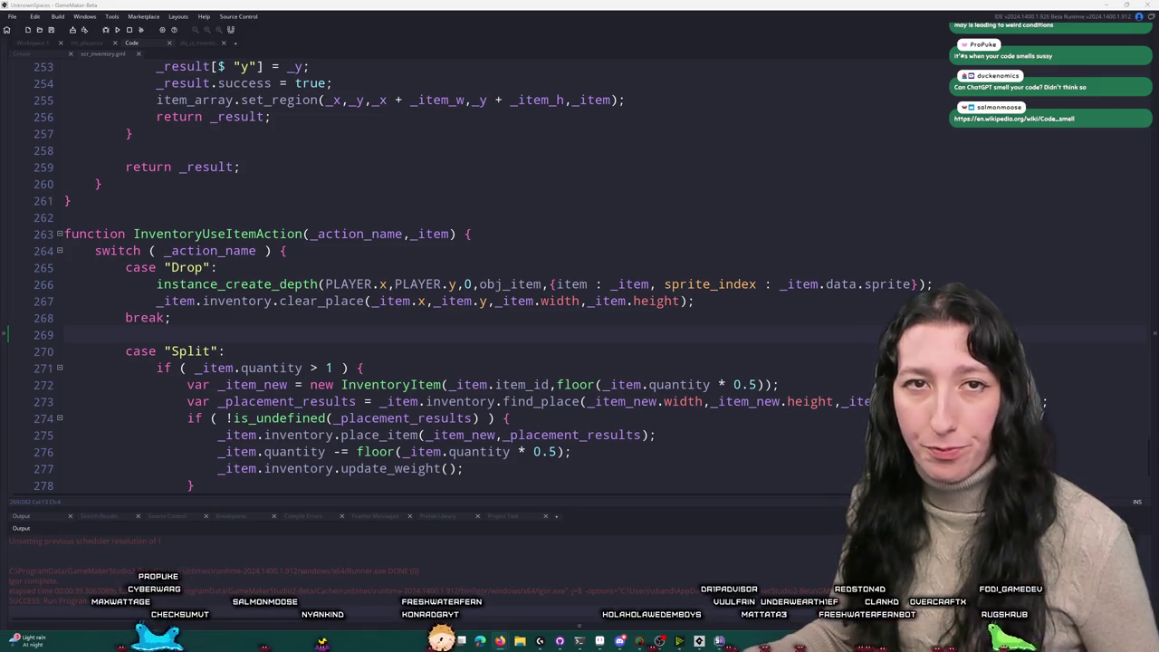
key(alt+Tab)
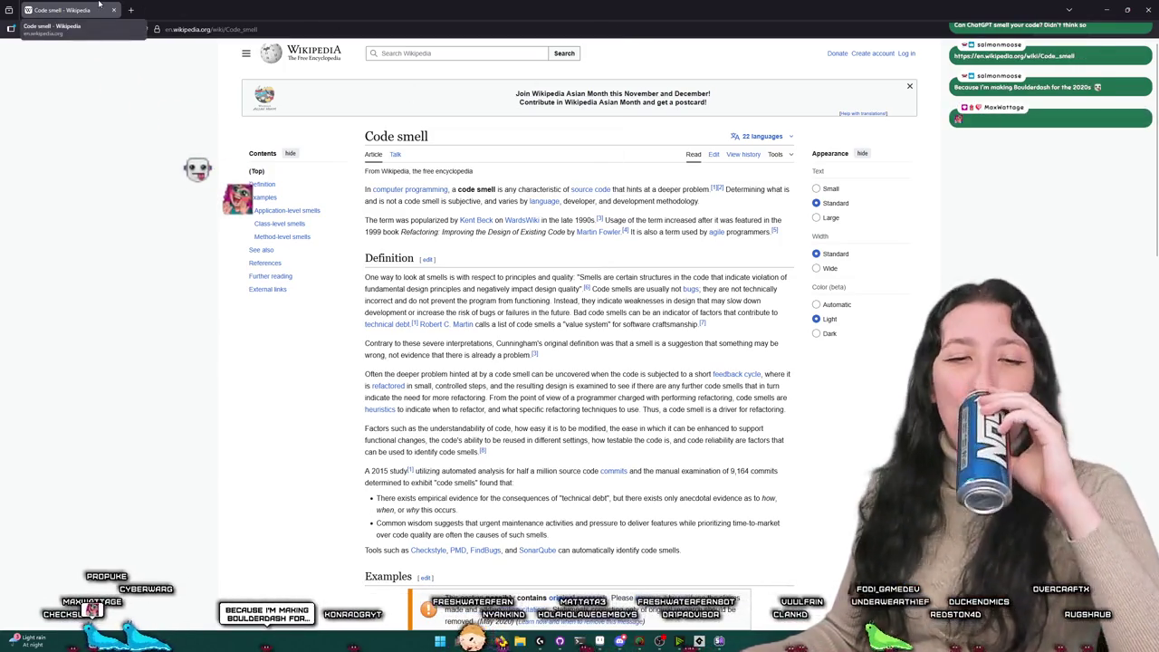
key(alt+Tab)
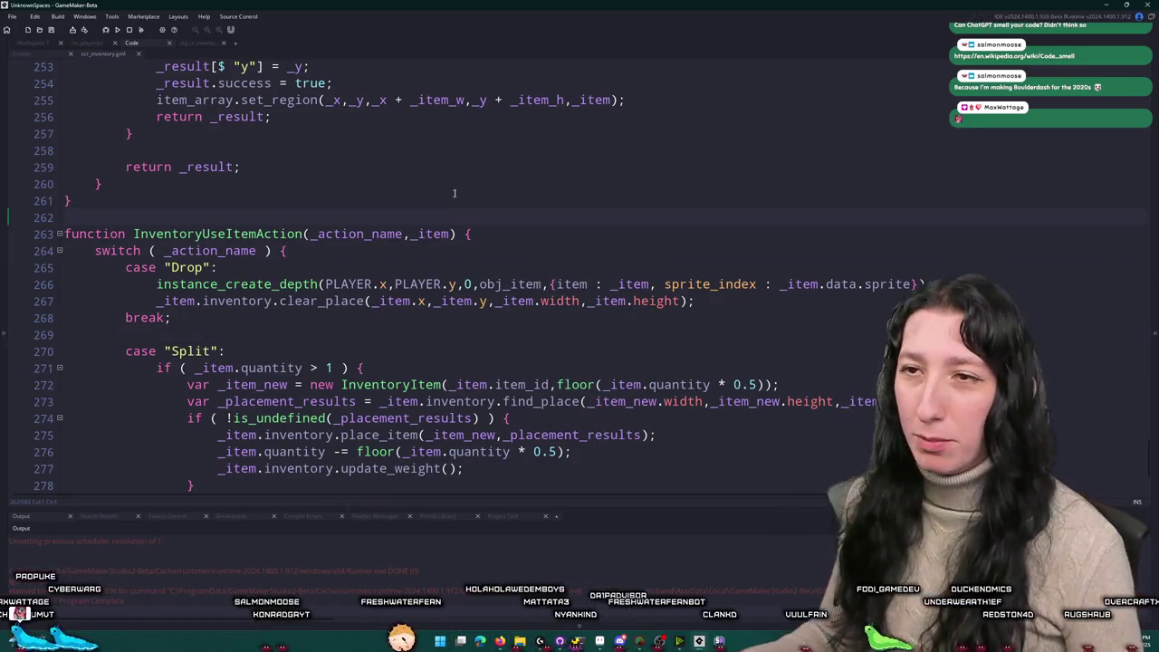
Step: Scroll through place_item_is_available and place_item_ext, then bring up the Ctrl+T global search
click(467, 184)
scroll(467, 178, up, 5)
scroll(468, 179, up, 11)
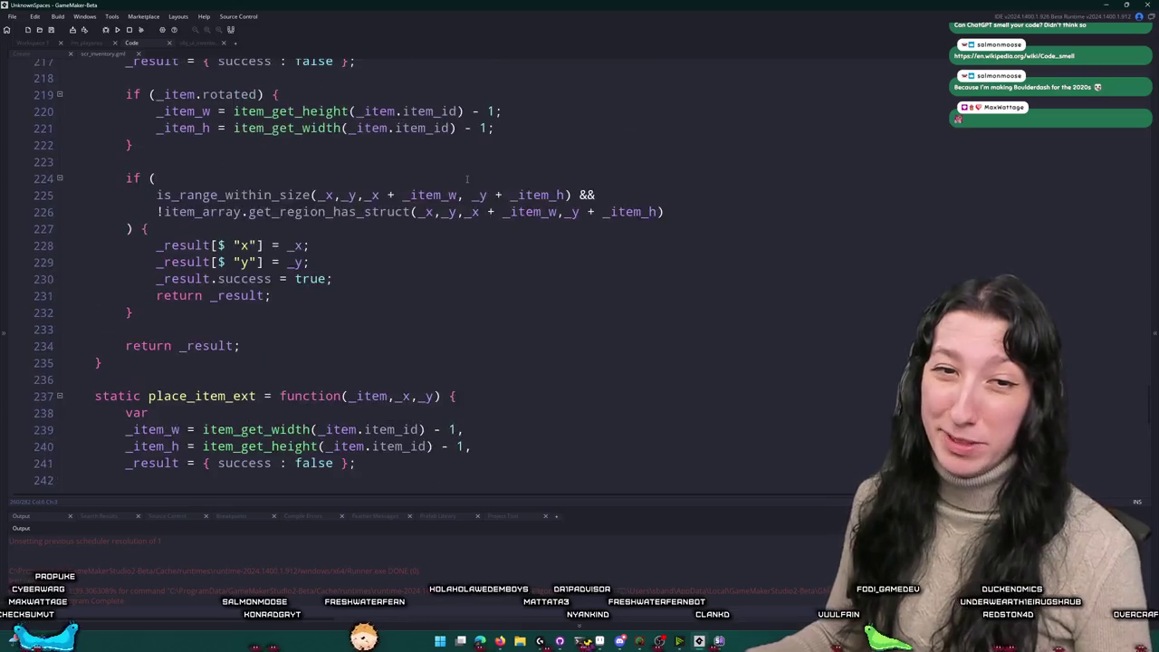
scroll(464, 138, up, 2)
scroll(489, 163, down, 9)
scroll(508, 183, down, 4)
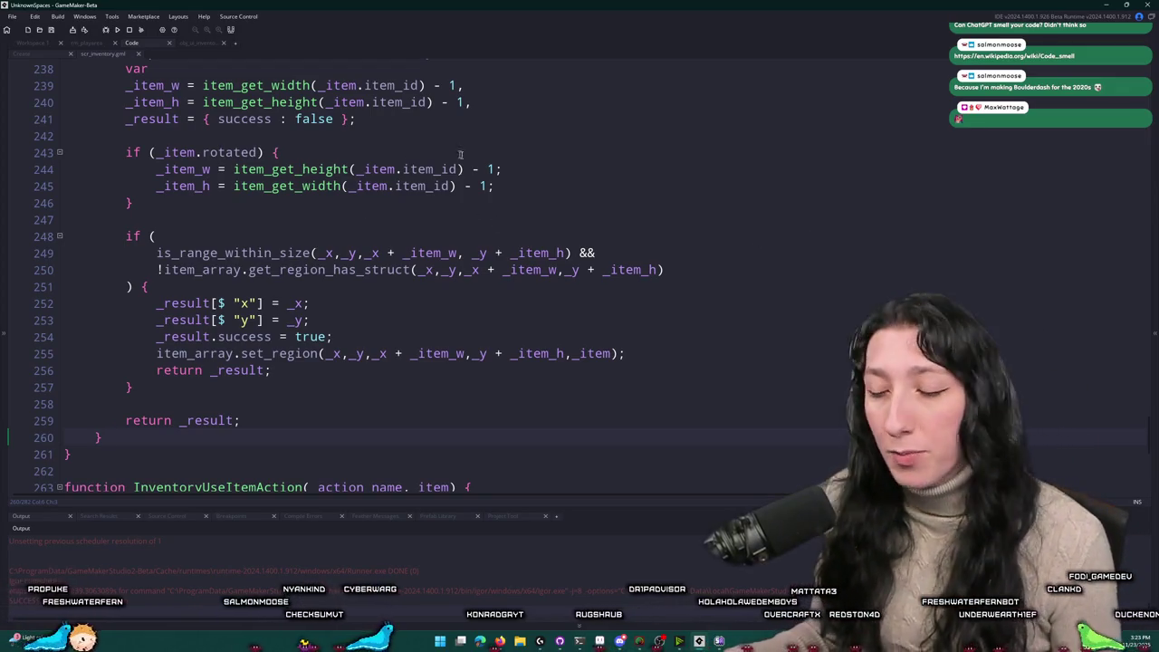
click(758, 282)
key(ctrl+t)
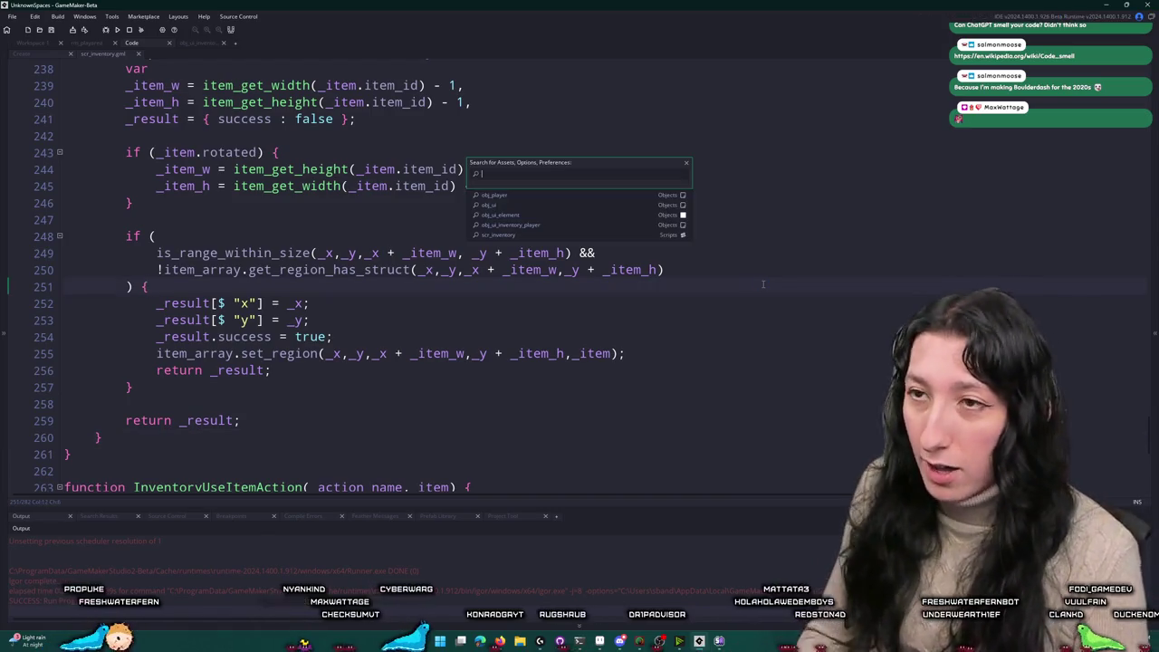
Step: Search 'ui' to browse the ui functions, dismiss it, and view the other code tab from the top
text(ui)
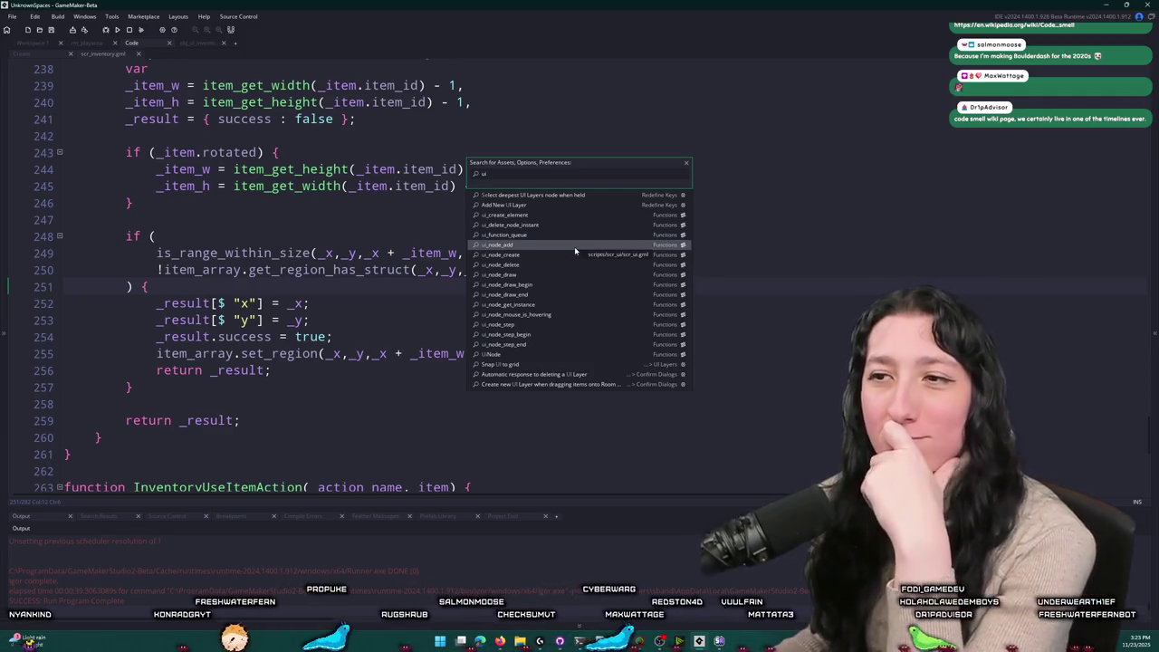
key(Escape)
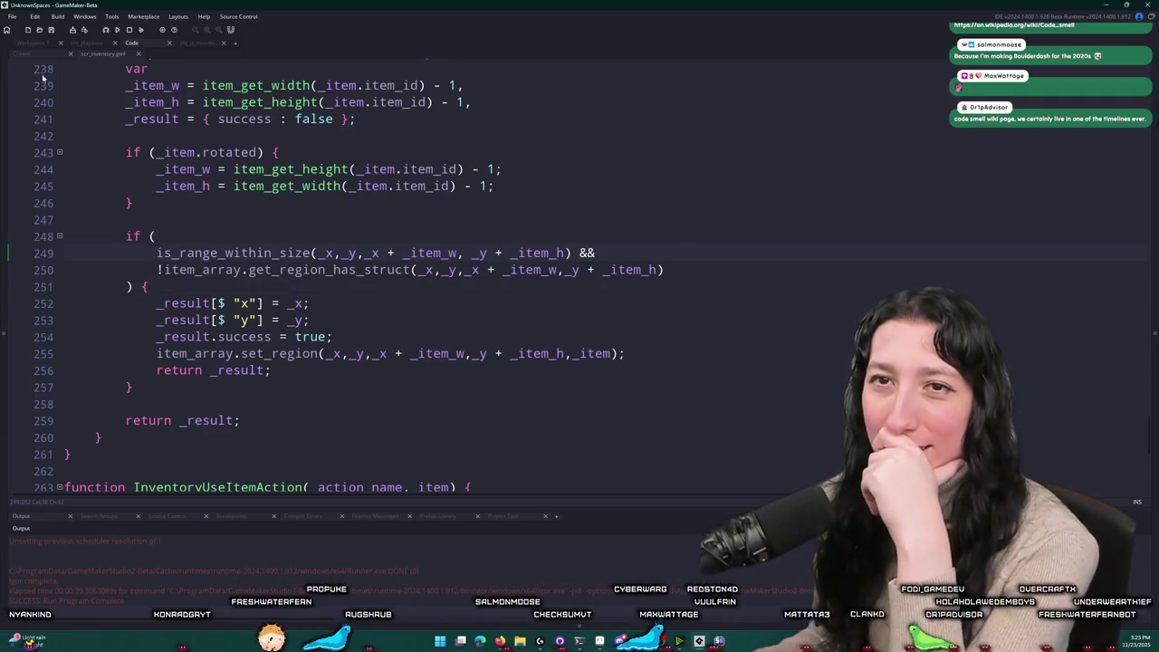
click(36, 56)
key(ctrl+shift+Home)
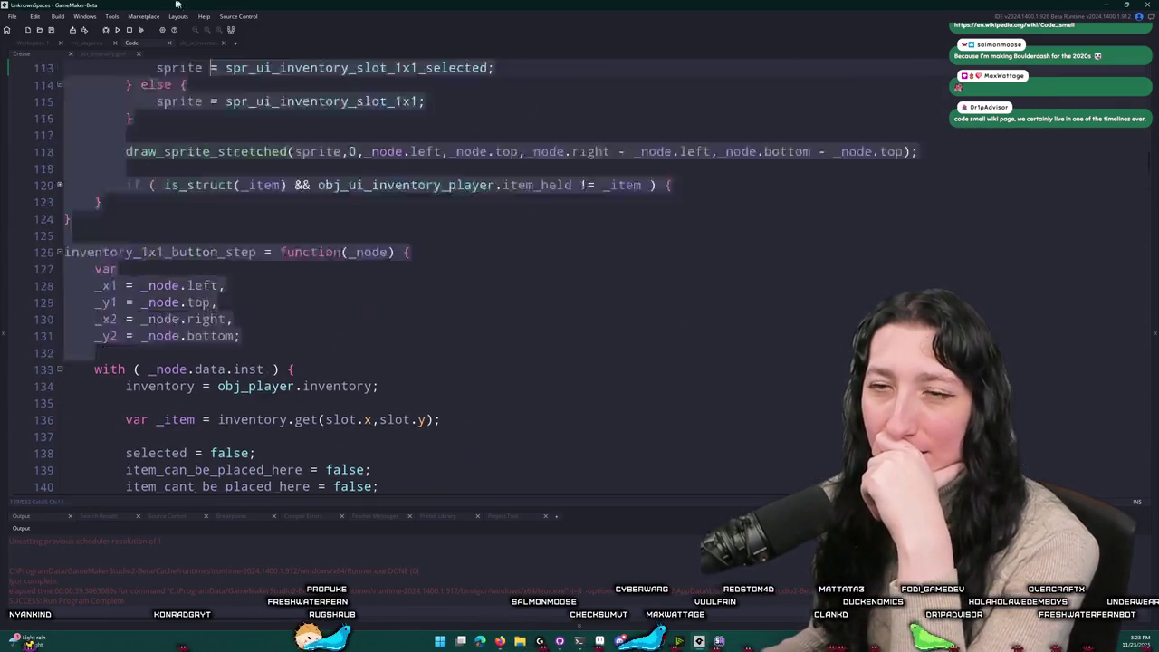
Step: Switch to Workspace 1, search for obj_ui and open it with Begin Step scrolled to the top
click(32, 49)
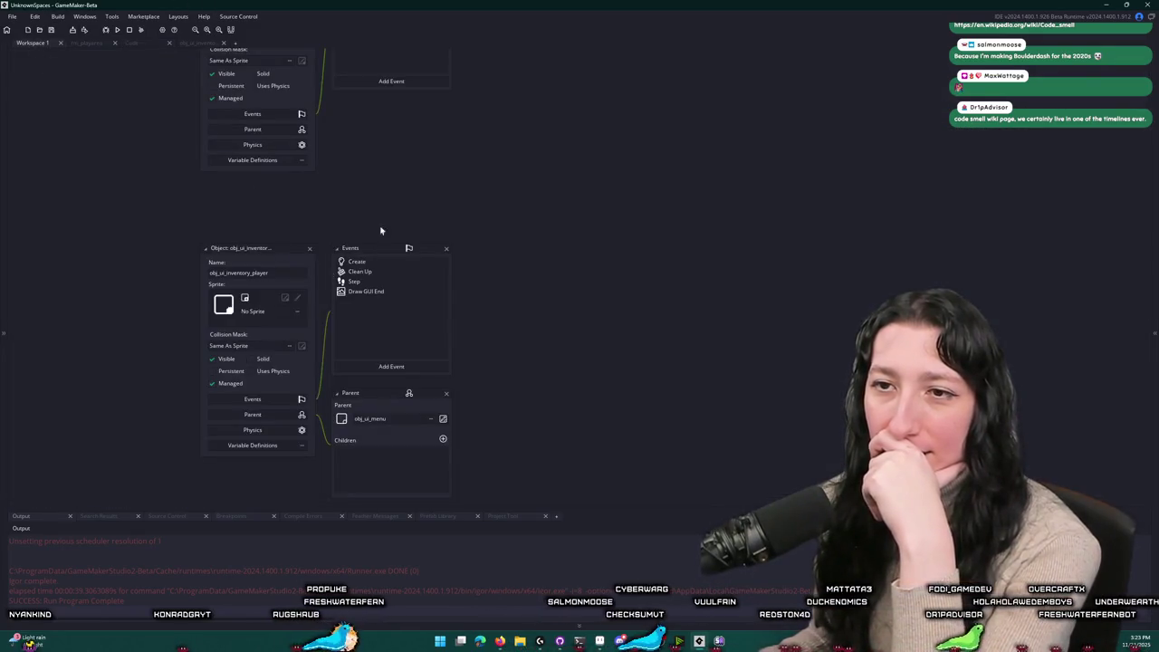
scroll(405, 311, up, 3)
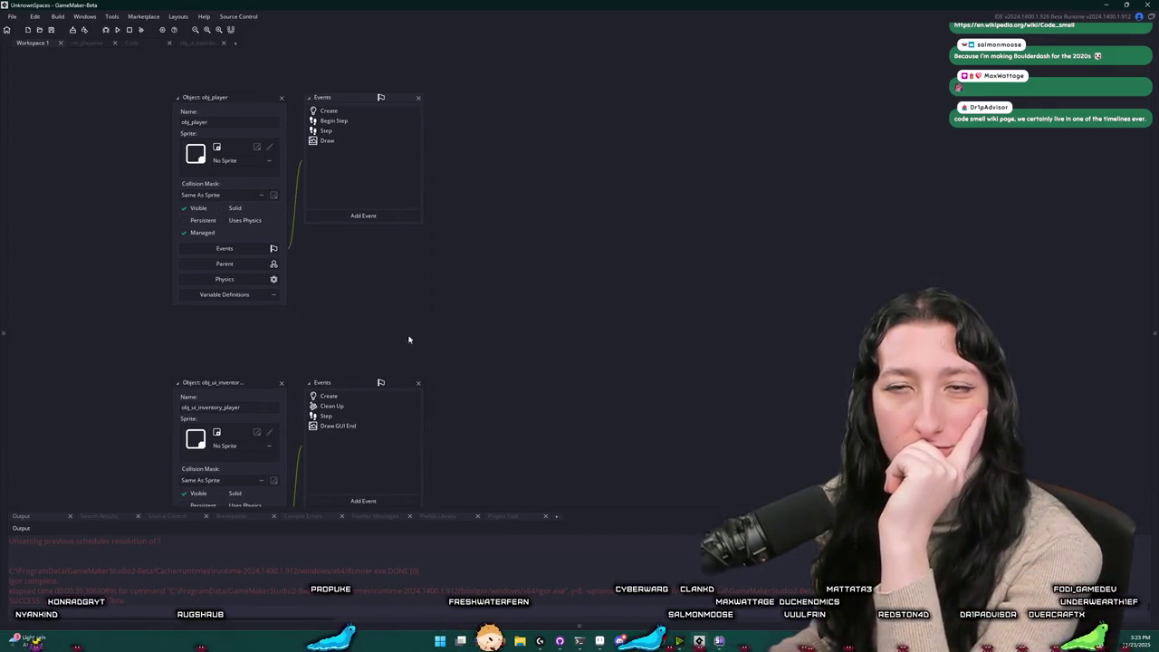
key(ctrl+t)
text(obj_ui)
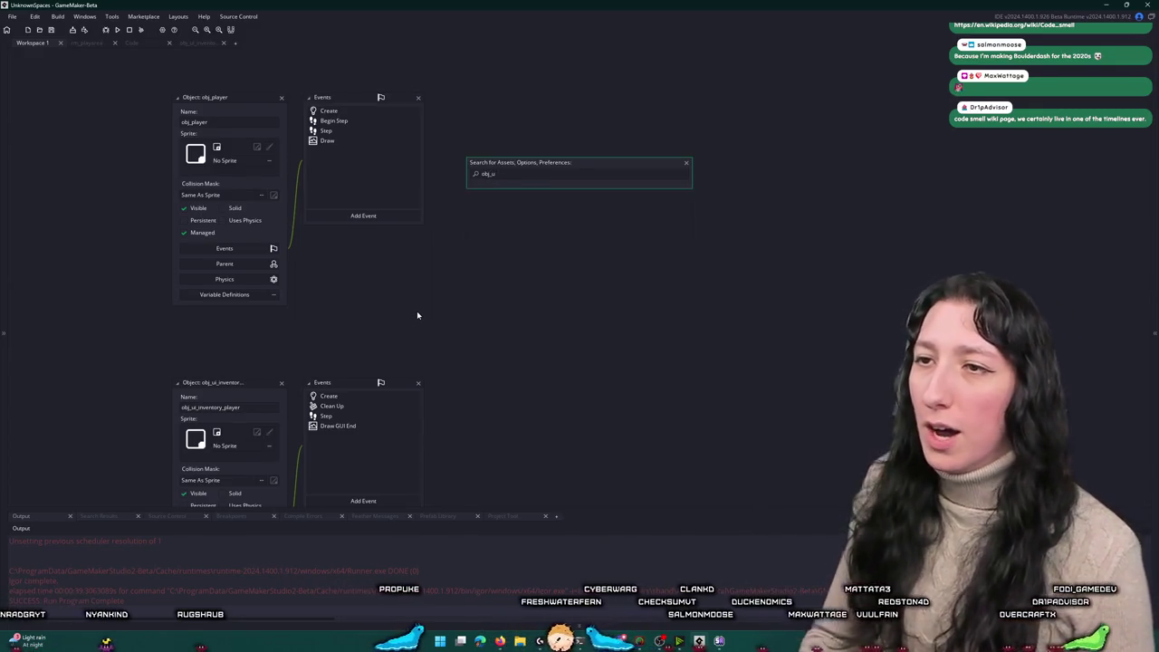
key(Return)
scroll(584, 257, up, 3)
scroll(584, 257, up, 3)
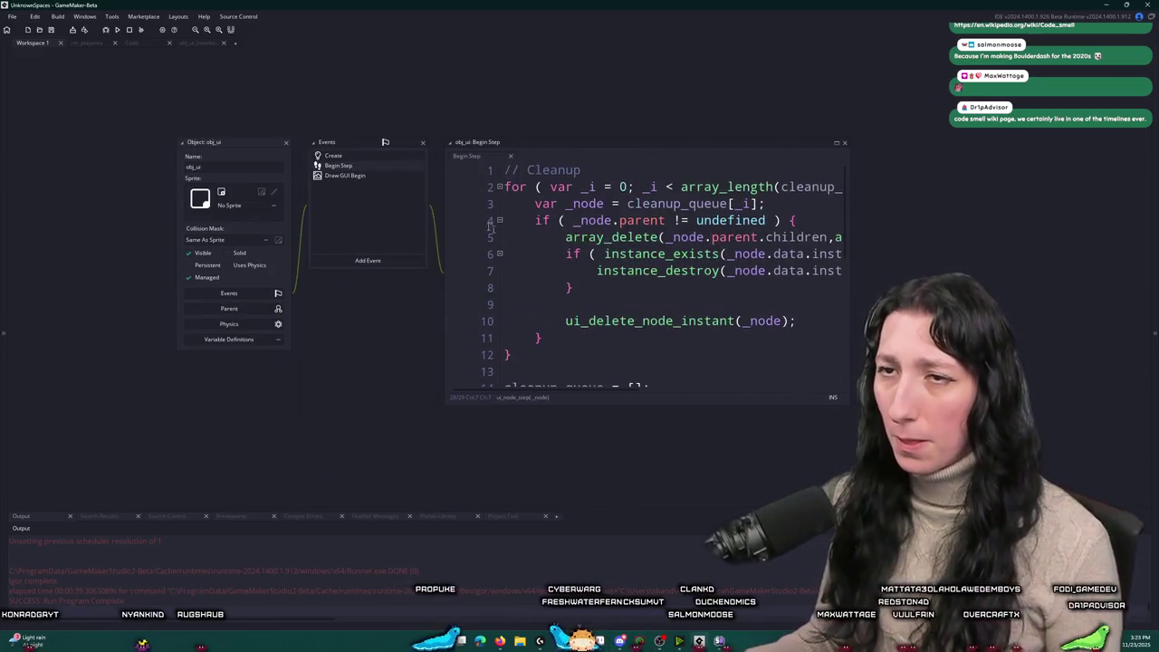
Step: In obj_ui's Create event, add an input_consumed = function() { } stub after the gui mouse lines
click(390, 157)
key(Return)
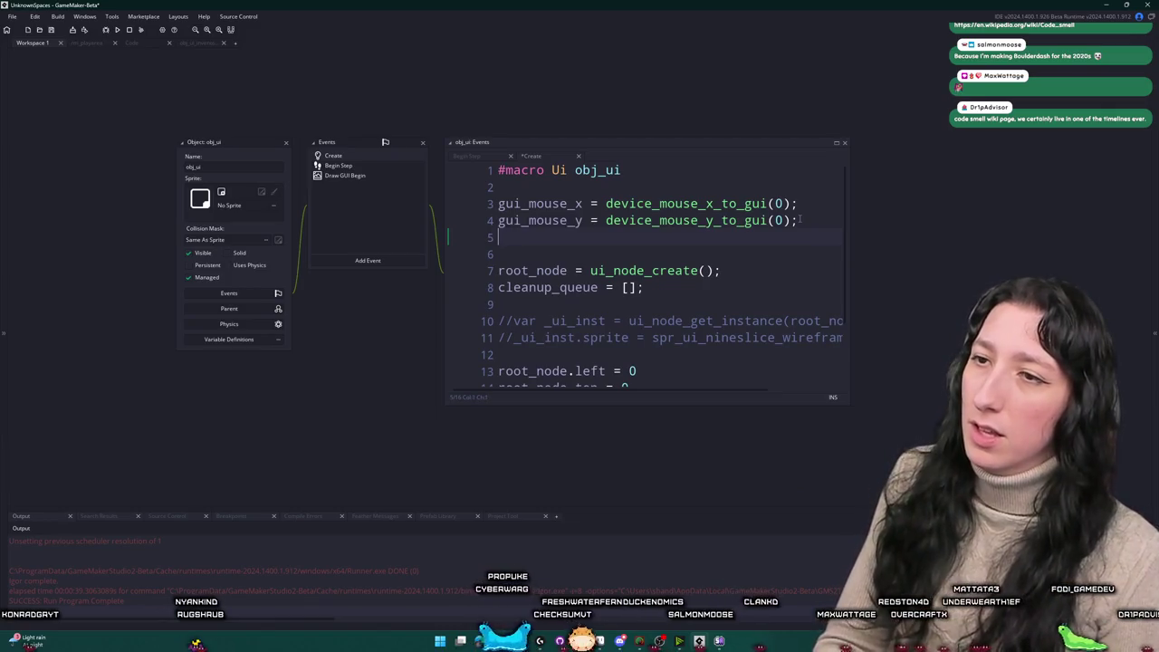
text(input_consumed = func)
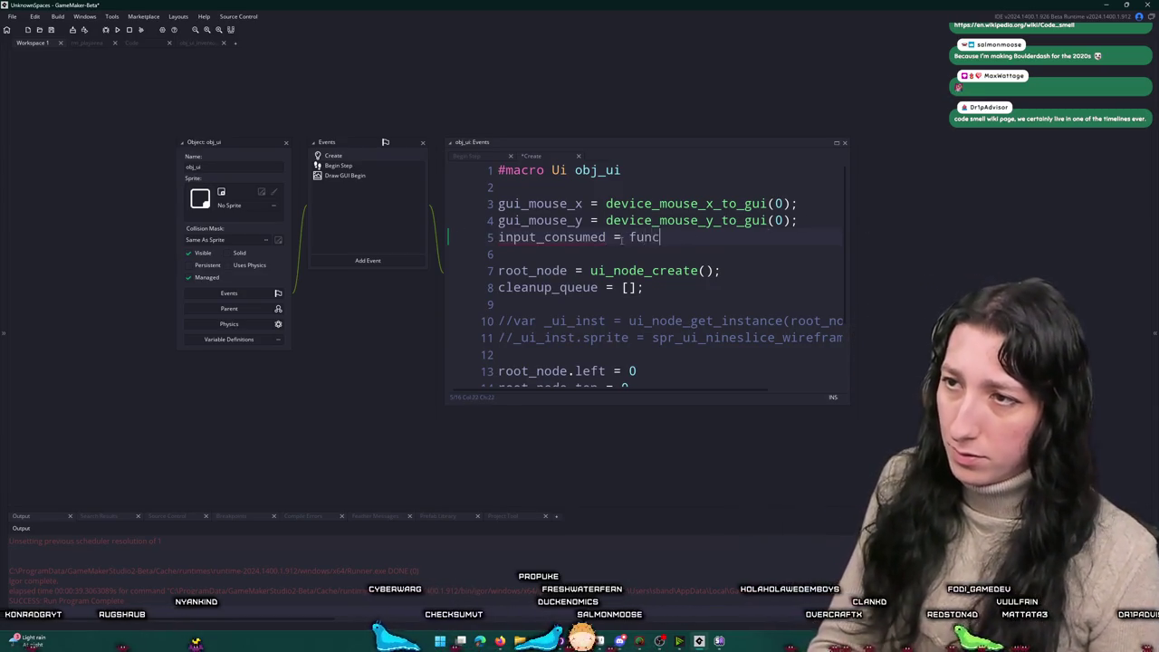
text(tion9))
key(BackSpace)
key(BackSpace)
key(BackSpace)
text(())
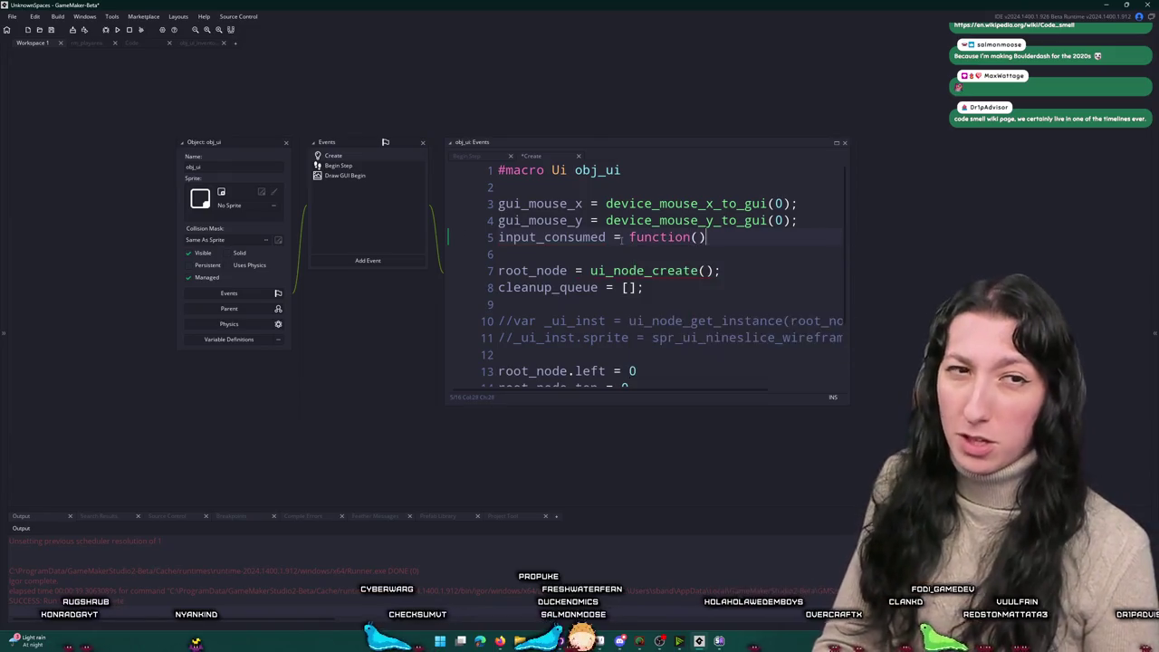
text( {)
key(Return)
text(})
Step: Add input_consumed_flag = 0, give the function a _depth parameter, and reference the flag inside
click(813, 219)
key(Return)
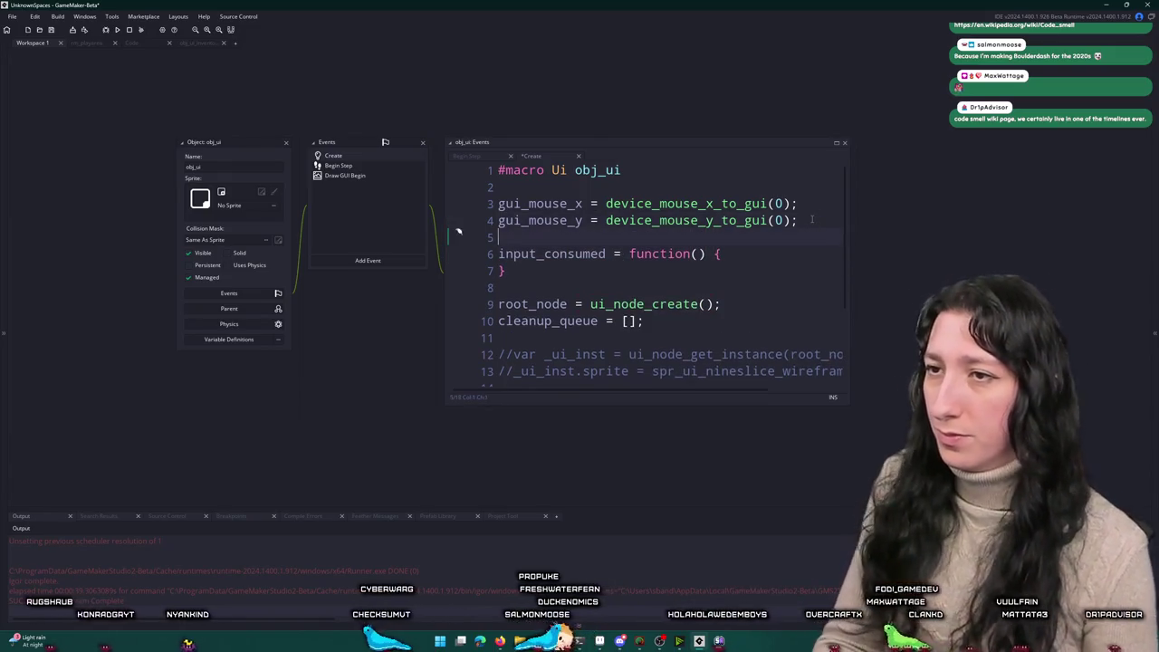
text(input_consumed_flag = false;)
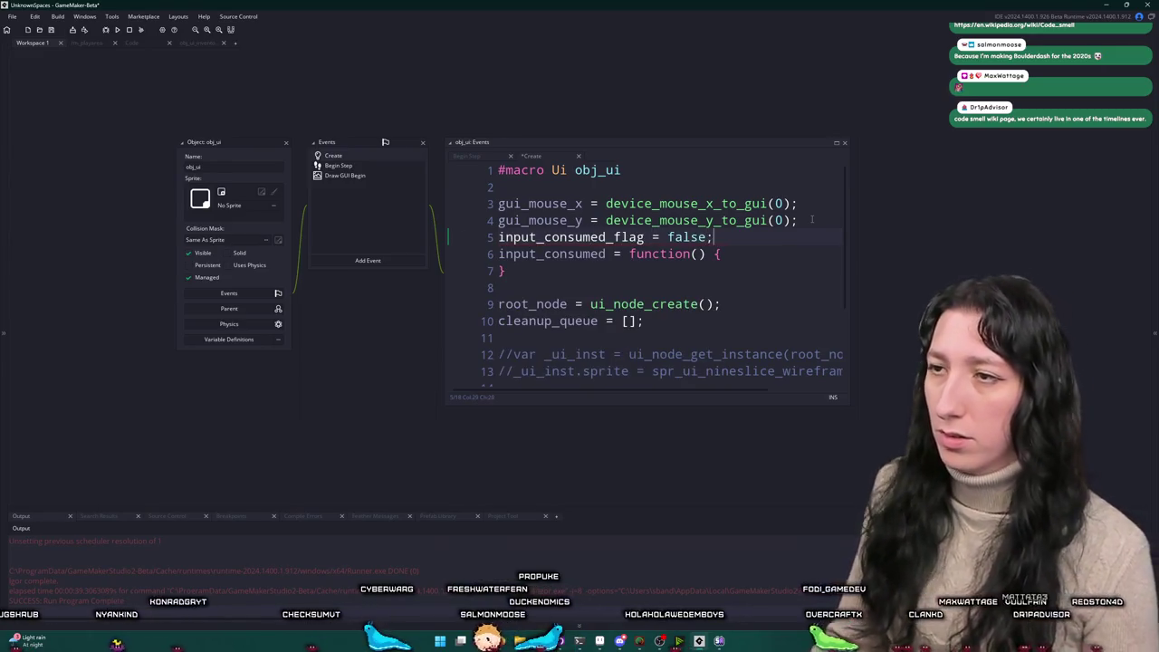
double_click(621, 238)
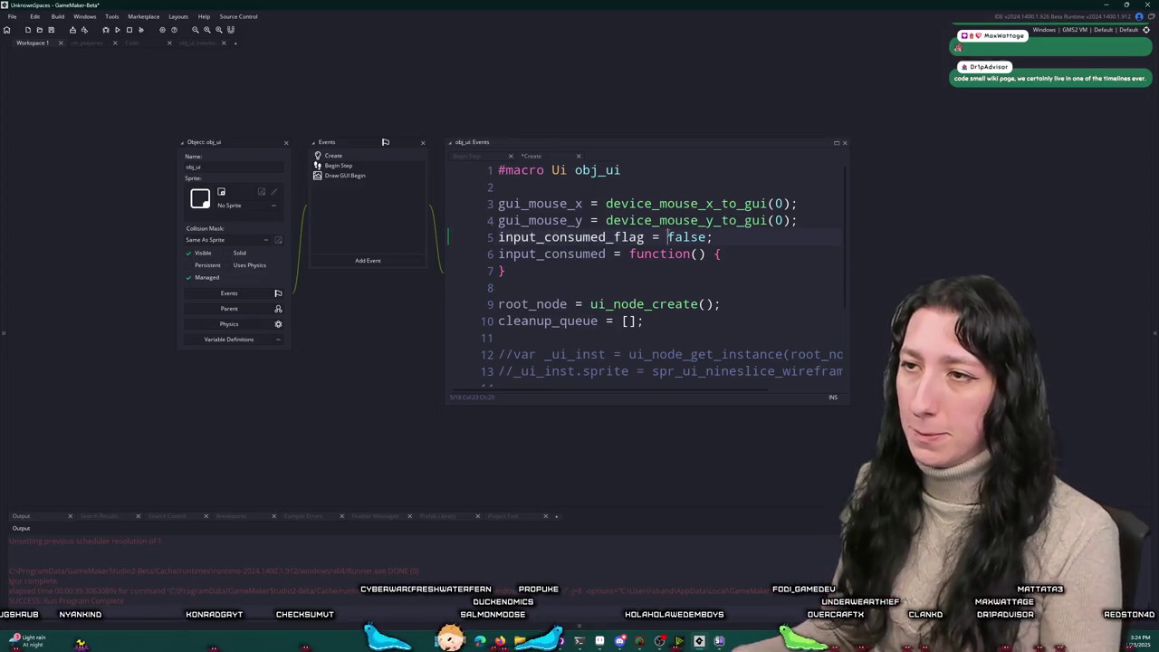
double_click(687, 238)
text(0)
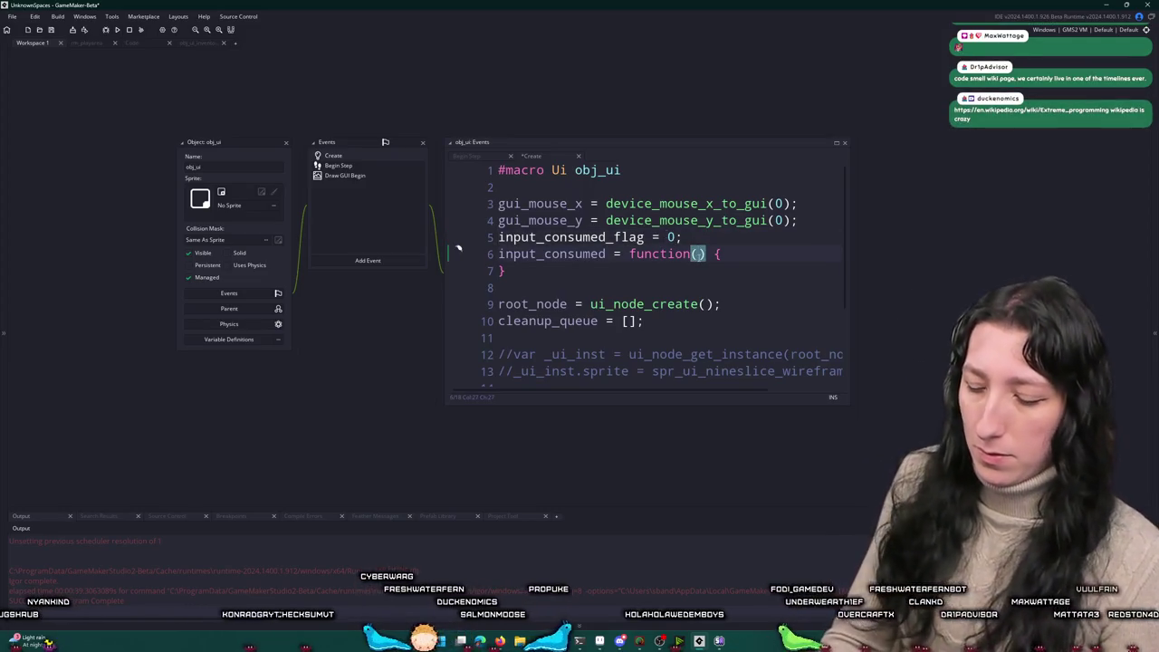
text(_depth)
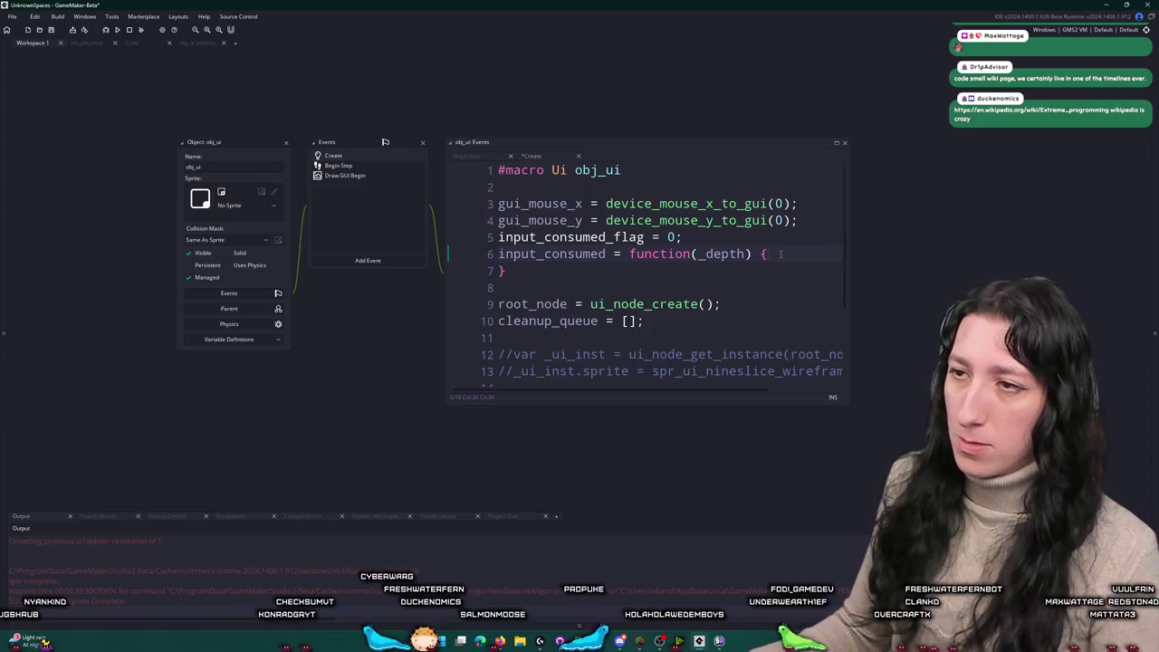
key(Return)
text(input_consumed_flag)
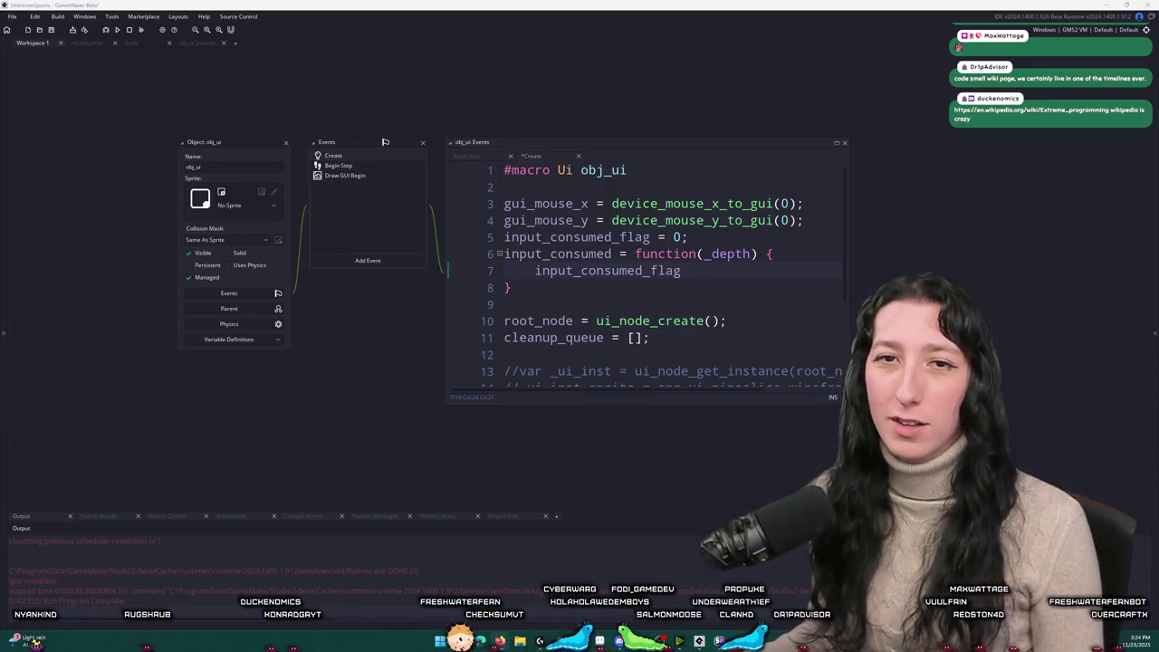
key(alt+Tab)
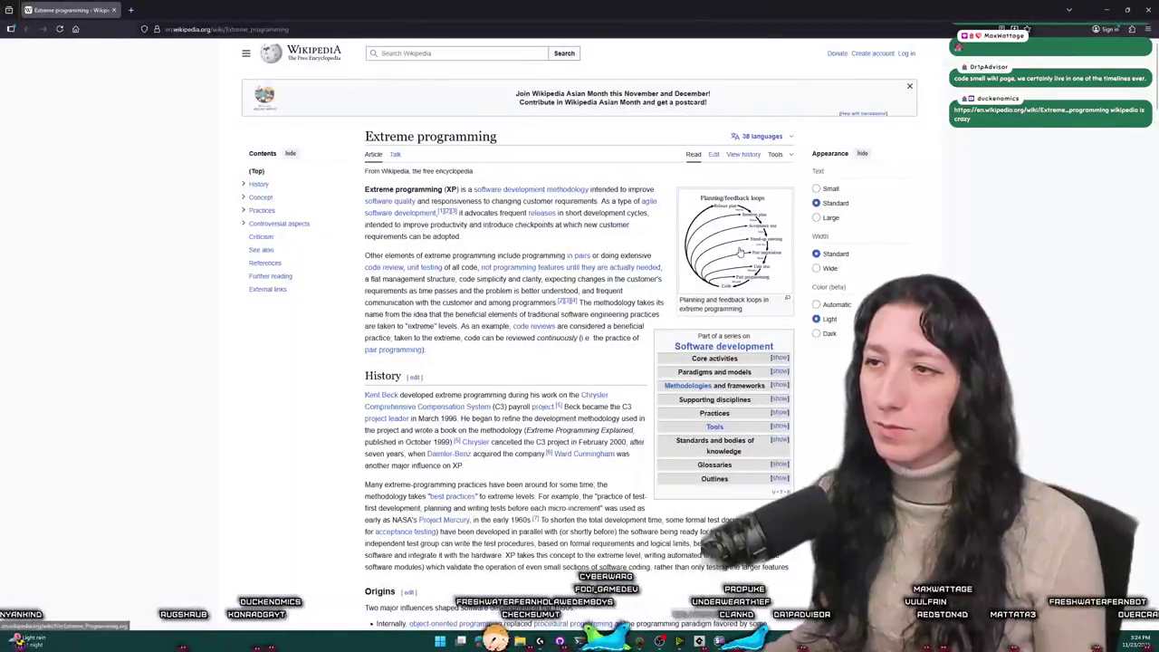
Step: View the Extreme programming planning/feedback loops diagram, skim the article, and return to GameMaker
click(739, 251)
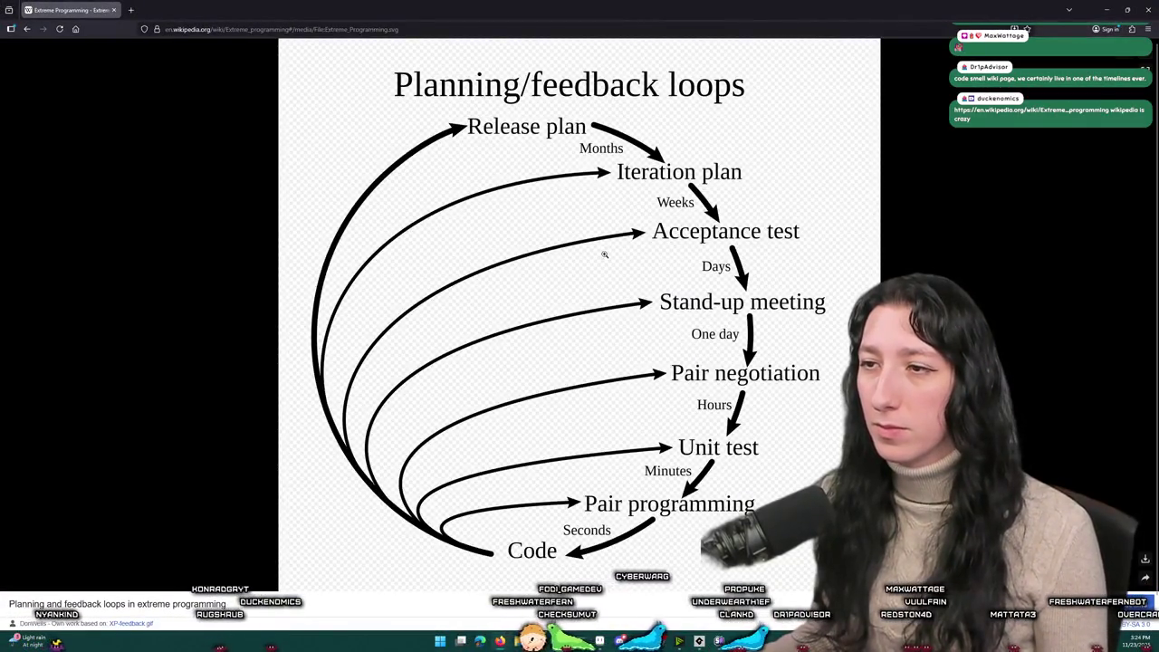
key(Escape)
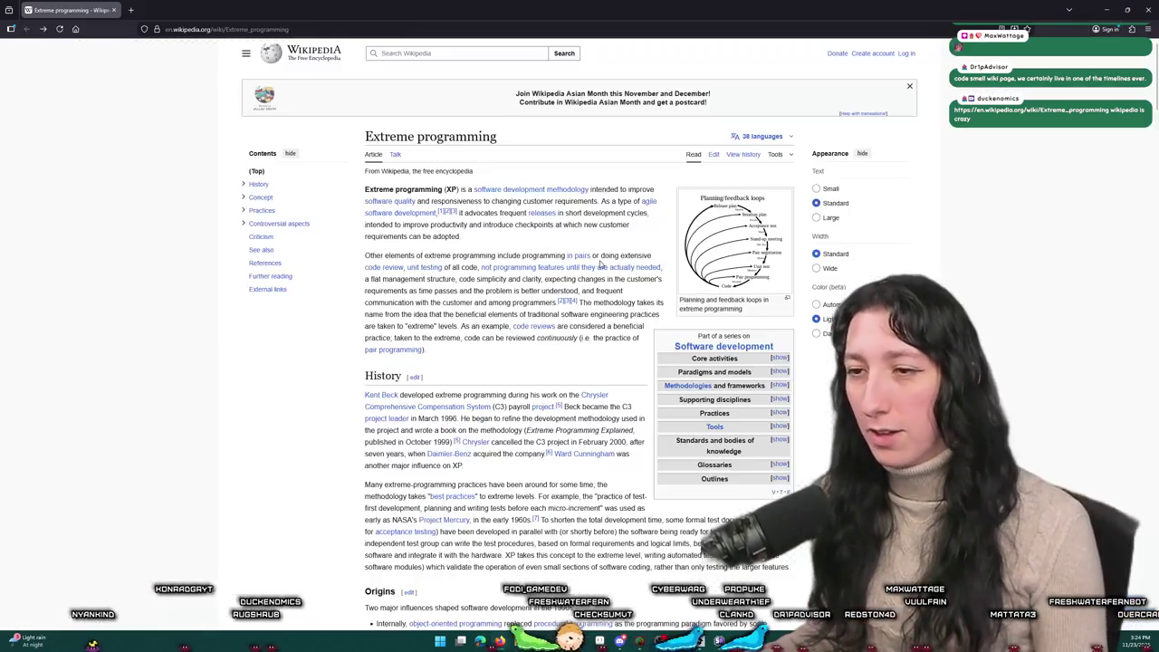
scroll(510, 314, down, 5)
scroll(510, 314, down, 5)
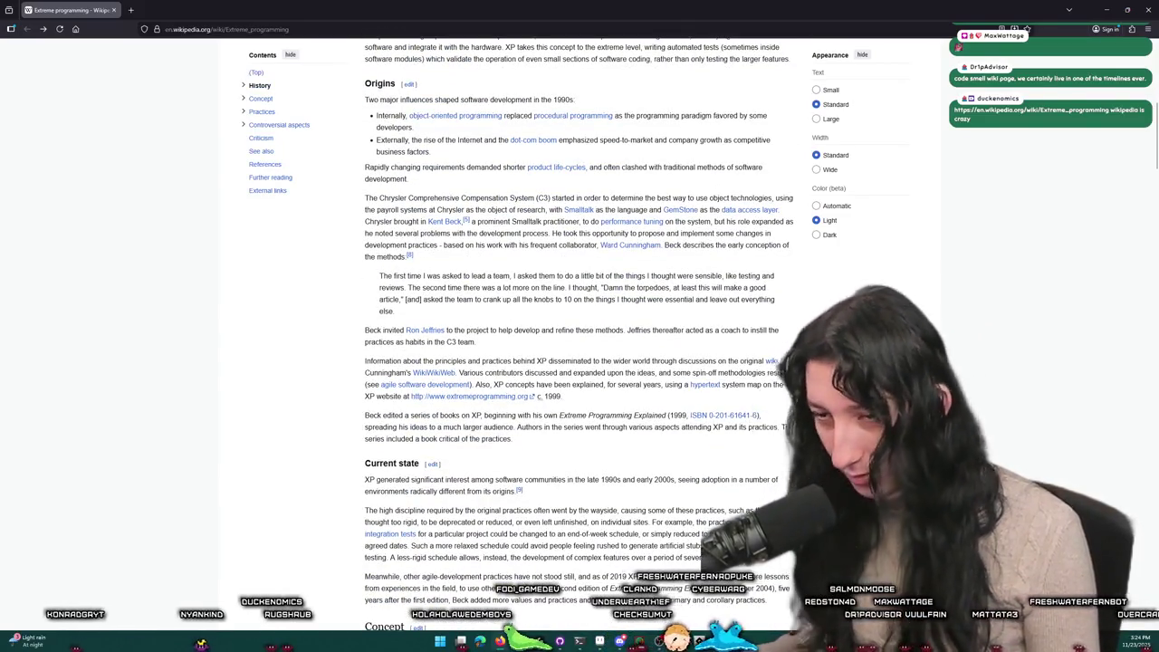
scroll(314, 142, down, 8)
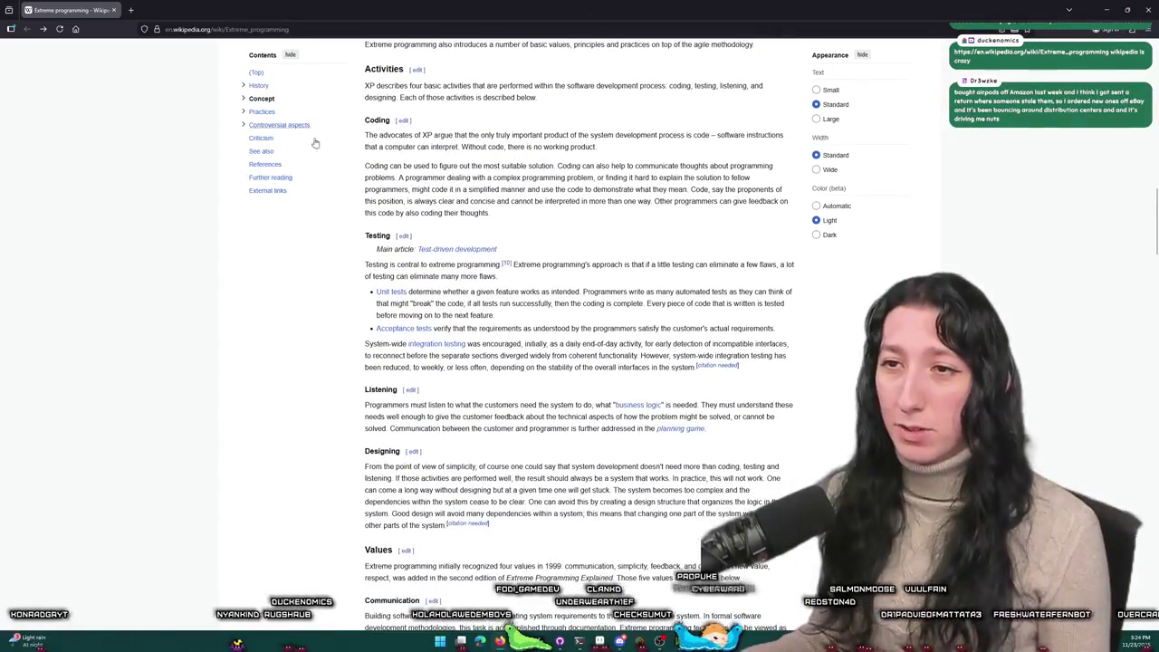
key(alt+Tab)
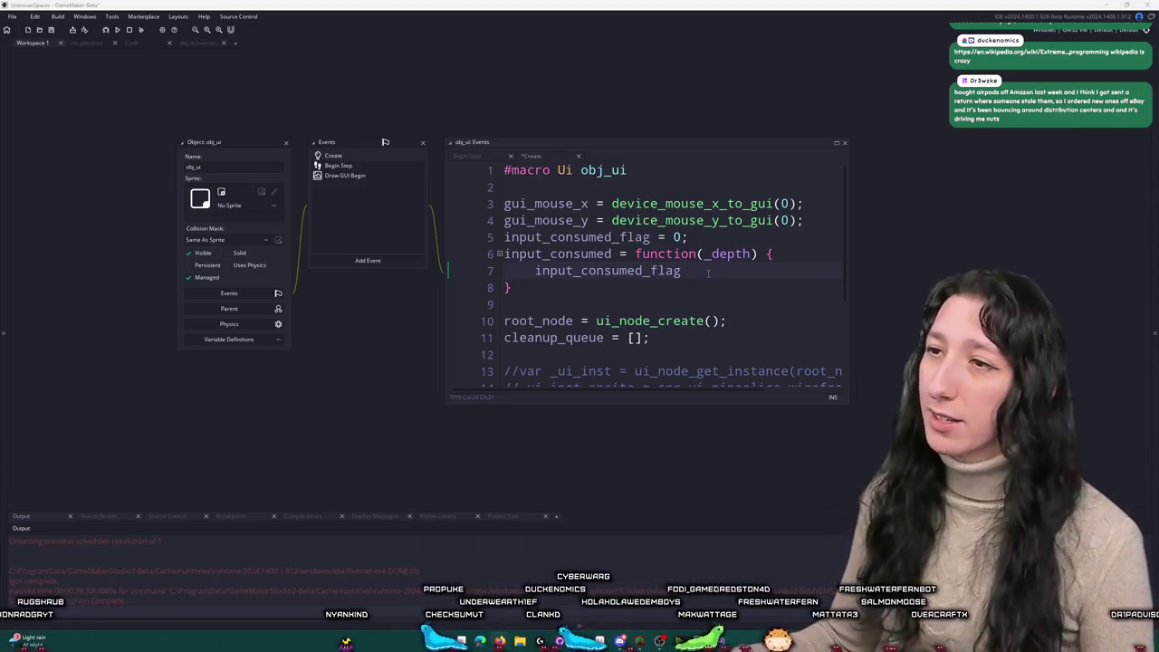
Step: Complete line 7 as 'input_consumed_flag = _depth;' and save the Create event
text( = _depth;)
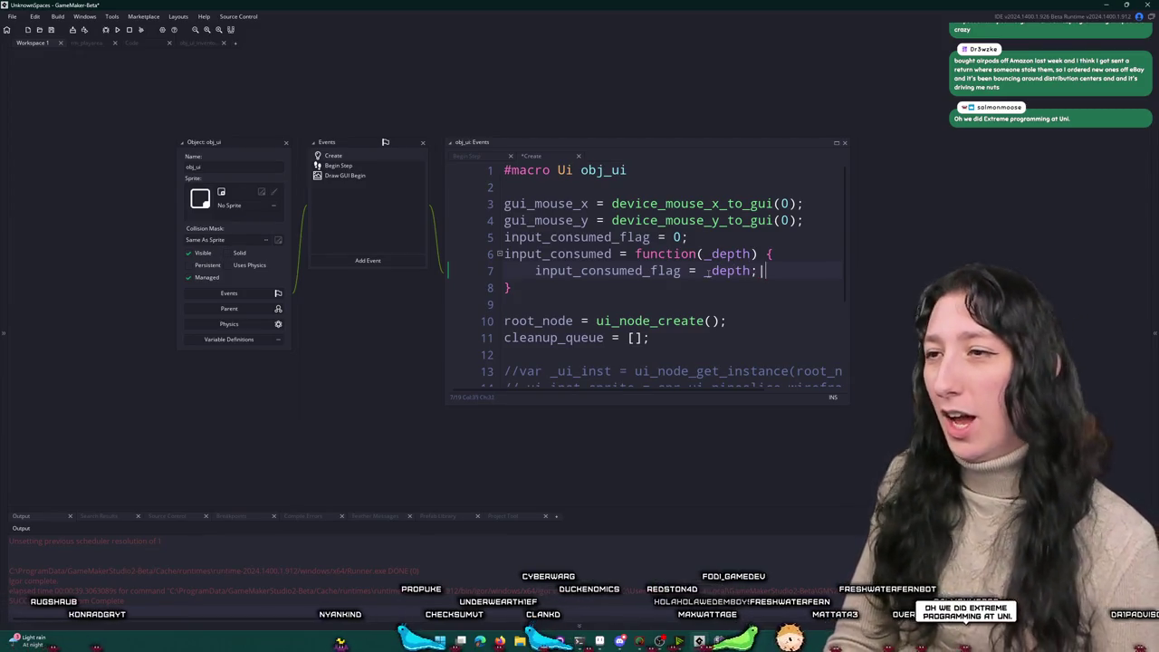
key(ctrl+s)
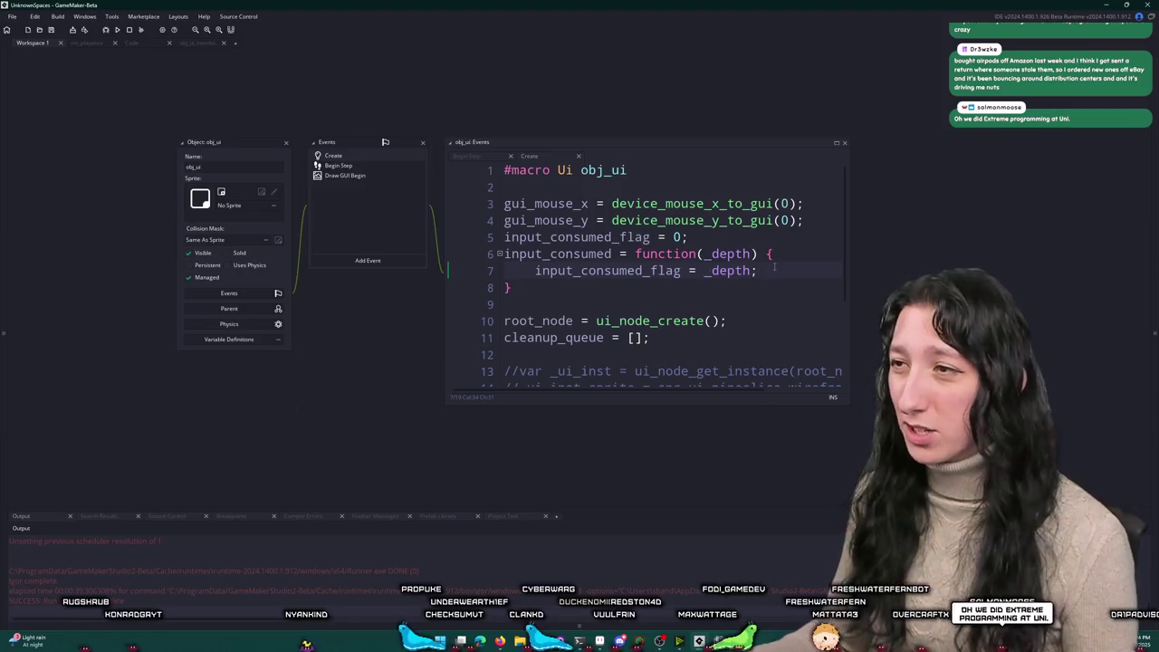
scroll(774, 265, down, 2)
key(ctrl+t)
key(Escape)
scroll(770, 226, up, 2)
key(ctrl+s)
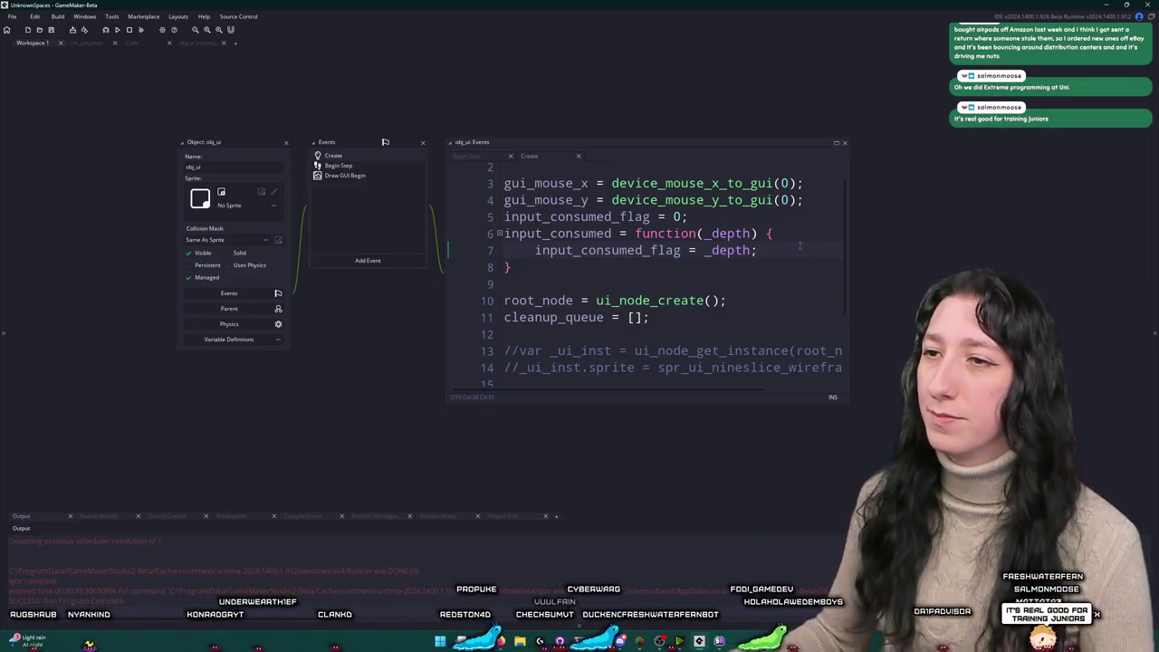
Step: Open a new line inside input_consumed and begin typing an if check on the flag
scroll(634, 272, down, 1)
click(561, 214)
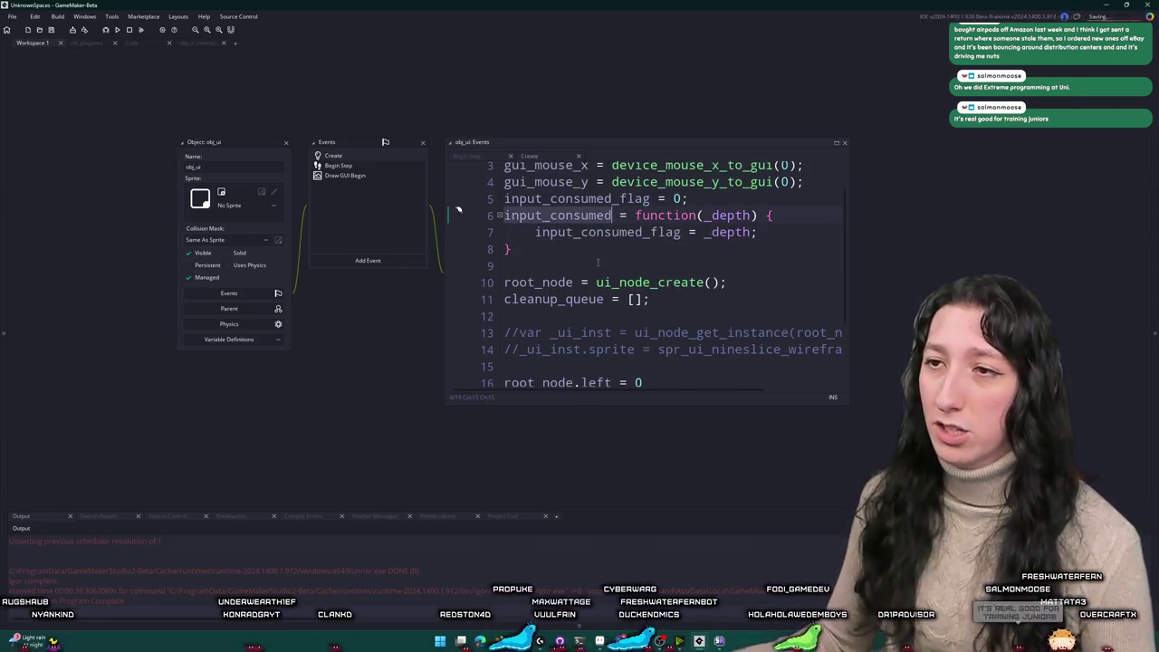
click(817, 234)
key(Return)
text(e)
key(BackSpace)
key(BackSpace)
key(BackSpace)
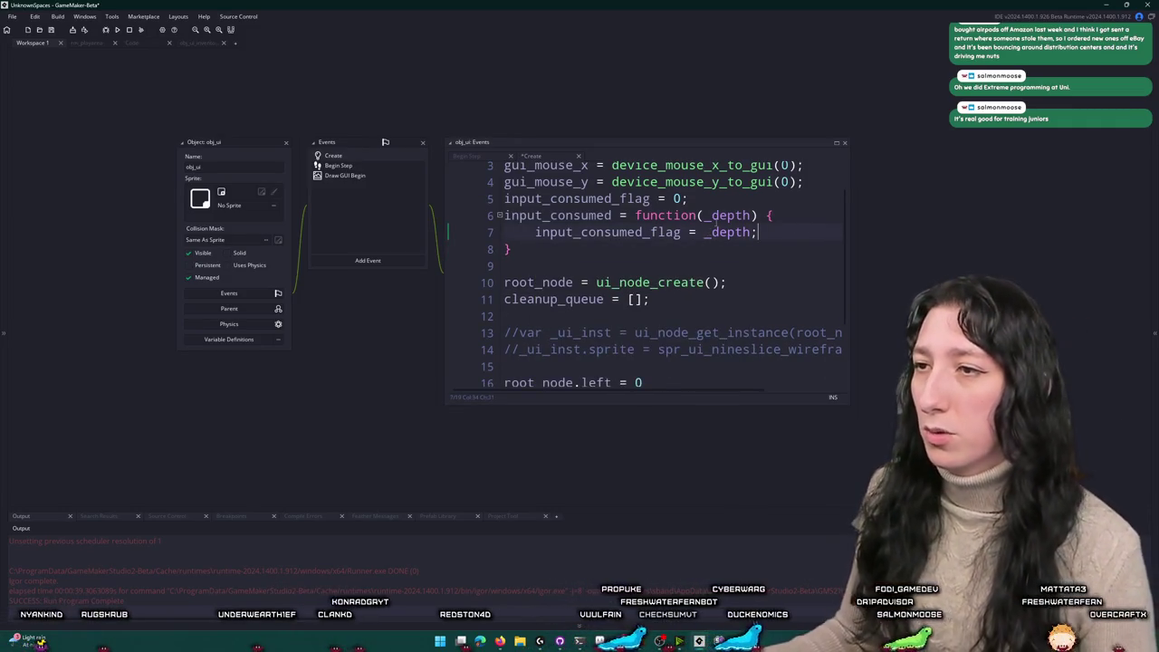
key(Return)
key(BackSpace)
text(e)
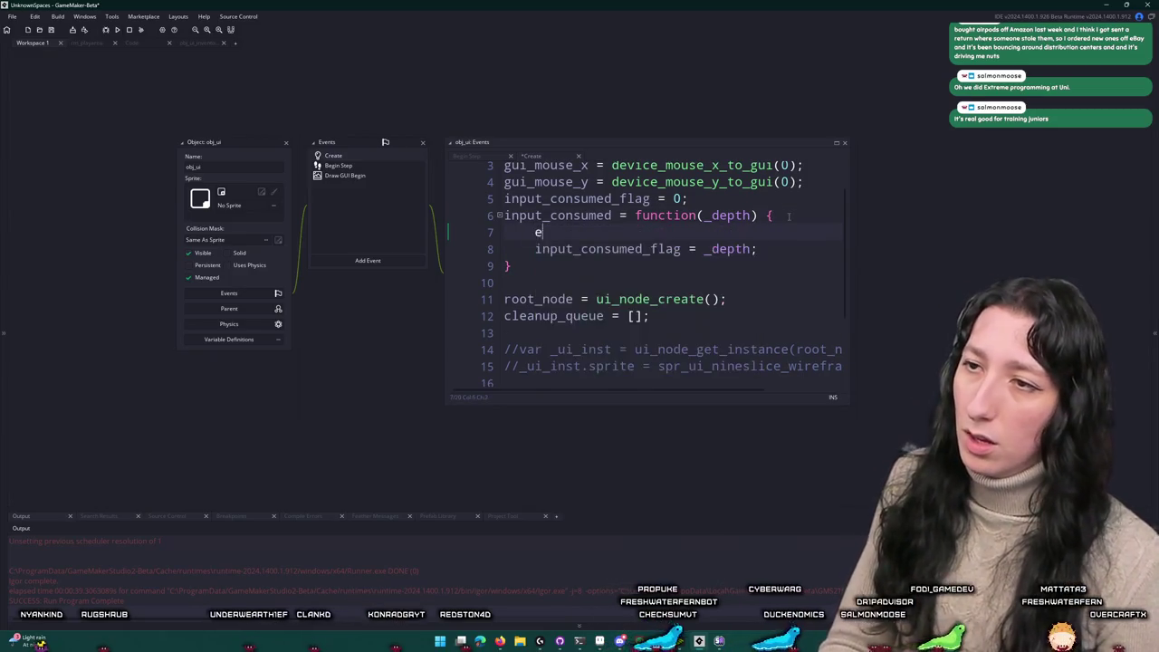
text(if ()
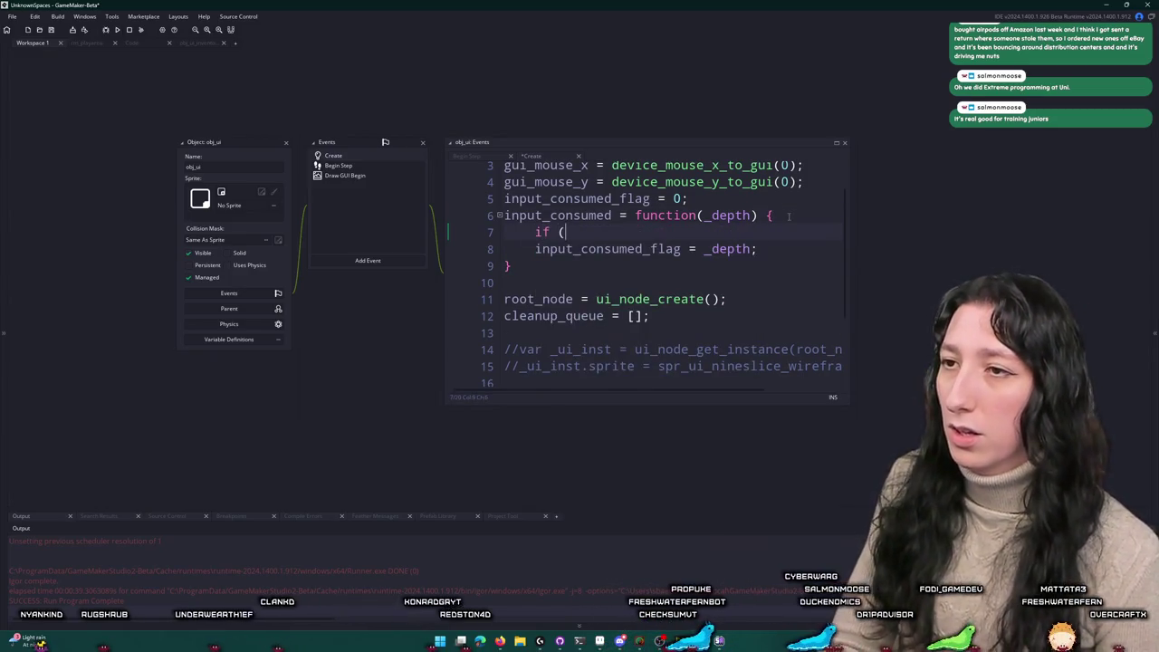
text(nput_conm)
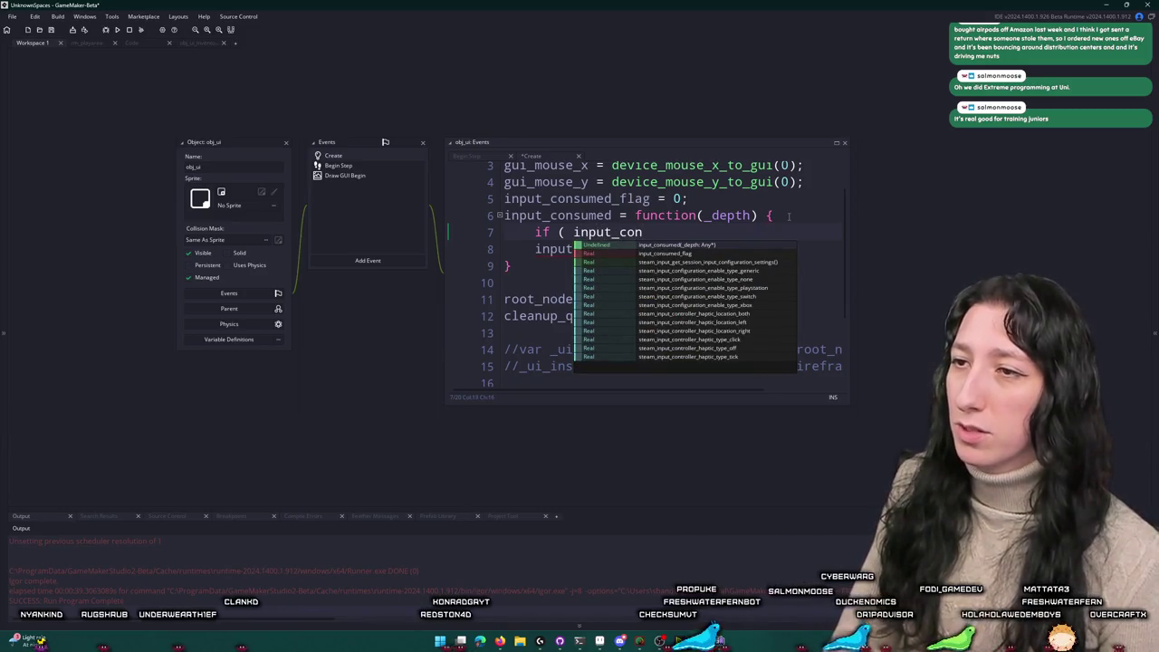
Step: Finish 'if ( input_consumed_flag <= _depth ) {' with the assignment indented inside a closed block
key(BackSpace)
key(BackSpace)
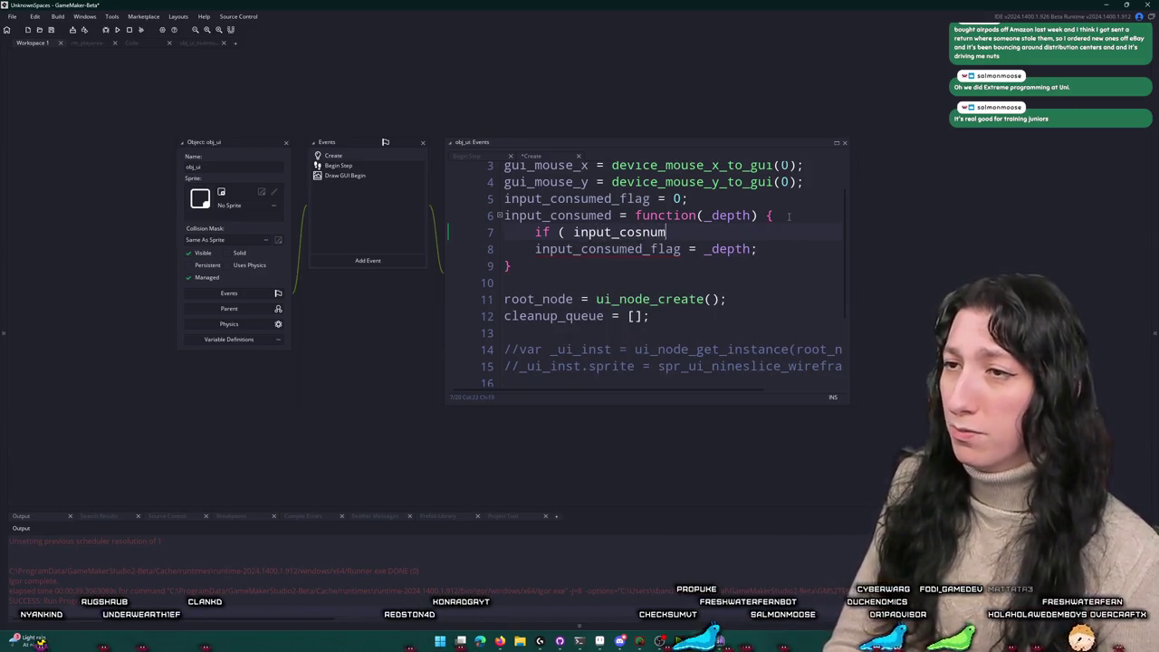
text(nsum)
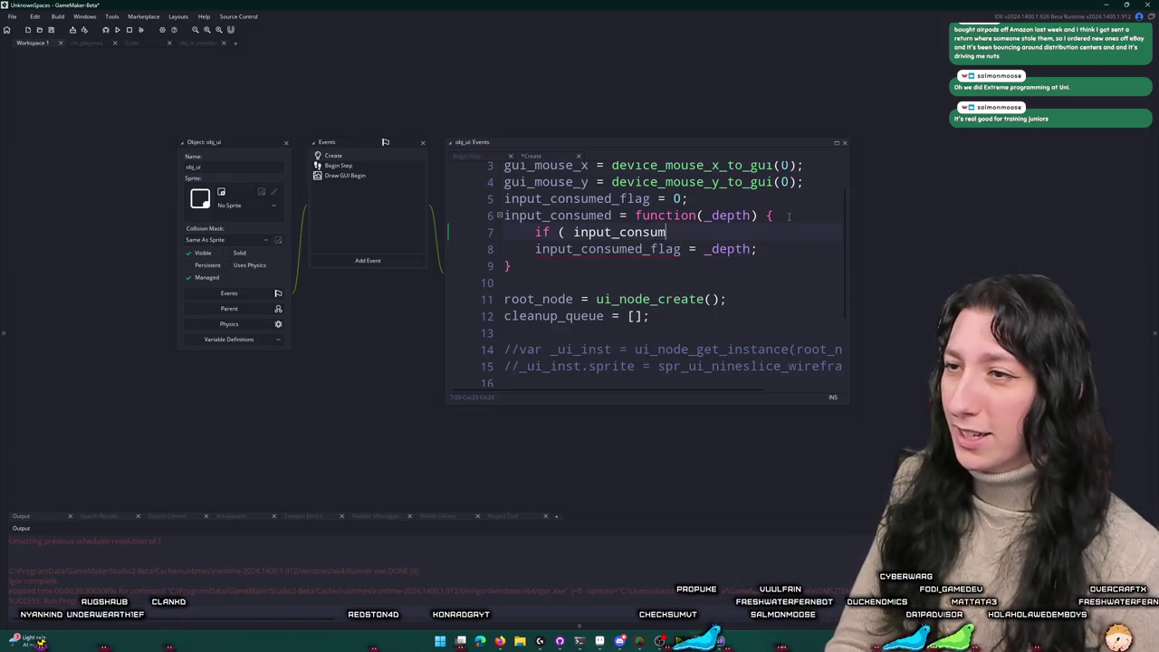
text(ed_flag <= )
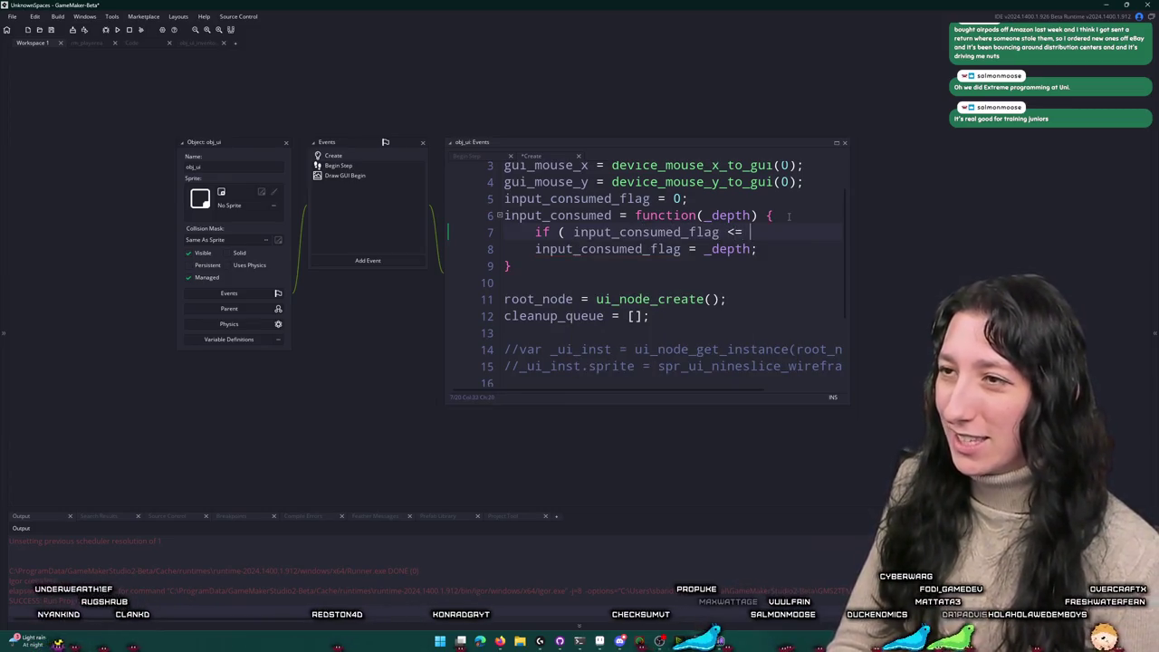
text(_depth ) {)
key(Down)
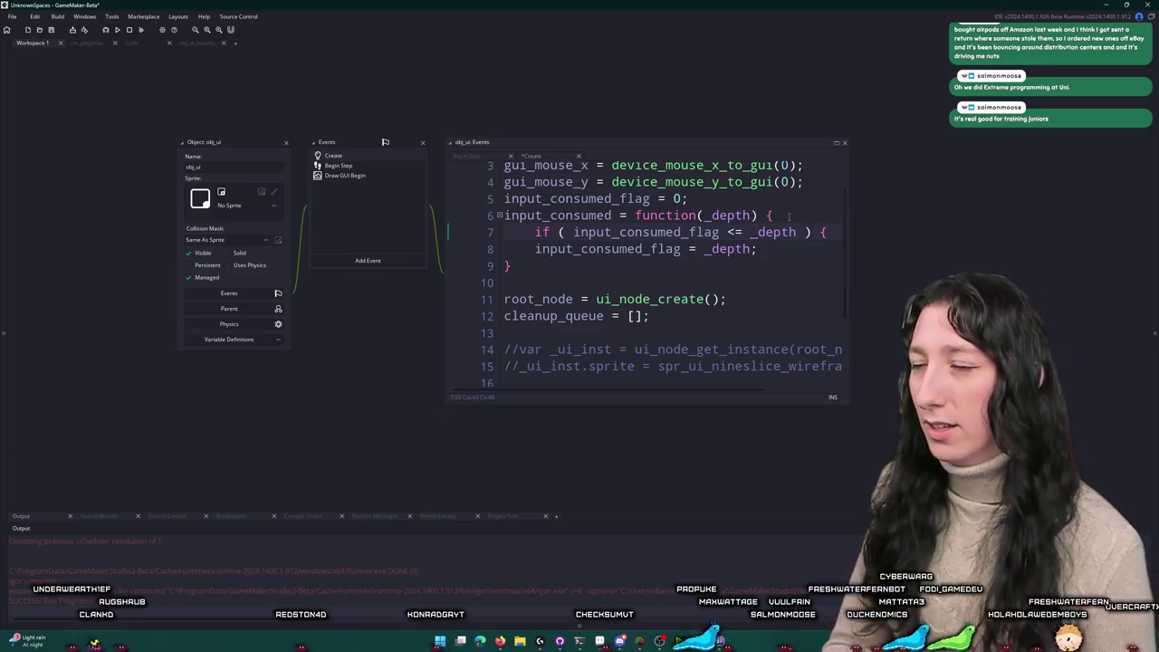
key(Return)
text(})
key(Up)
key(Home)
key(Tab)
key(Up)
key(End)
key(Down)
key(Return)
text(return _depth;)
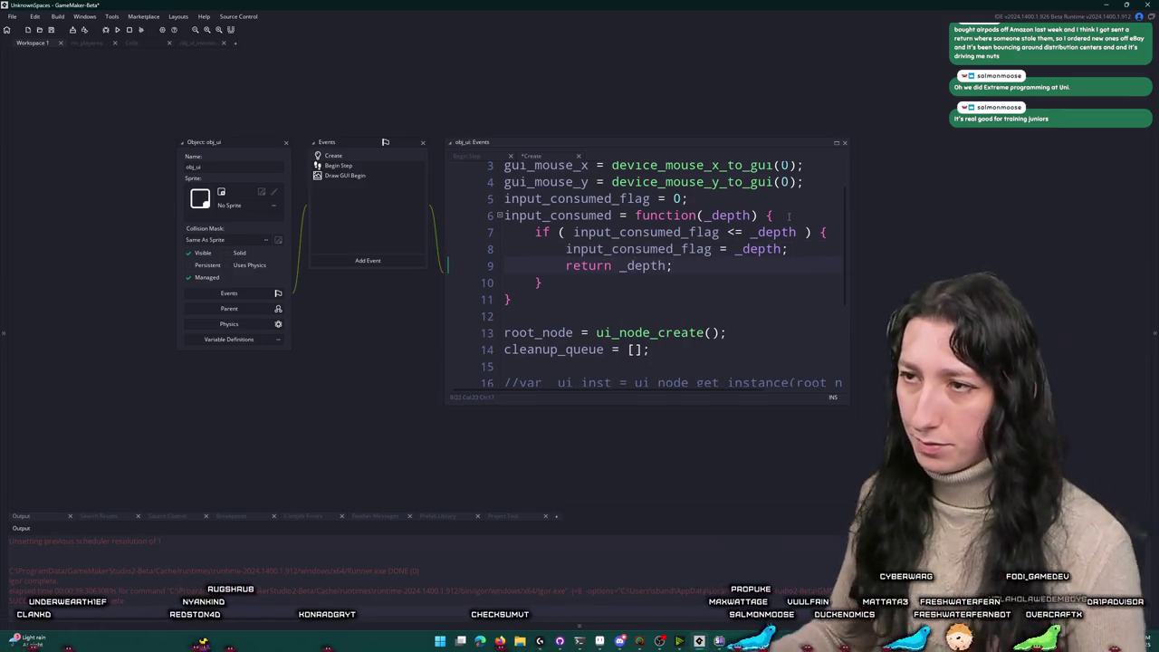
key(BackSpace)
key(BackSpace)
key(BackSpace)
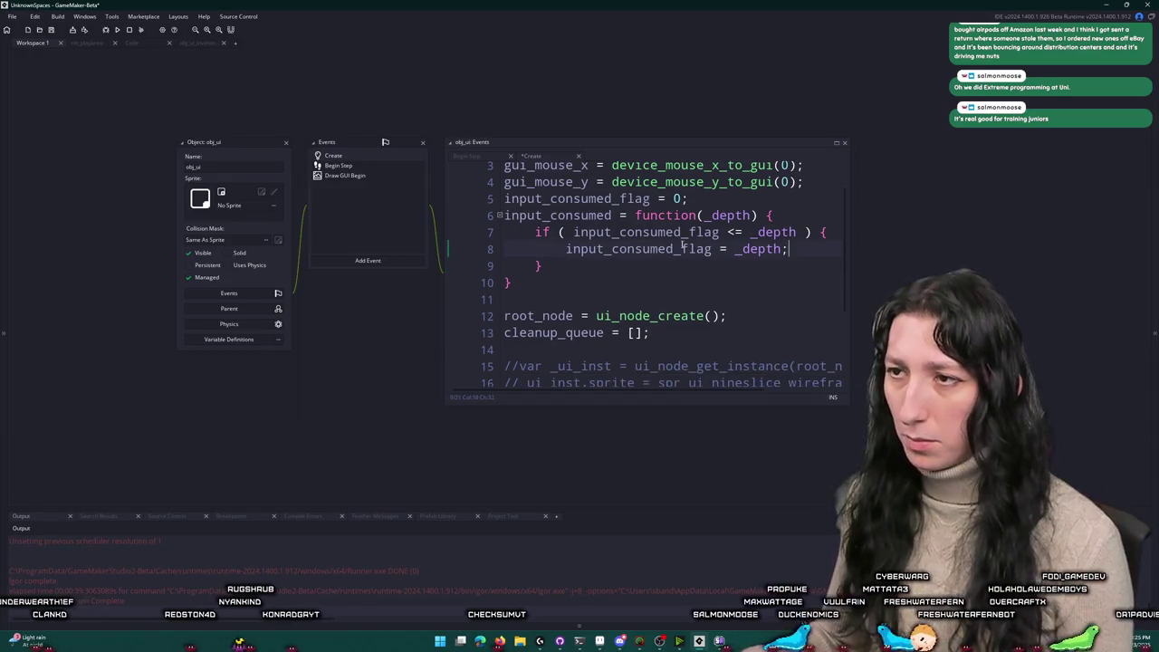
Step: Move the flag assignment to the top of the function, above the if
drag(567, 250, 788, 249)
key(ctrl+c)
click(785, 215)
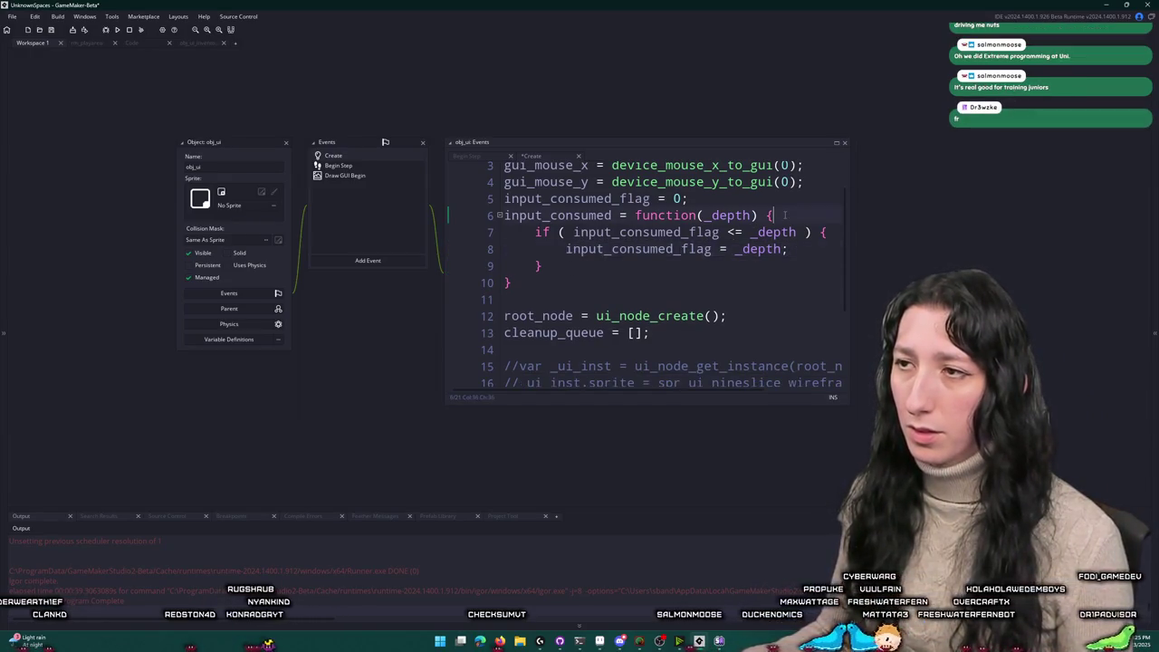
key(Return)
key(ctrl+v)
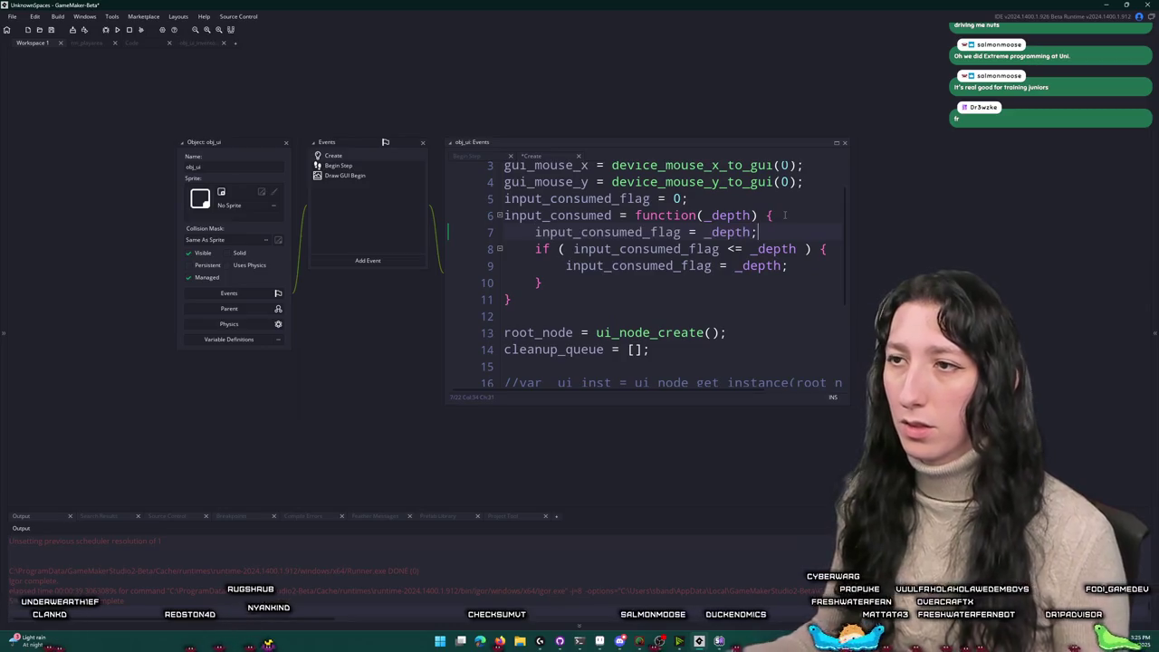
click(564, 266)
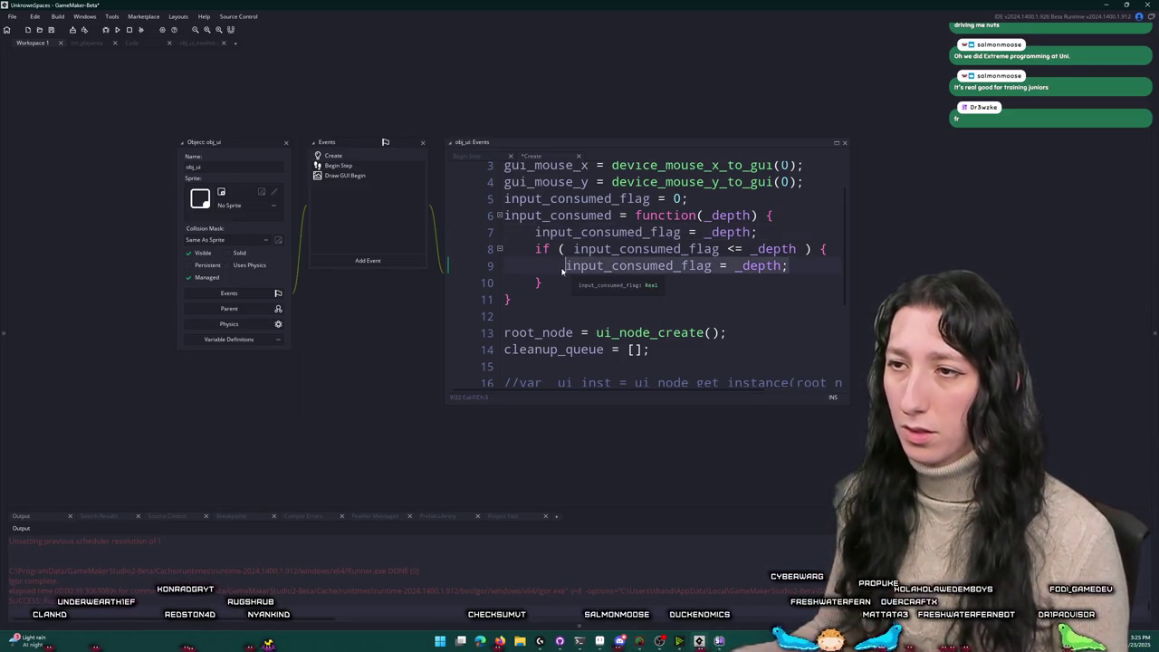
Step: Add 'return input_consumed_flag;' after the if block
text(return)
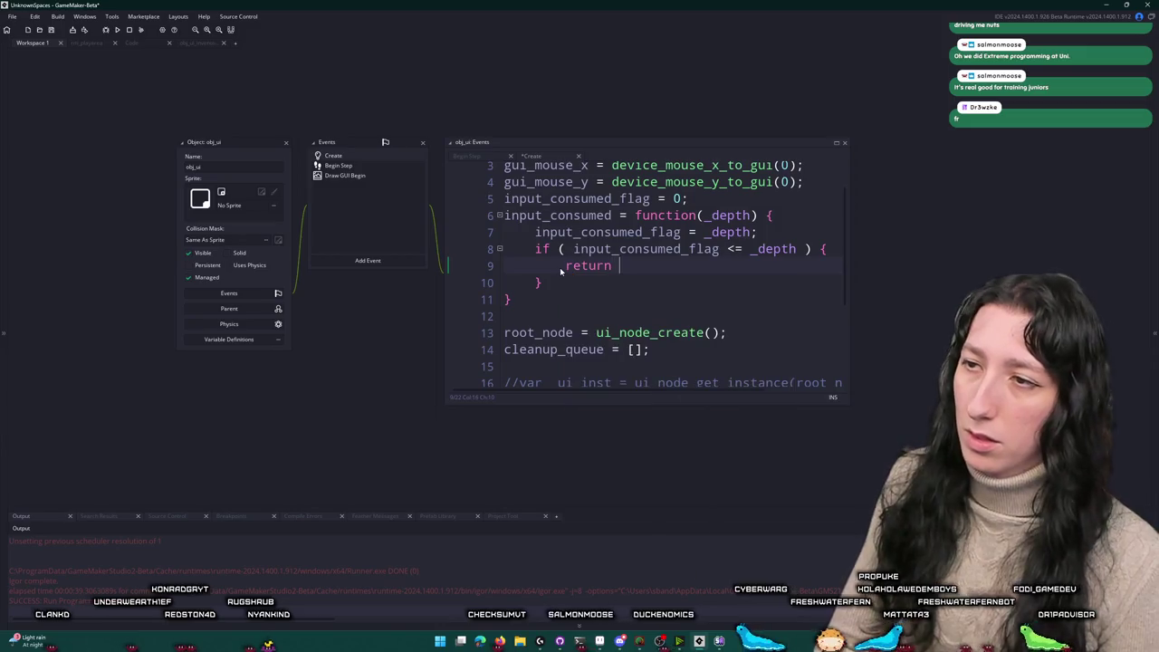
text( _)
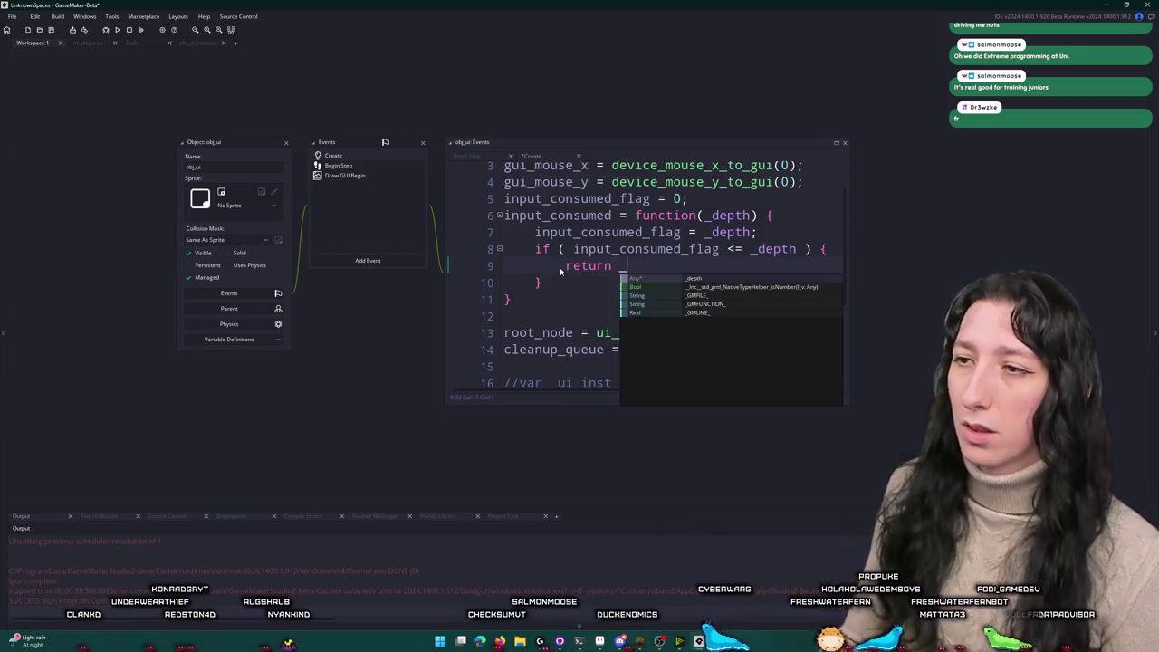
key(Escape)
key(ctrl+d)
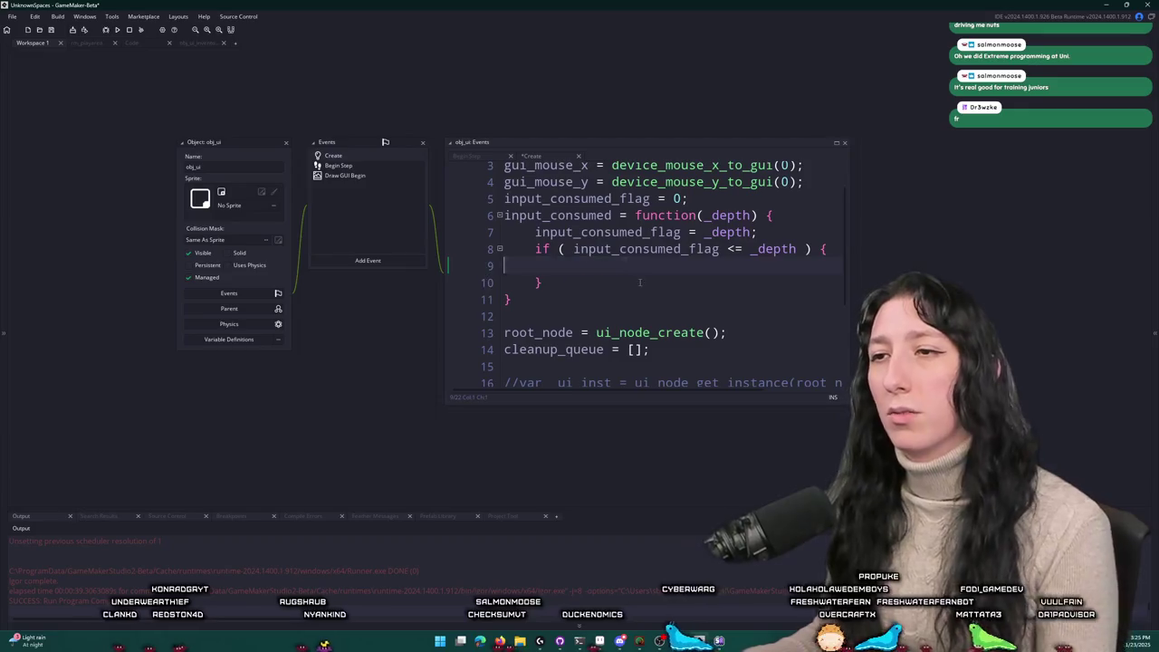
key(Return)
key(Return)
text(return input_consumed_flag;)
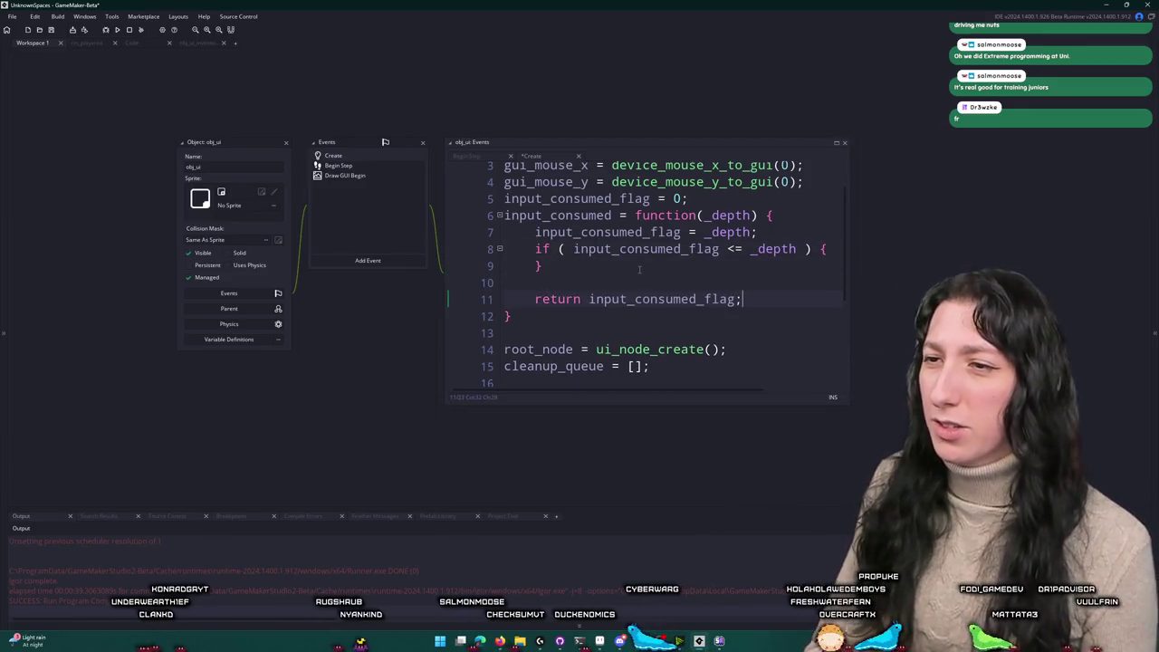
click(639, 269)
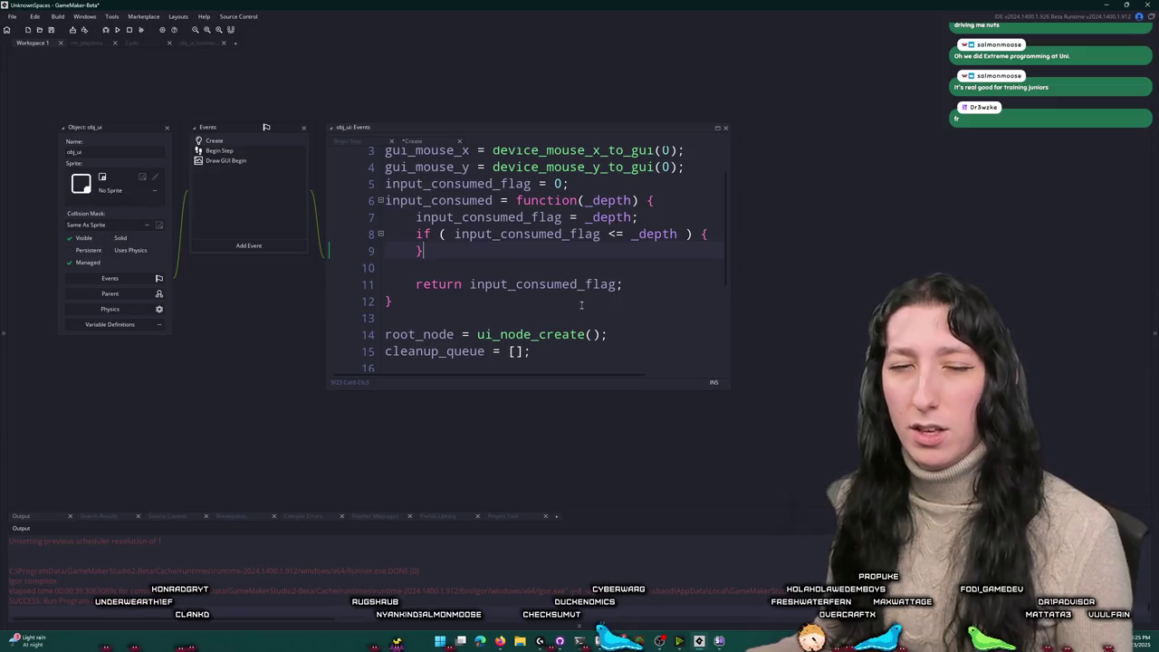
Step: Widen the code editor window and bring up the inventory menu code
drag(728, 250, 924, 250)
click(766, 231)
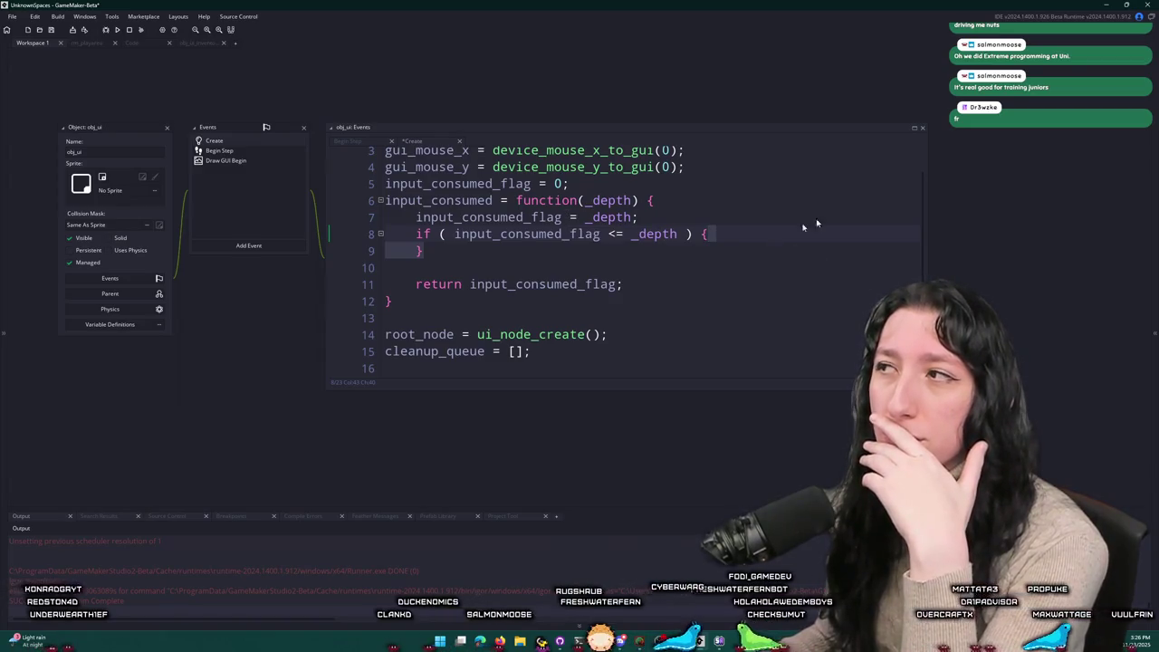
click(749, 232)
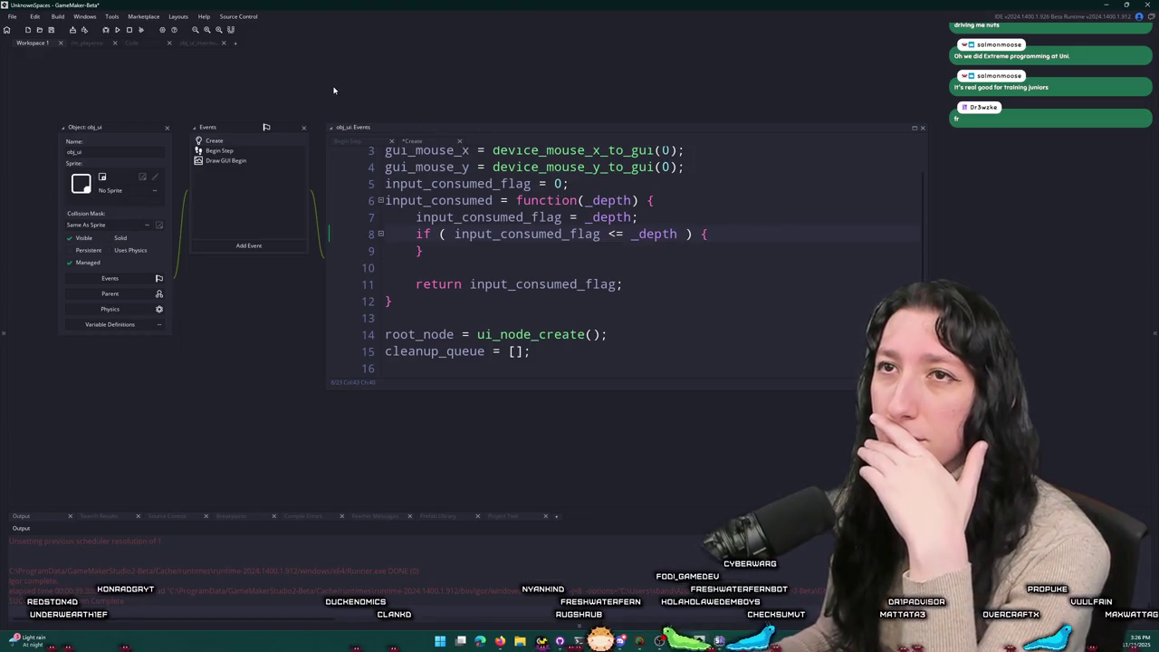
click(198, 43)
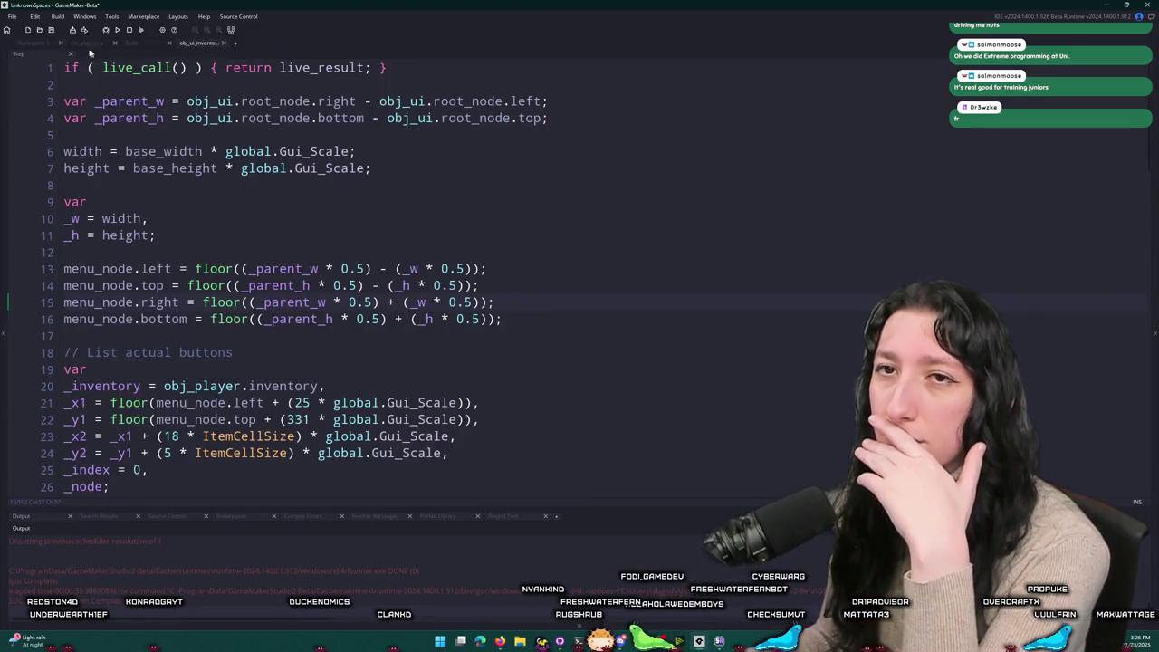
Step: Rename the parameter _depth to _node and use _node.depth in lines 7 and 8
click(41, 44)
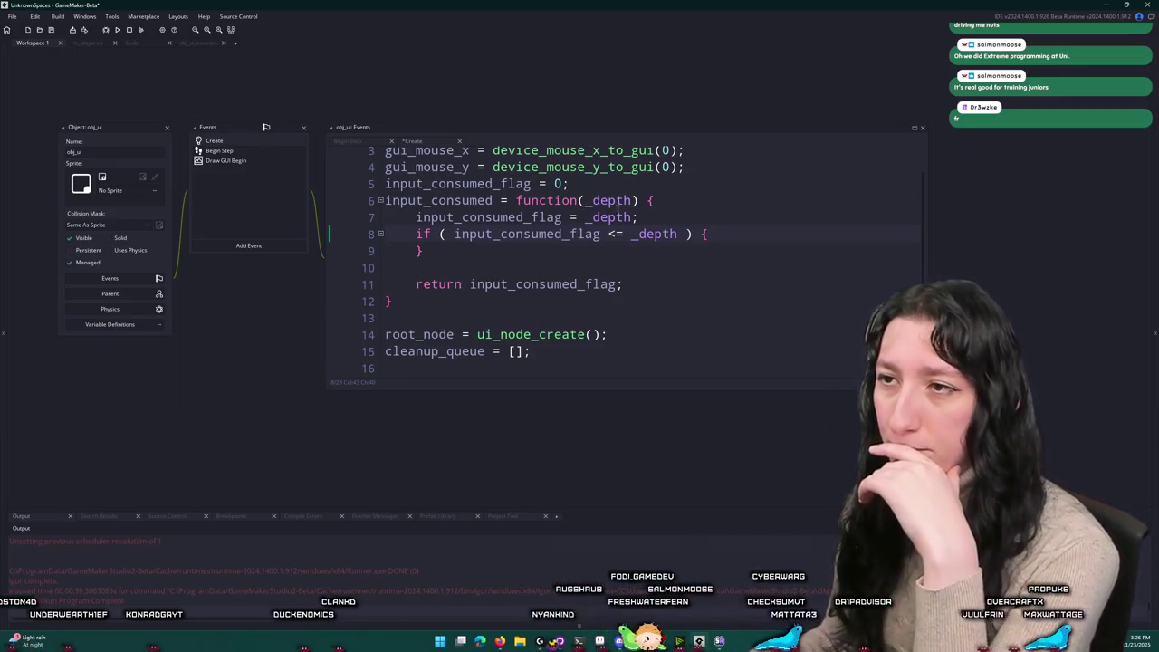
text(_ho)
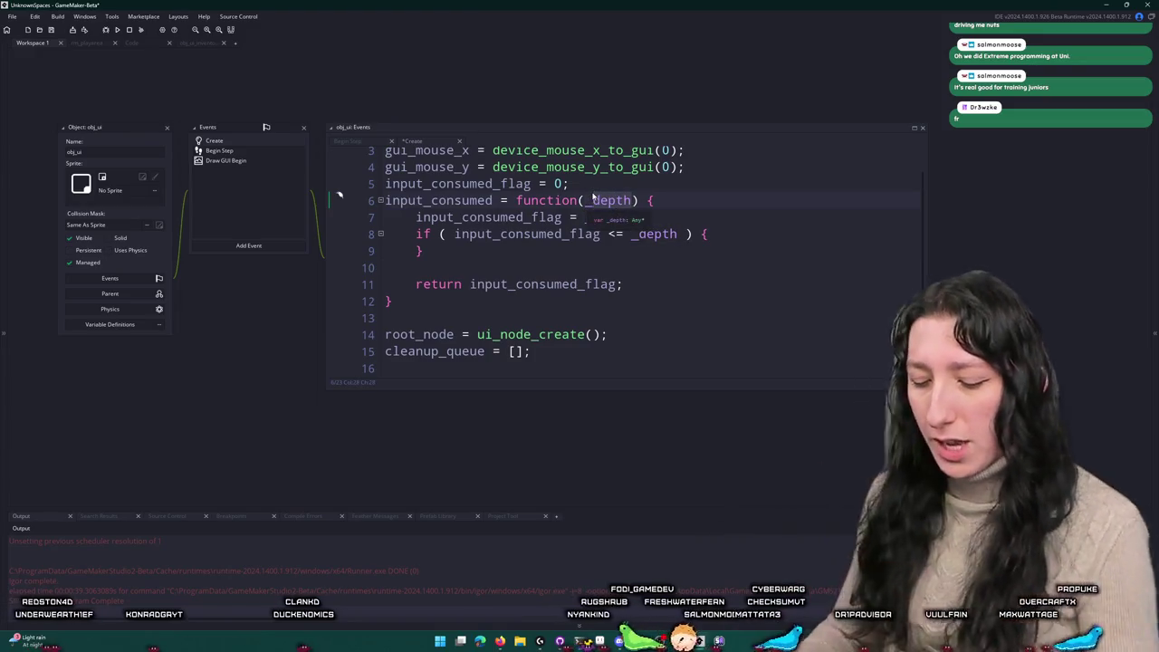
text(de)
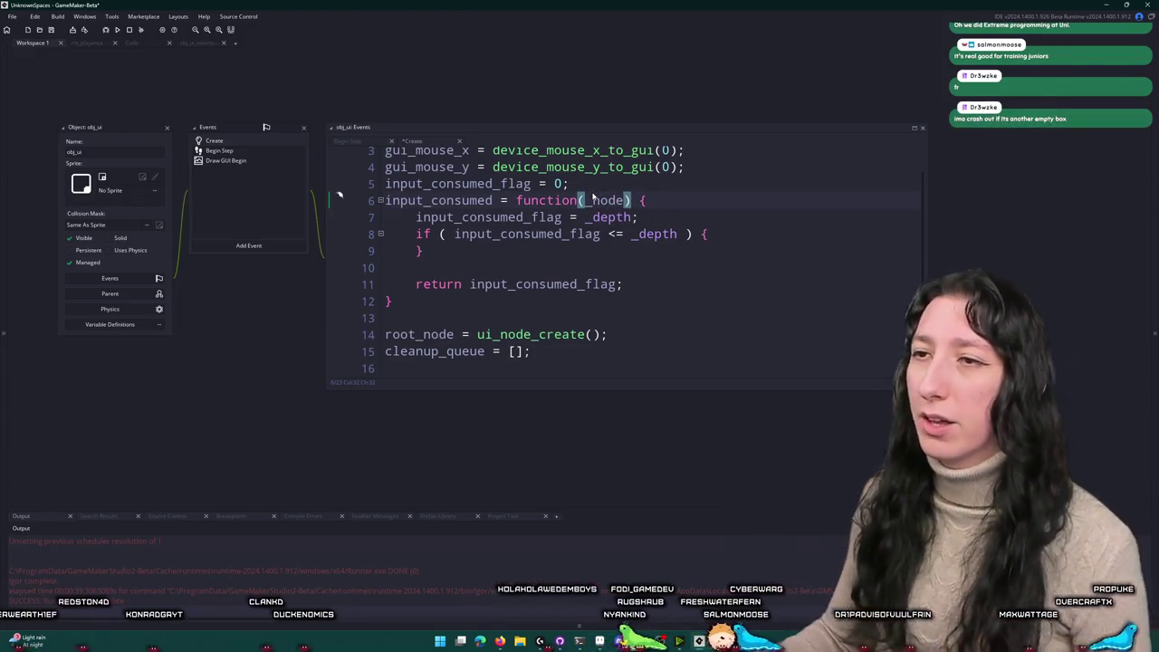
click(592, 218)
text(node.)
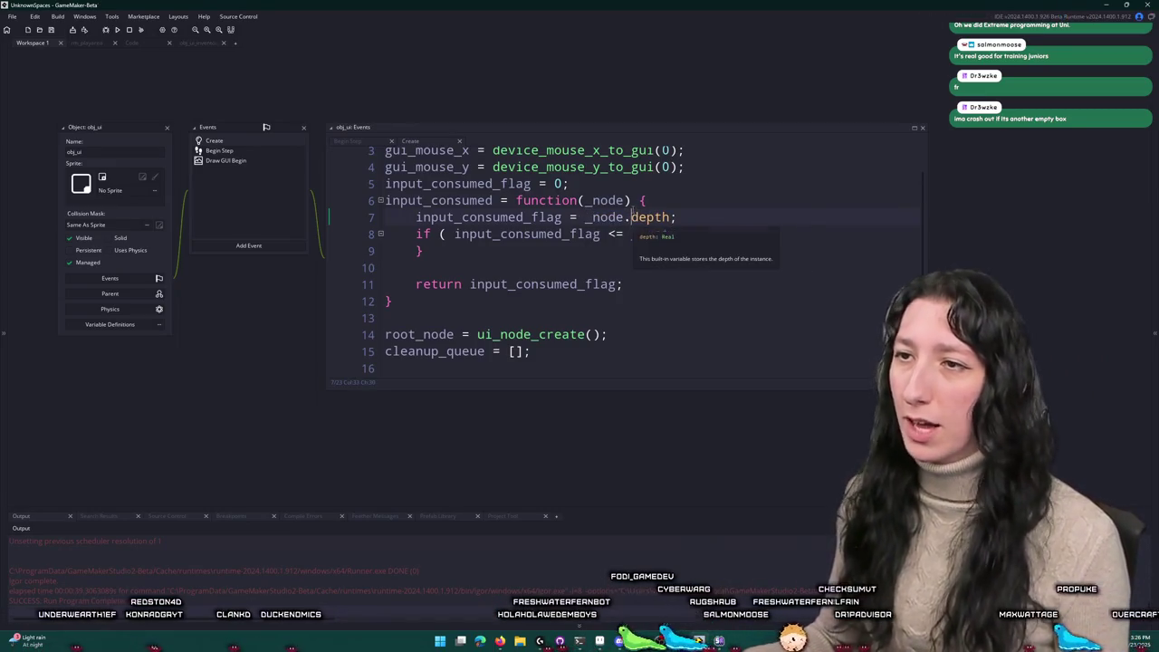
click(586, 218)
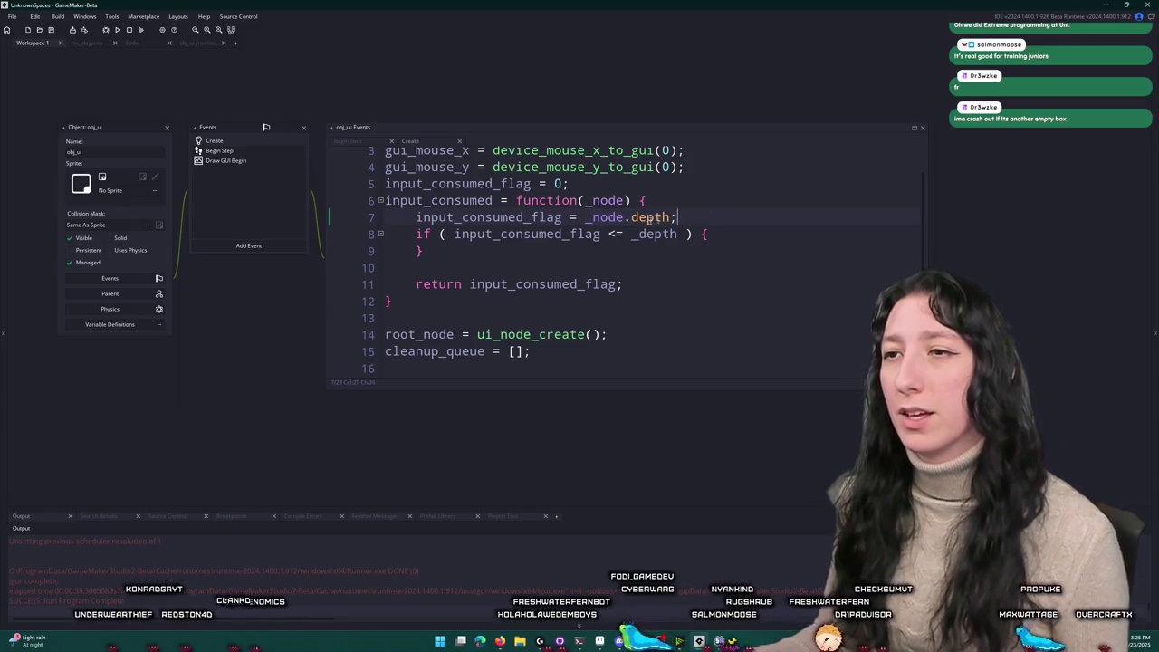
click(357, 217)
click(744, 203)
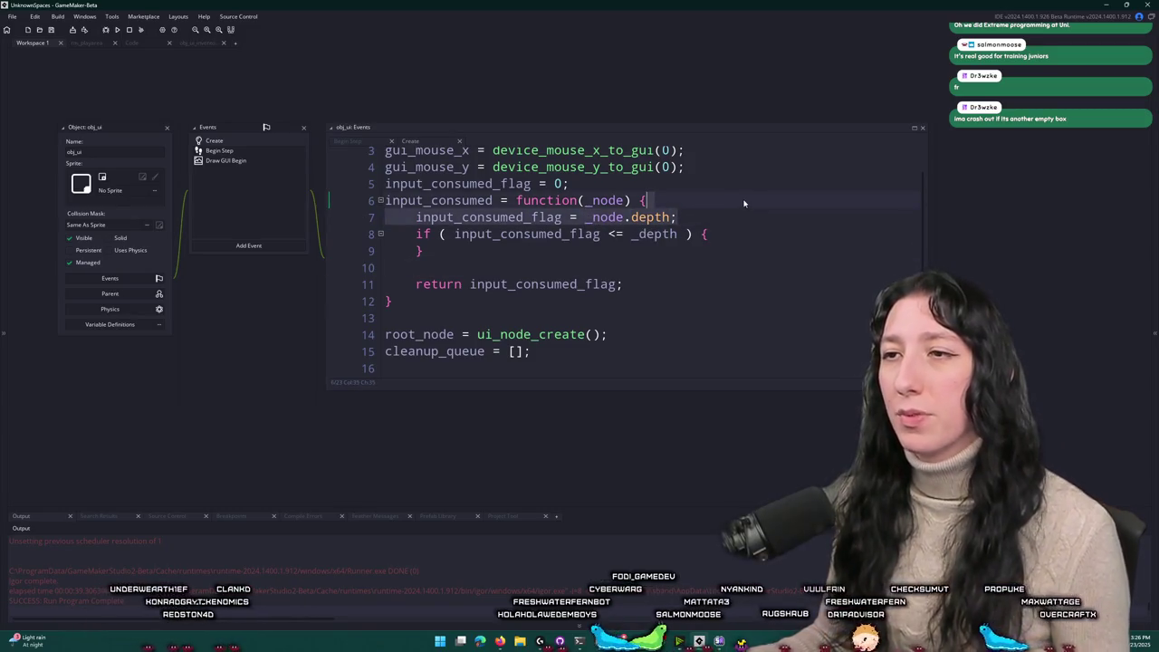
click(671, 217)
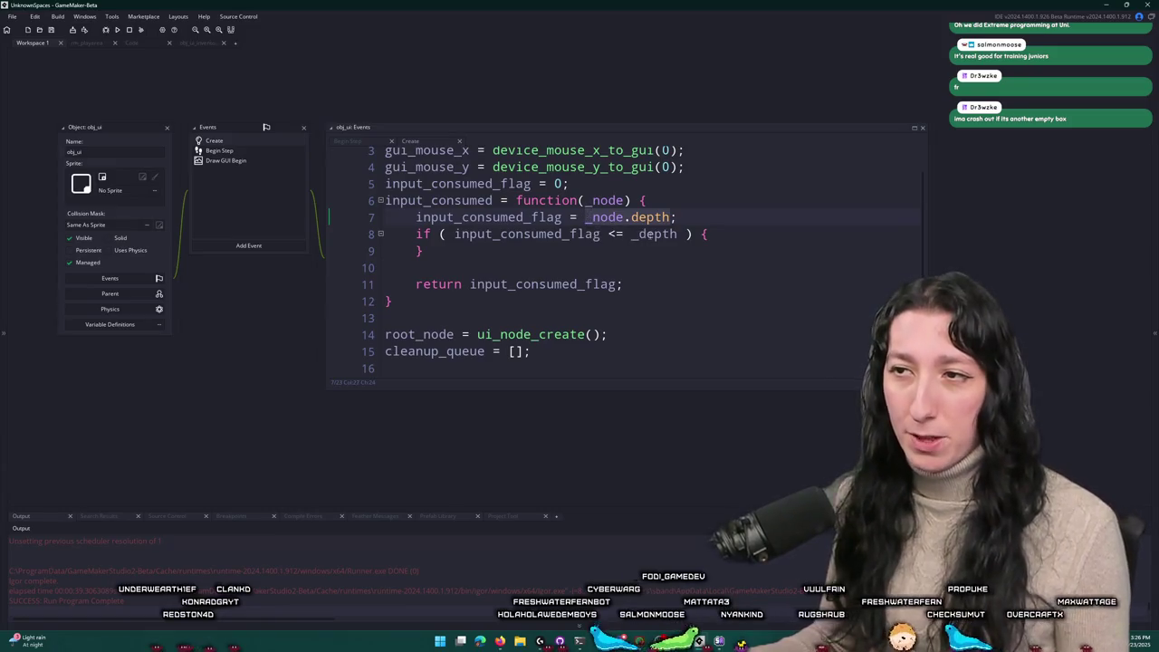
double_click(647, 235)
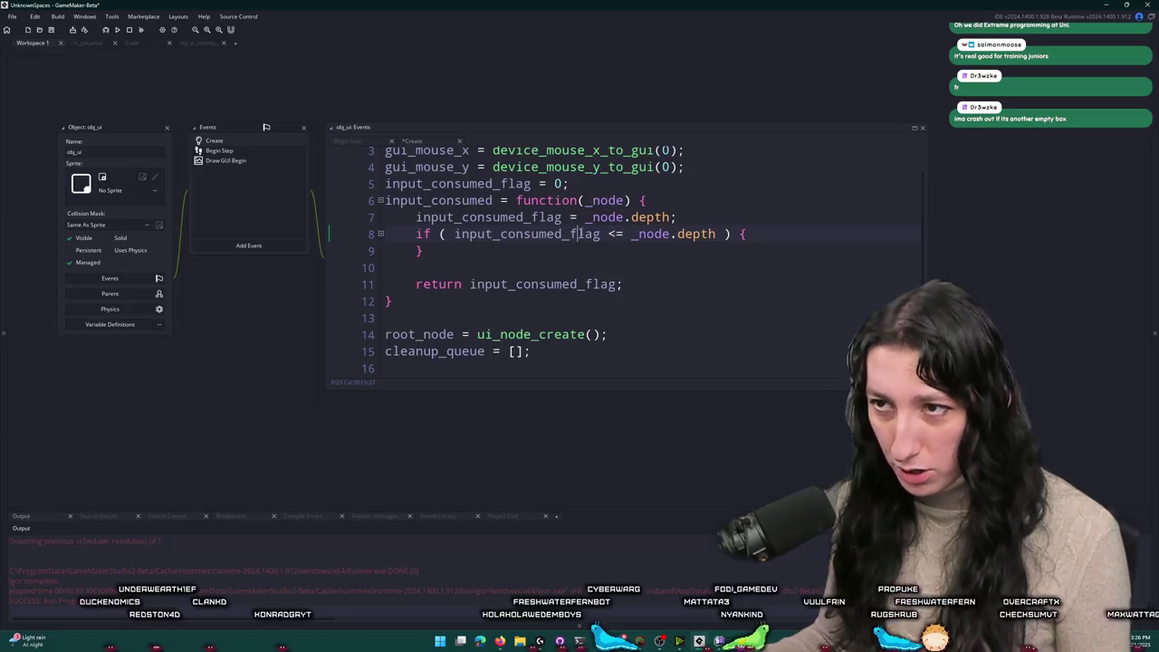
double_click(513, 223)
scroll(512, 225, up, 1)
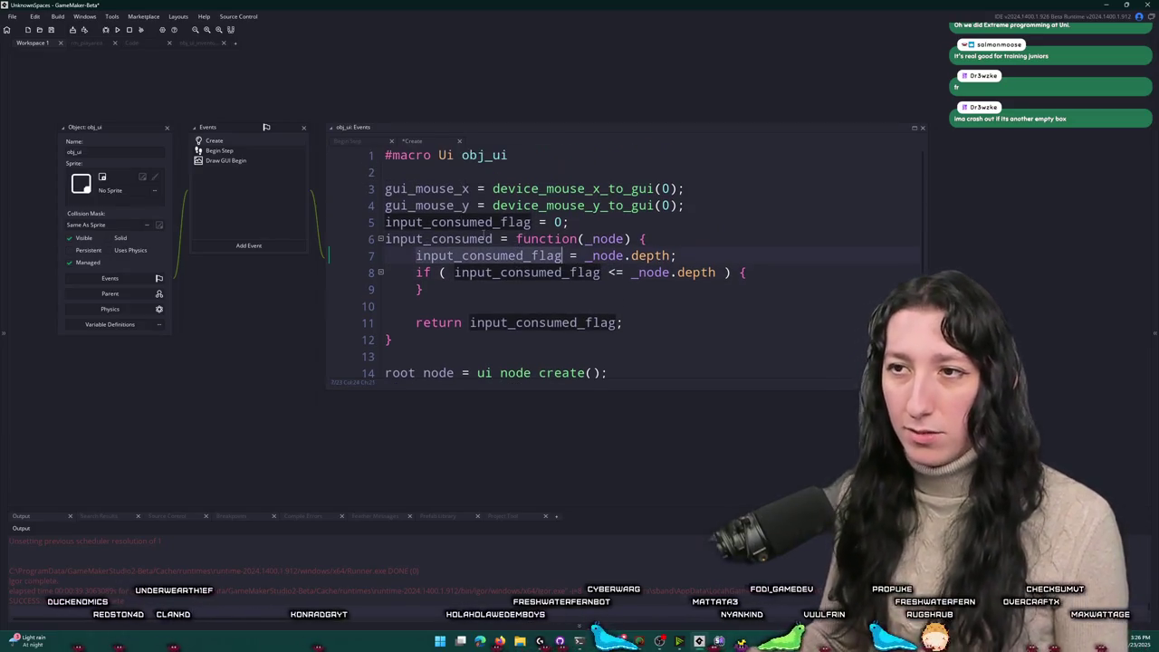
Step: In Begin Step, add '// Node depth' and 'input_consumed_flag = 0;' above the Node steps comment
click(399, 223)
click(252, 152)
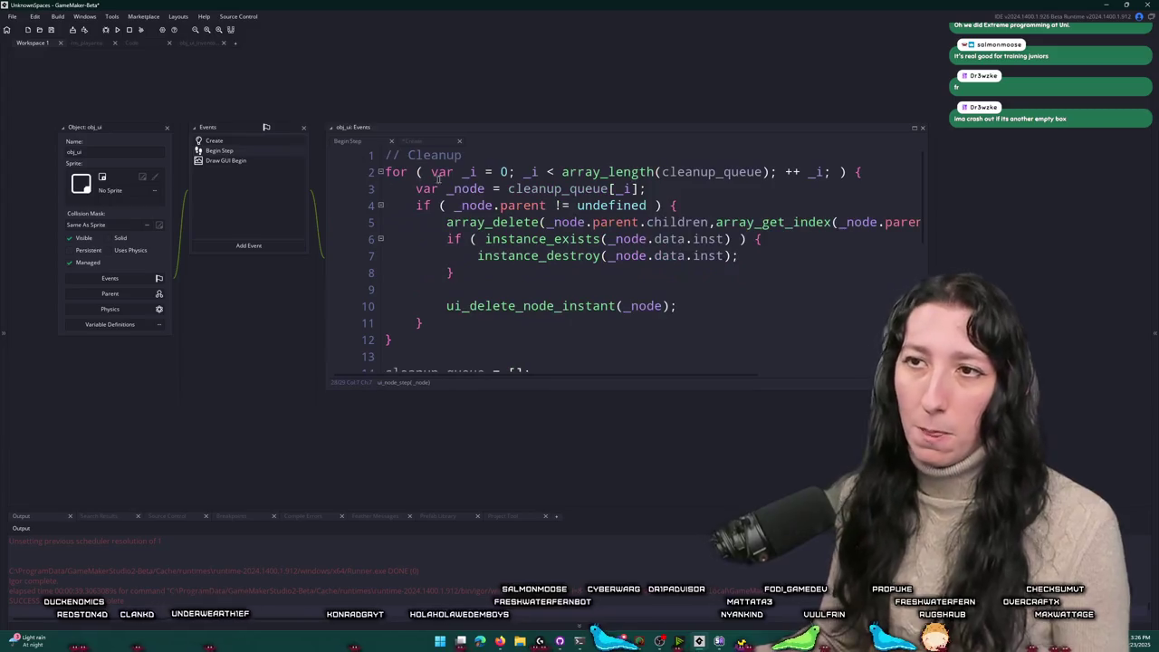
scroll(580, 270, down, 4)
scroll(579, 270, down, 1)
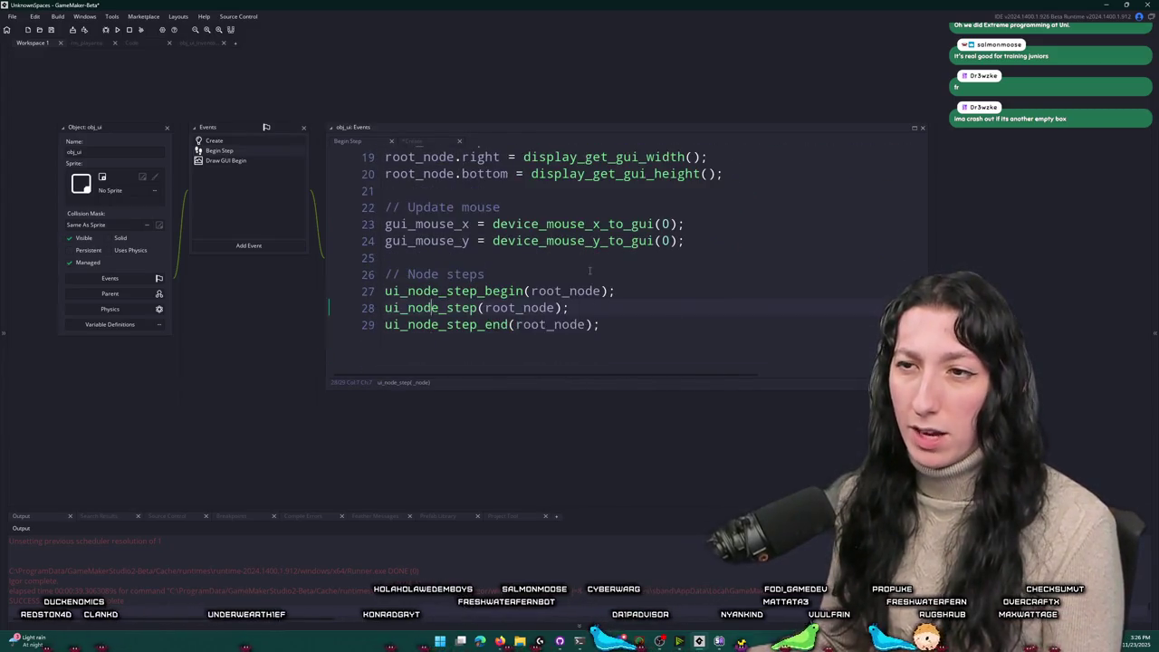
click(597, 281)
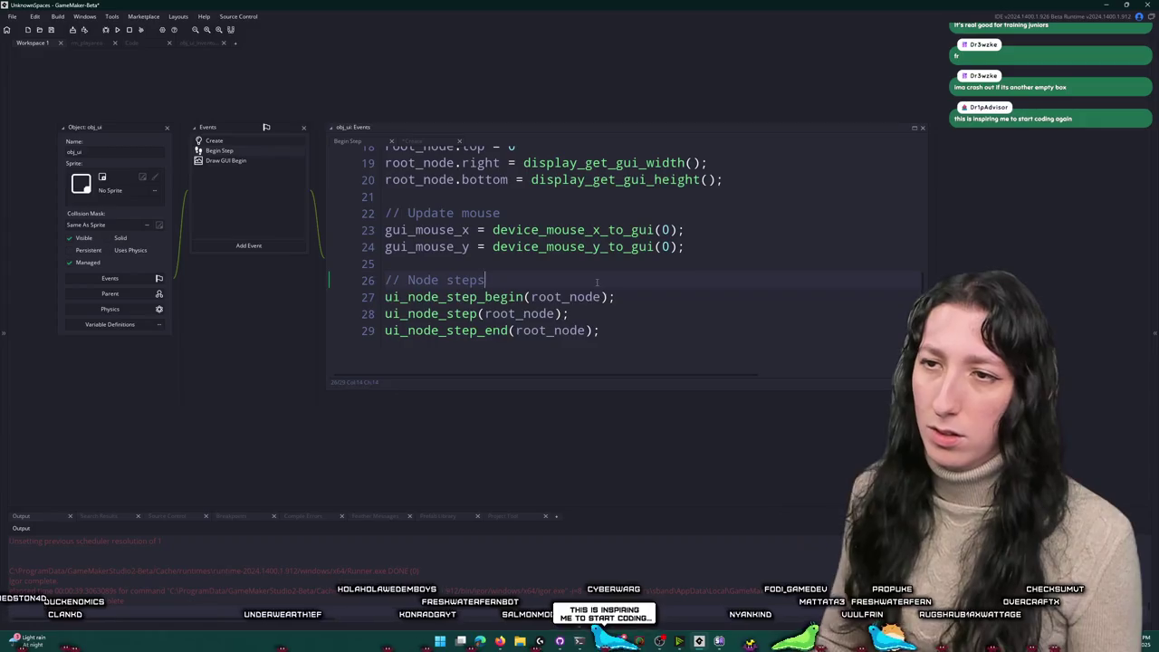
key(Home)
key(Return)
key(Return)
key(Up)
key(Up)
text(// Node depth)
key(Return)
text(input_consumed_flag = 0;)
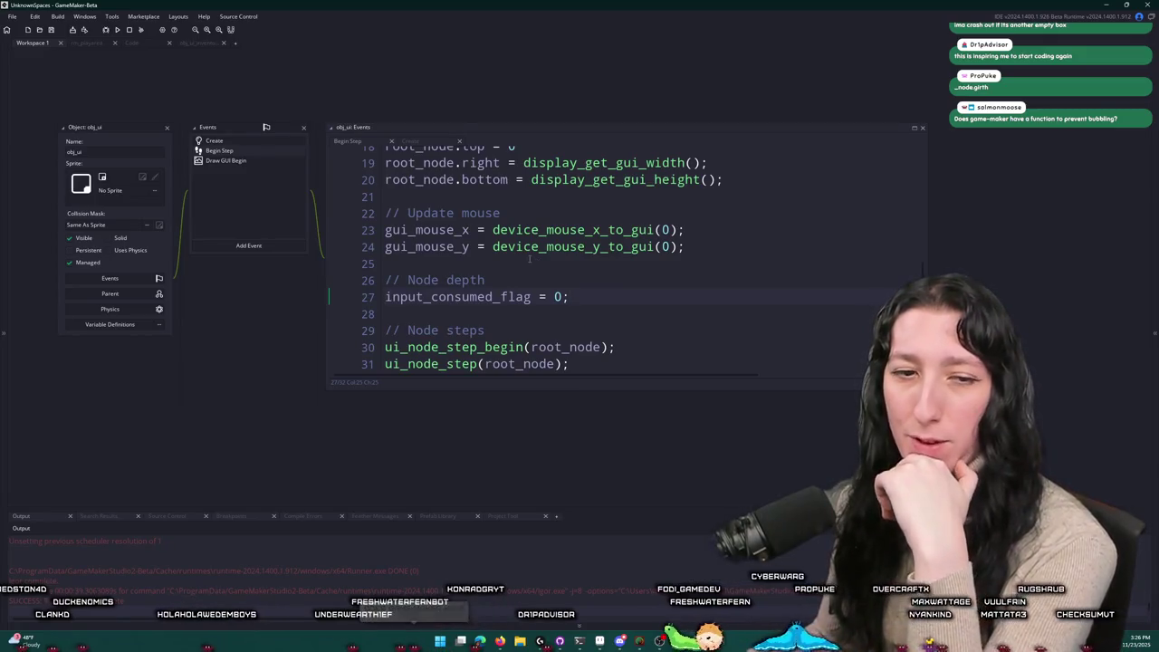
click(199, 44)
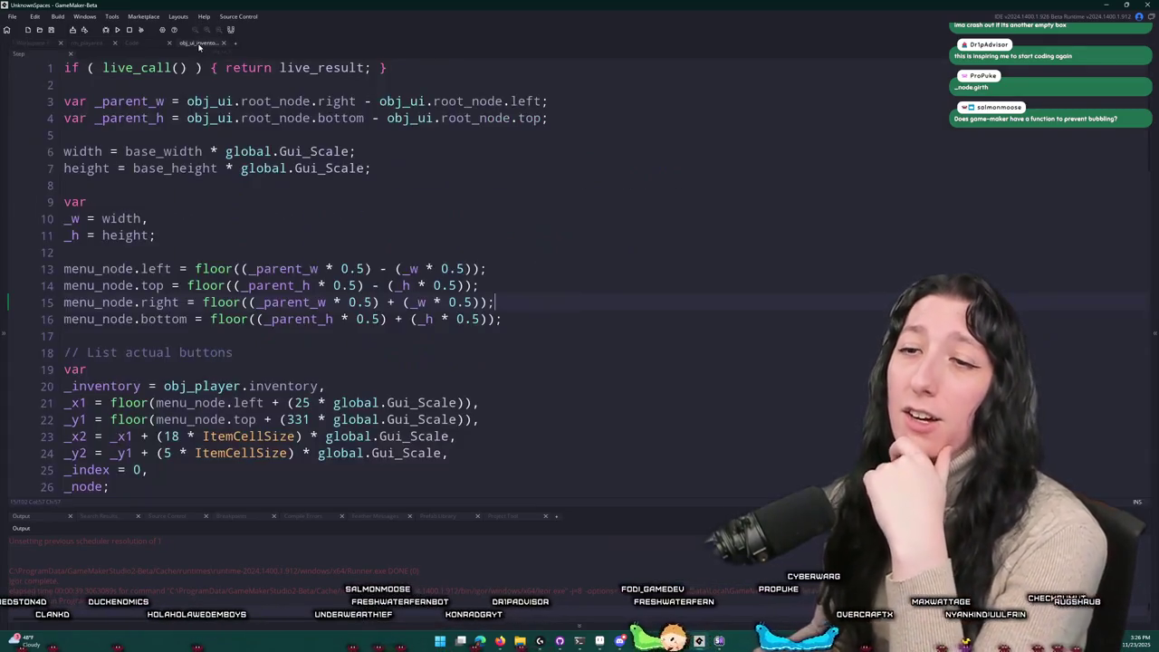
Step: Look over the open code tabs, recheck the Begin Step reset line, and return to obj_ui's Create event
click(147, 49)
scroll(229, 165, down, 3)
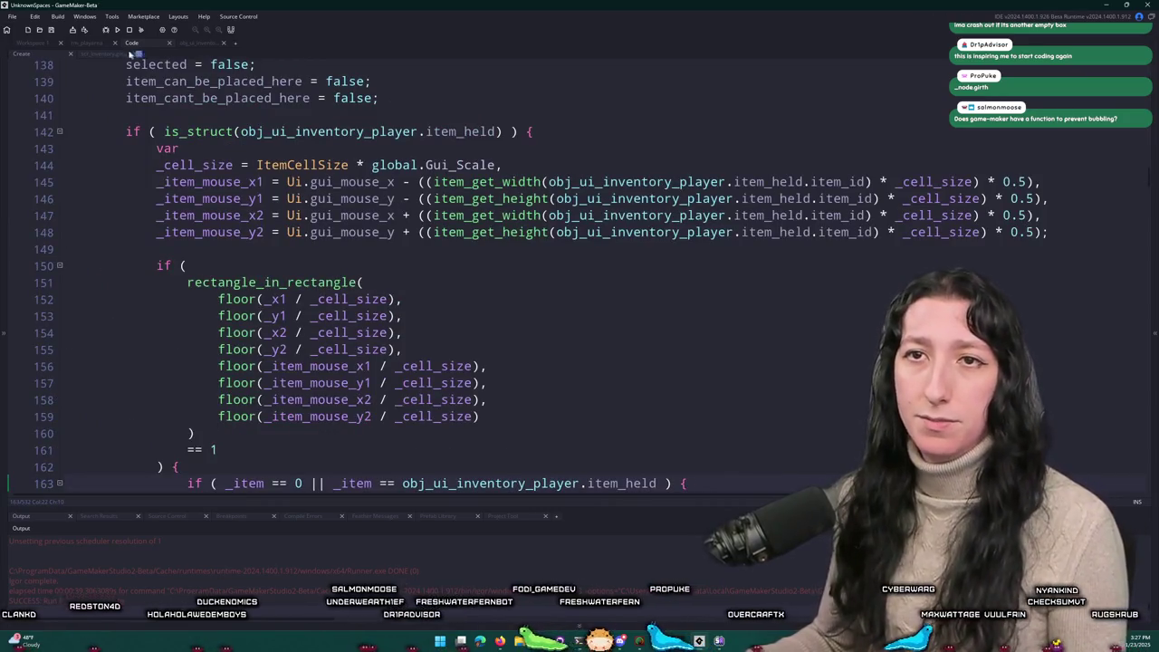
click(84, 43)
click(172, 44)
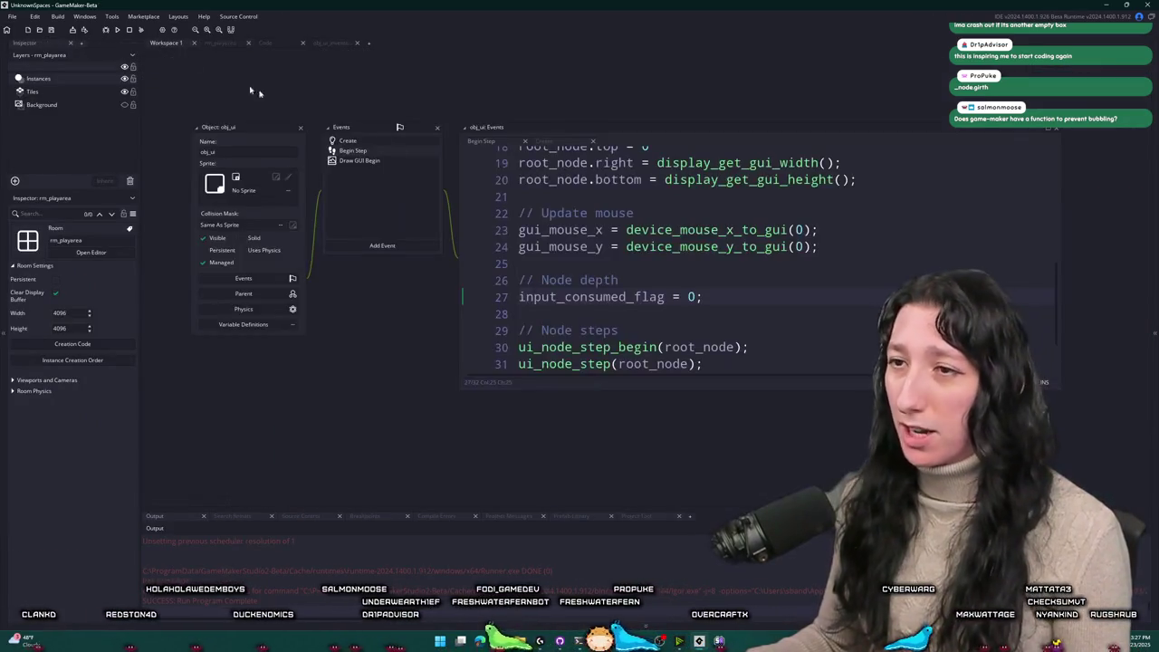
click(715, 287)
scroll(590, 246, down, 1)
click(394, 142)
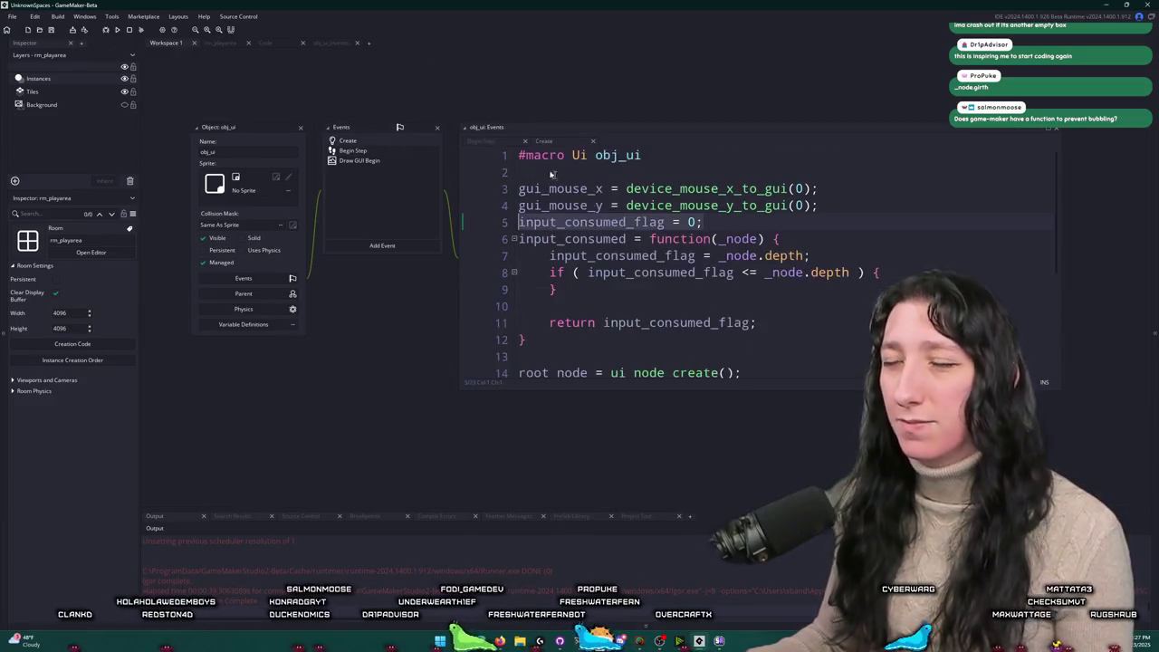
scroll(622, 221, down, 1)
scroll(622, 222, up, 1)
Step: Make input_consumed return the line 8 comparison 'input_consumed_flag <= _node.depth'
double_click(623, 222)
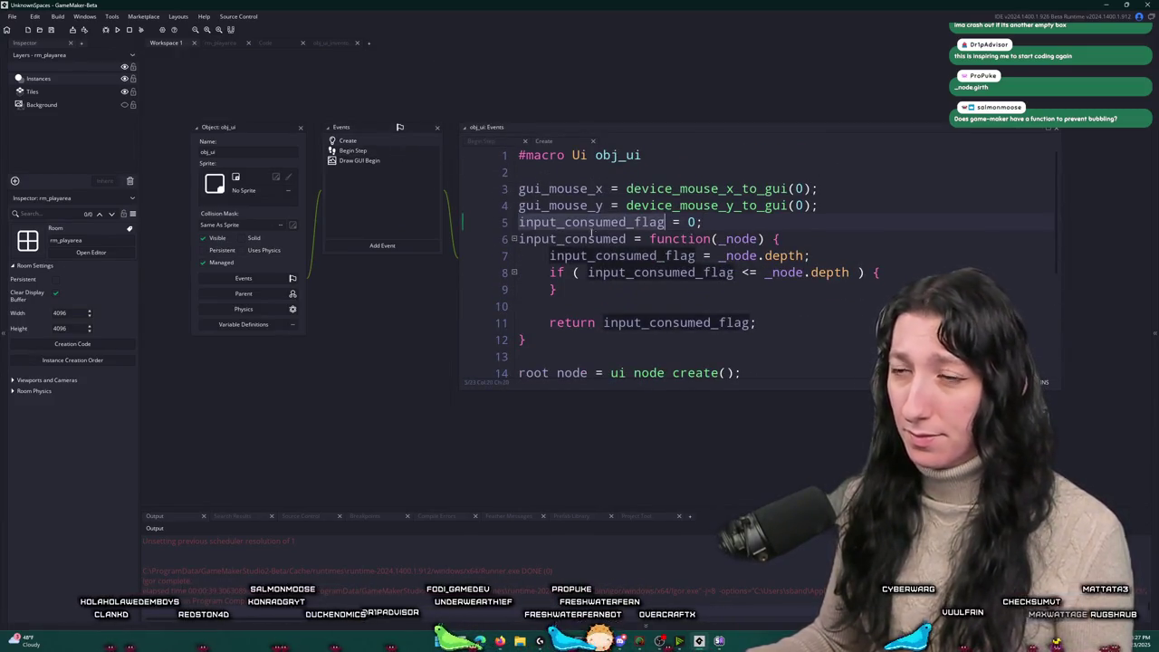
double_click(597, 239)
double_click(632, 222)
click(557, 289)
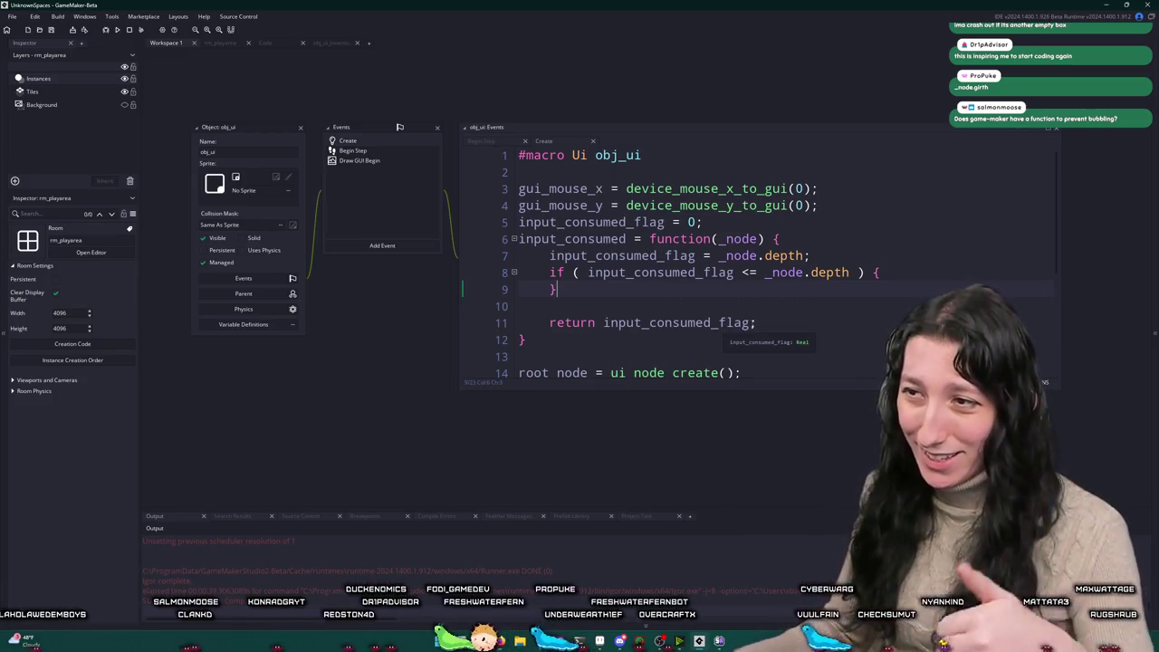
click(751, 322)
drag(851, 271, 602, 271)
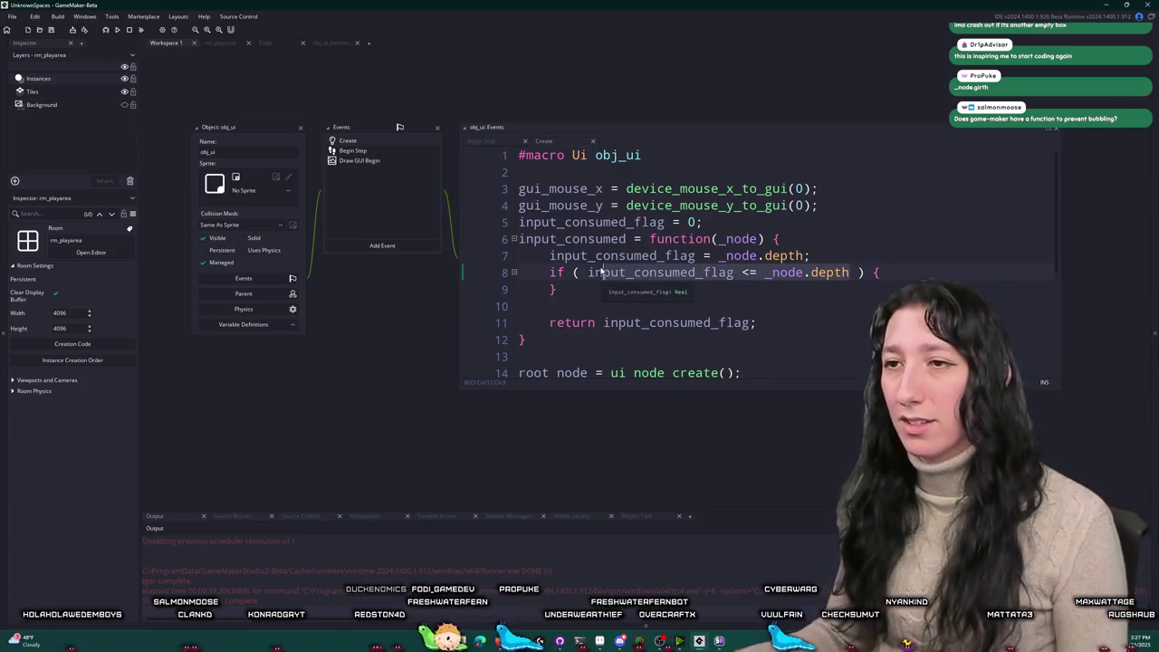
key(ctrl+c)
double_click(666, 322)
key(ctrl+v)
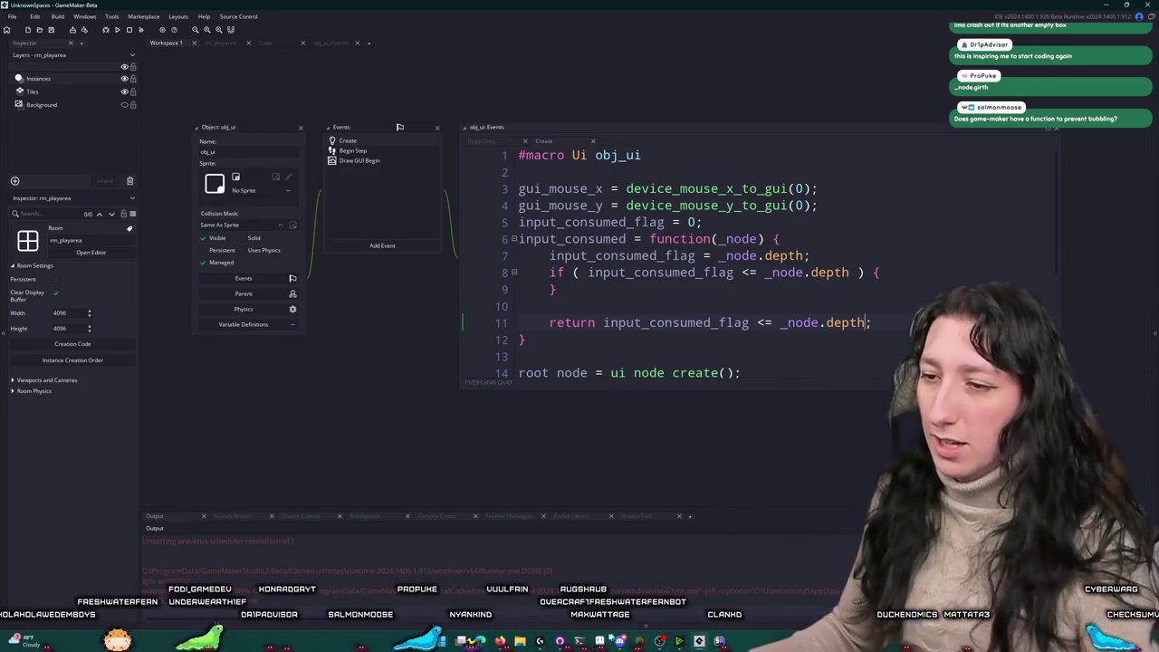
Step: Switch to Aseprite and bring up the New Sprite dialog
key(alt+Tab)
scroll(546, 365, down, 3)
key(ctrl+n)
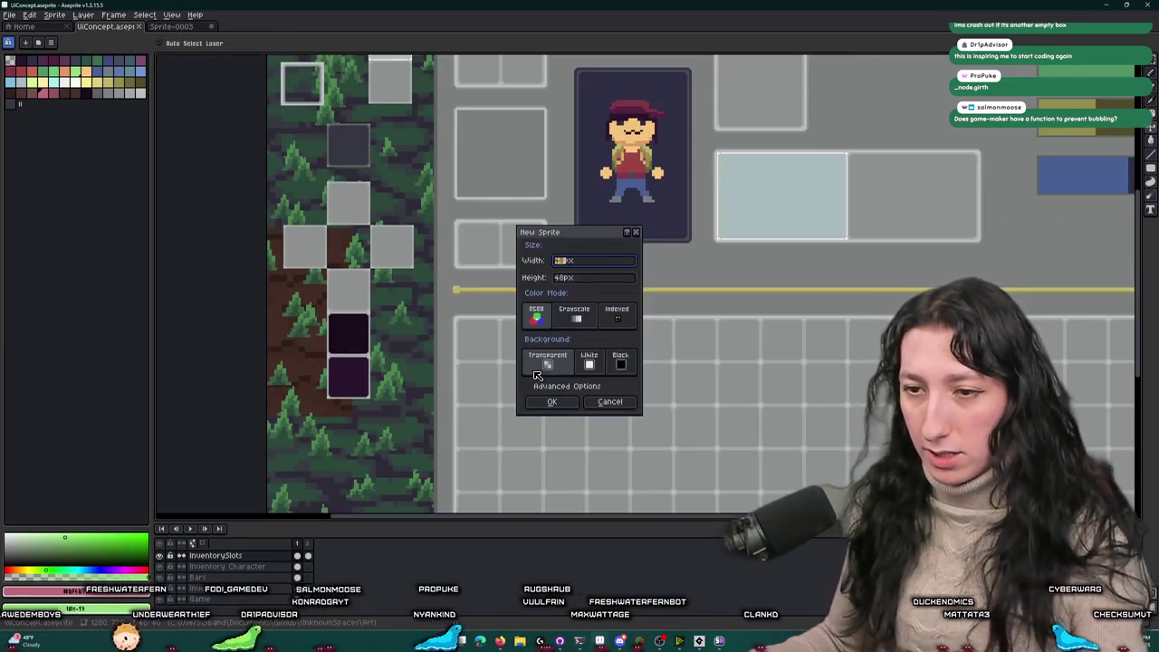
Step: Dismiss the New Sprite dialog and paint a yellow blob in an inventory cell
key(Return)
text(InventoryEdges)
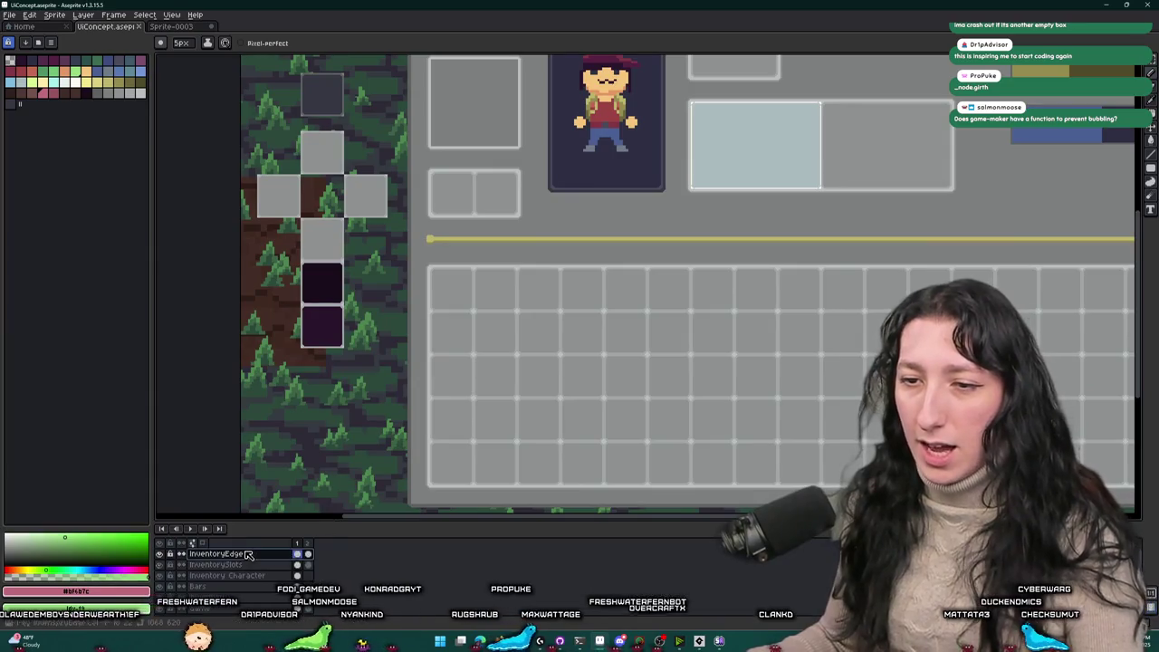
click(97, 81)
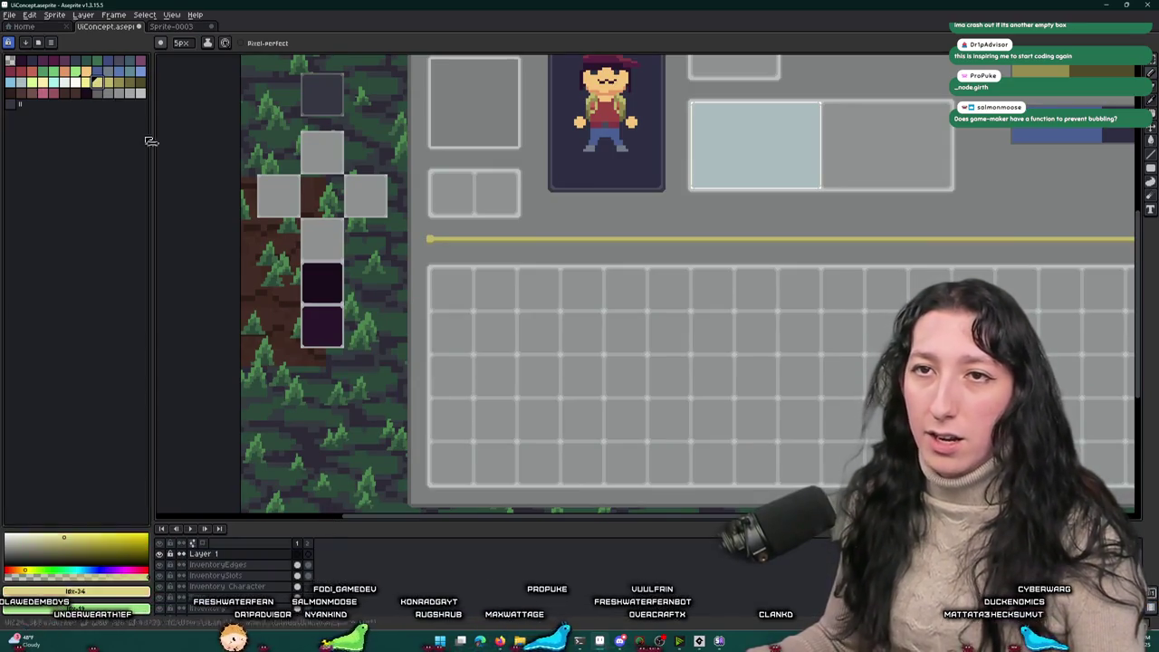
scroll(499, 331, up, 2)
click(491, 332)
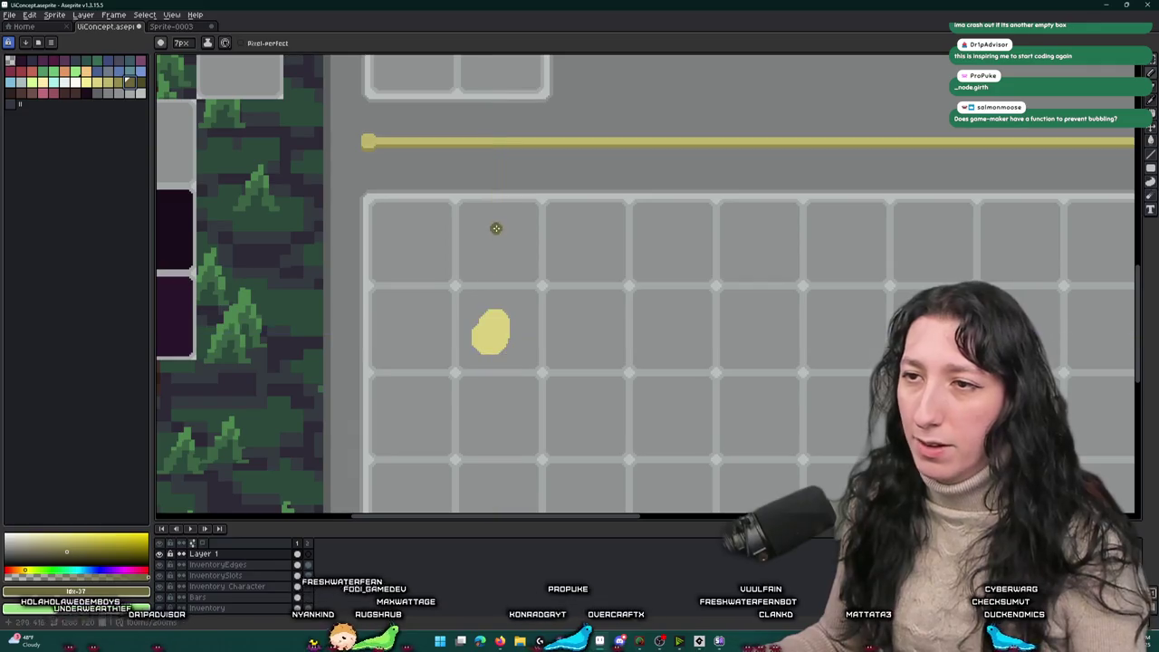
Step: Marquee a box over the inventory grid, fill it olive, and square off its corner
key(m)
mouse_move(493, 167)
mouse_down()
mouse_move(533, 331)
mouse_move(734, 345)
mouse_up()
key(g)
click(598, 243)
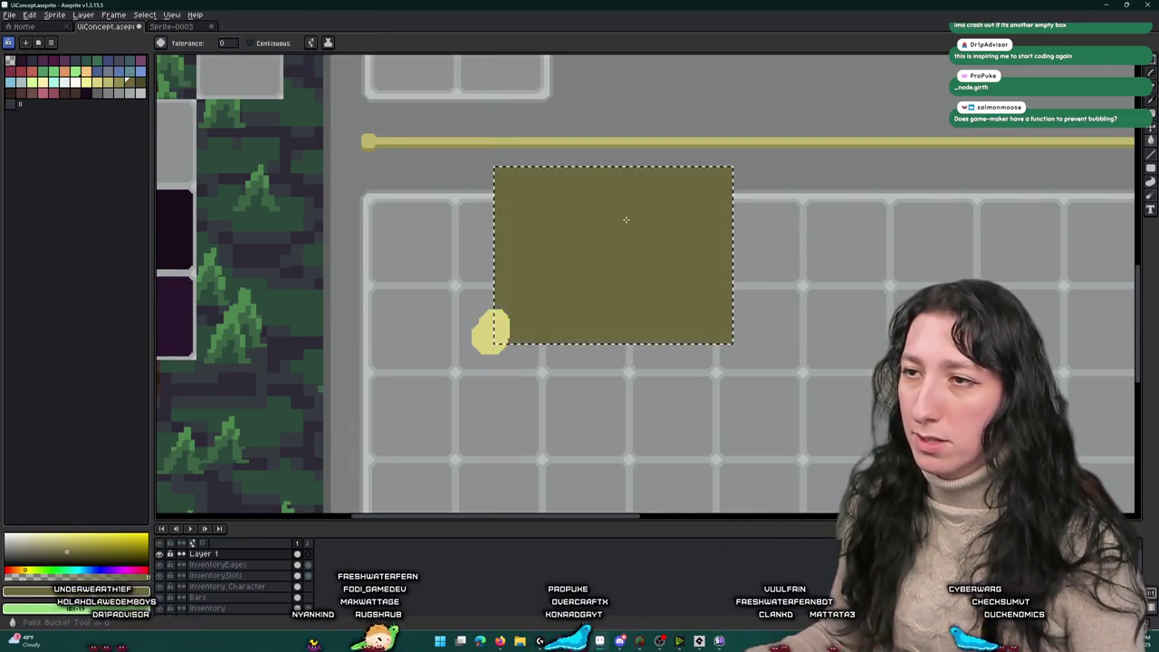
scroll(613, 254, up, 1)
click(396, 380)
scroll(390, 385, down, 1)
key(ctrl+z)
scroll(376, 363, up, 2)
key(b)
drag(375, 362, 382, 412)
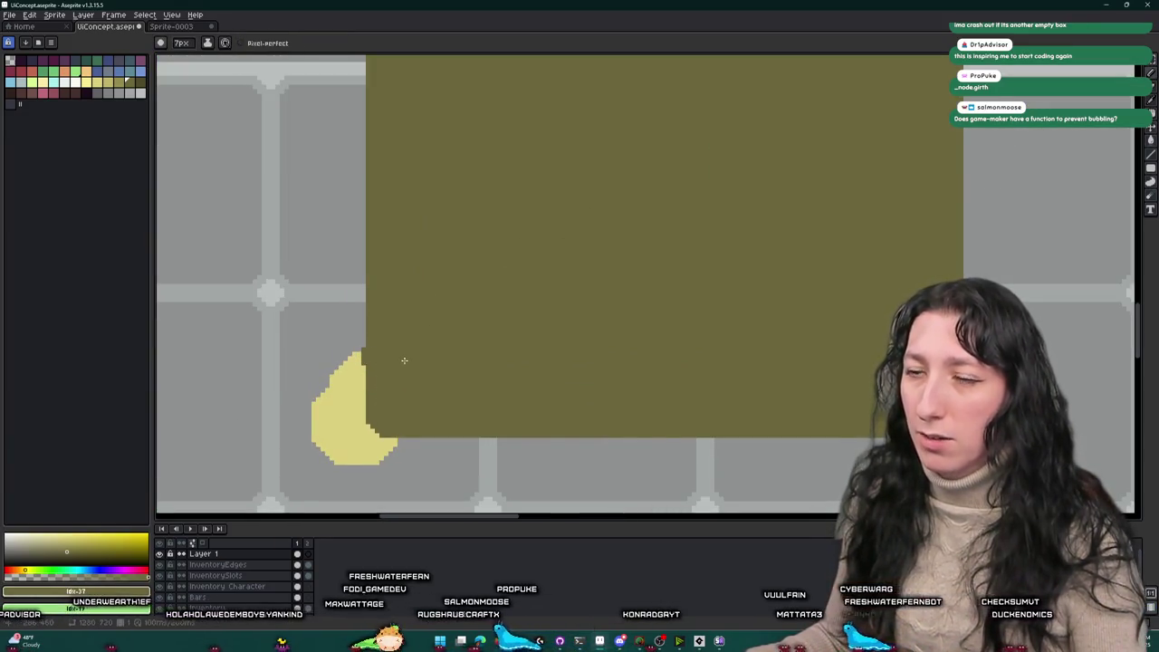
Step: Write 'Poo' above 'Caca' in grey with a thin pencil, separated by a divider line
scroll(404, 360, down, 1)
click(131, 93)
key(minus)
key(minus)
key(minus)
mouse_move(448, 250)
mouse_down()
mouse_move(460, 187)
mouse_move(531, 201)
mouse_up()
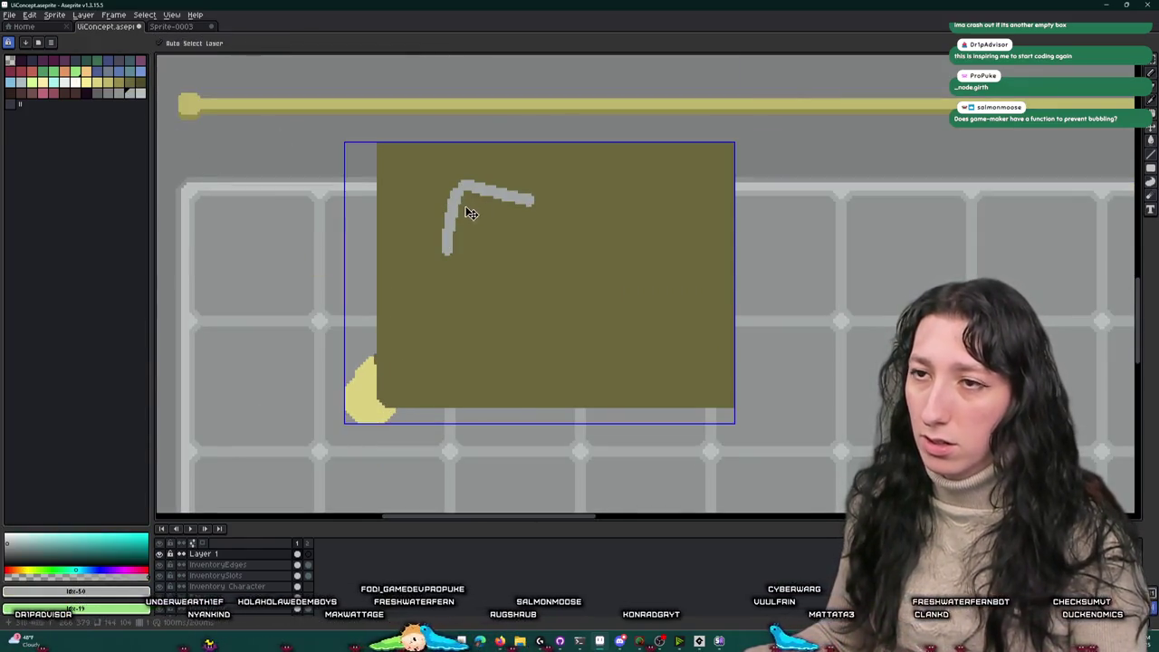
key(ctrl+z)
mouse_move(458, 182)
mouse_down()
mouse_move(509, 197)
mouse_move(530, 241)
mouse_up()
mouse_move(462, 261)
mouse_down()
mouse_move(476, 308)
mouse_move(485, 299)
mouse_move(554, 312)
mouse_up()
mouse_move(598, 288)
mouse_down()
mouse_move(576, 293)
mouse_move(620, 314)
mouse_up()
mouse_move(467, 246)
mouse_down()
mouse_move(393, 246)
mouse_move(642, 247)
mouse_up()
scroll(624, 273, down, 4)
scroll(621, 300, up, 3)
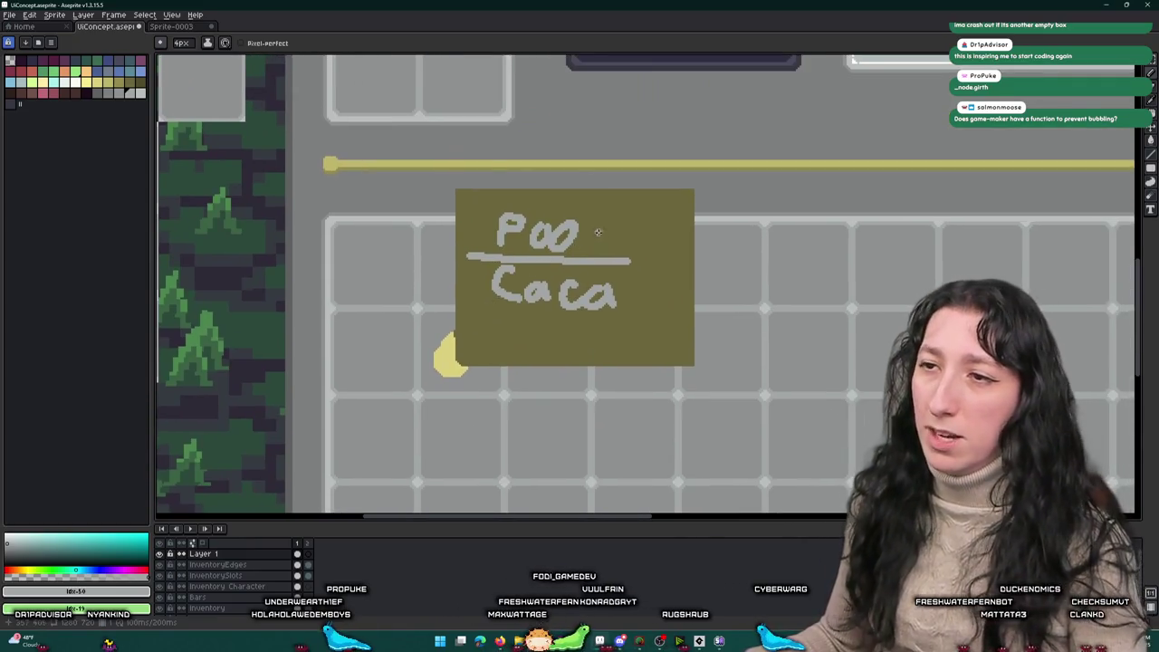
Step: Try circling the oo letters and an area below Caca, undoing both
drag(598, 231, 591, 224)
key(ctrl+z)
drag(564, 328, 560, 326)
key(ctrl+z)
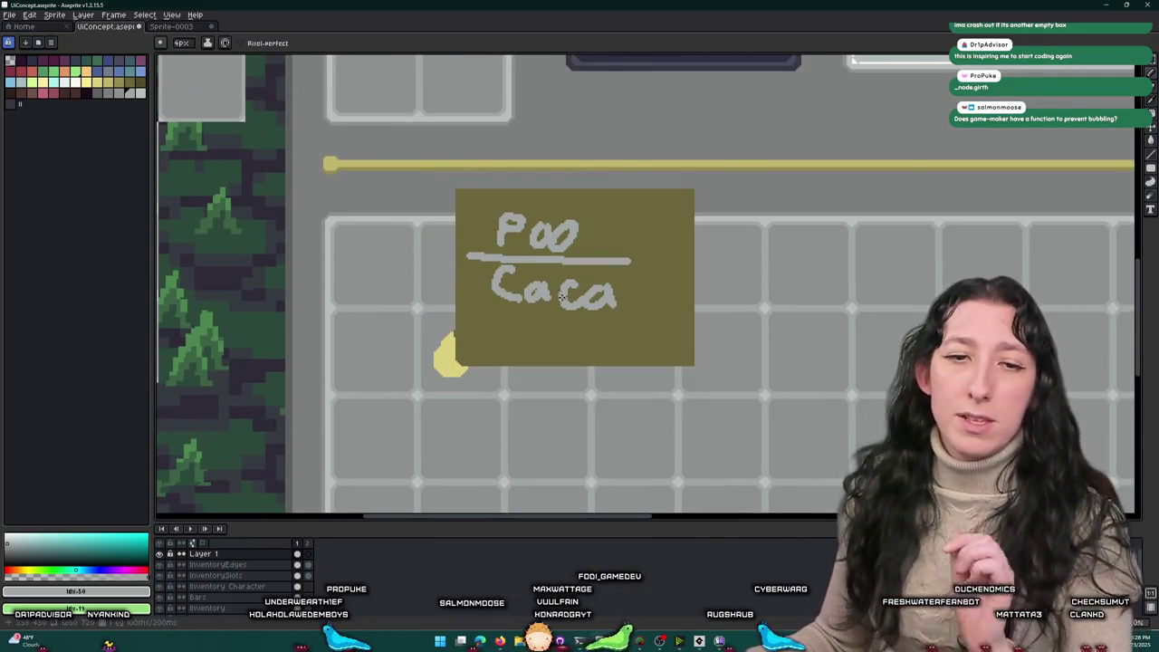
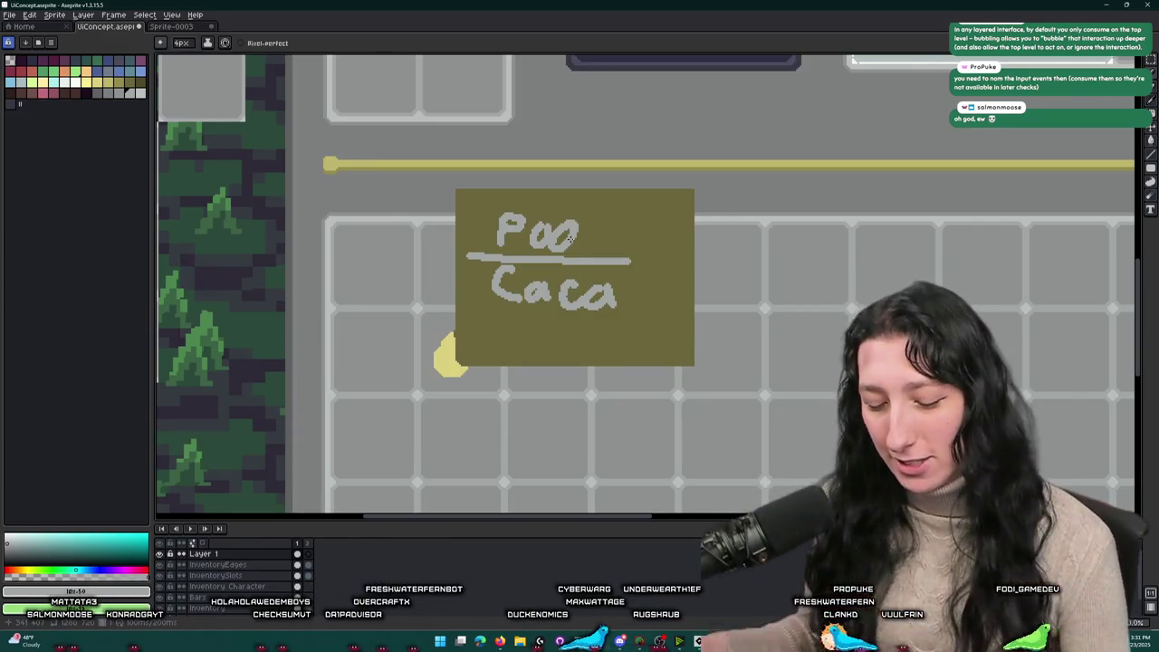
Step: Draw rectangular selections around the inventory panel and the Poo/Caca box, then clear them
key(m)
scroll(642, 236, down, 2)
scroll(599, 252, up, 2)
drag(594, 175, 528, 175)
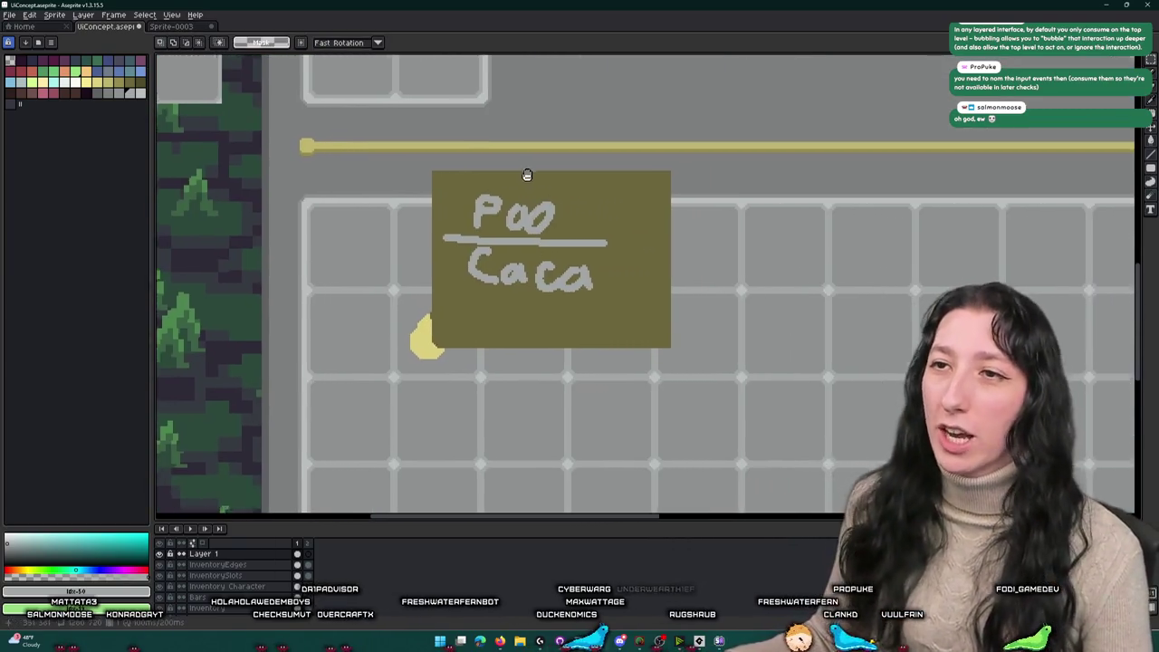
scroll(528, 174, down, 4)
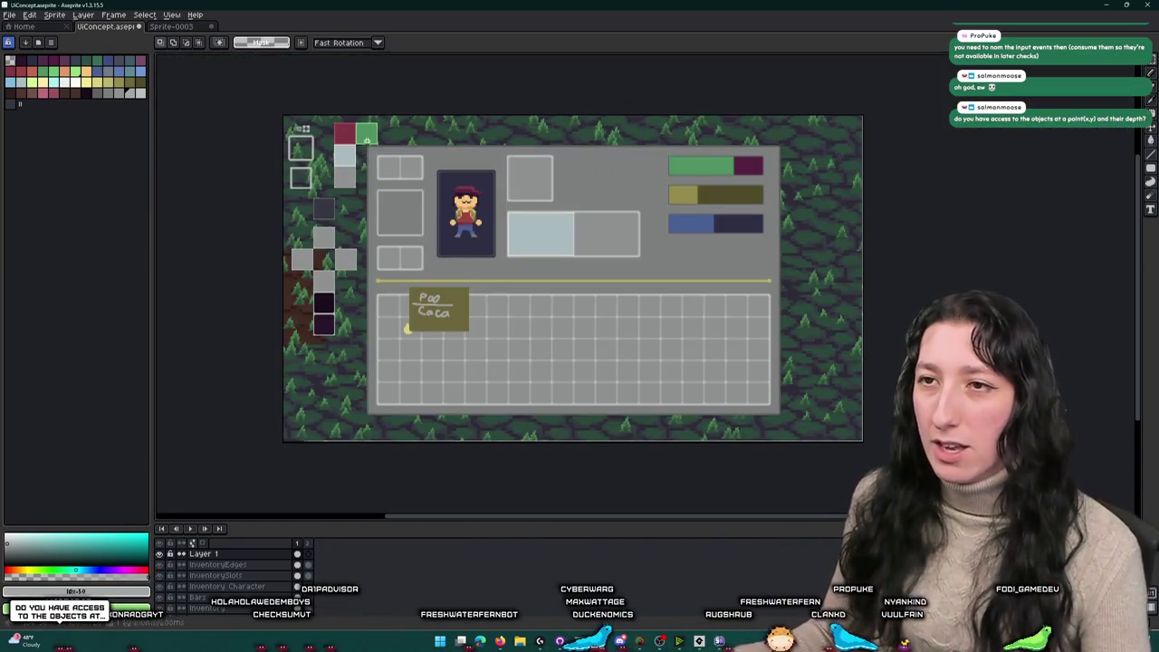
mouse_move(367, 139)
mouse_down()
mouse_move(826, 442)
mouse_move(800, 425)
mouse_up()
scroll(330, 318, up, 3)
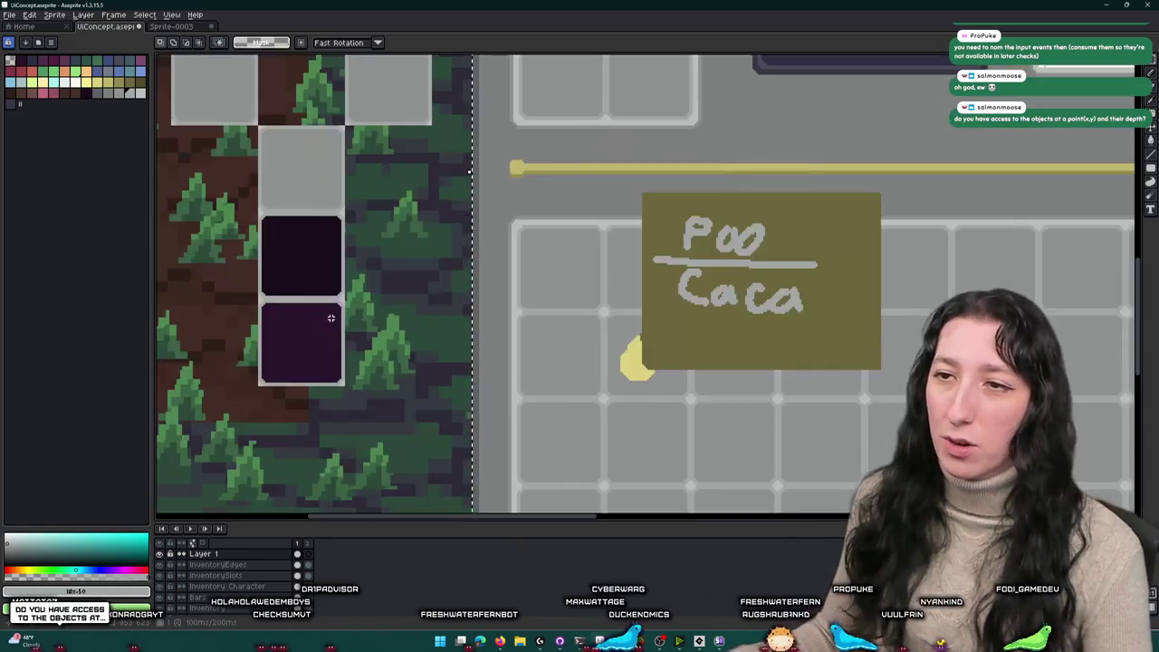
mouse_move(590, 214)
mouse_down()
mouse_move(828, 380)
mouse_move(828, 397)
mouse_up()
drag(878, 182, 873, 184)
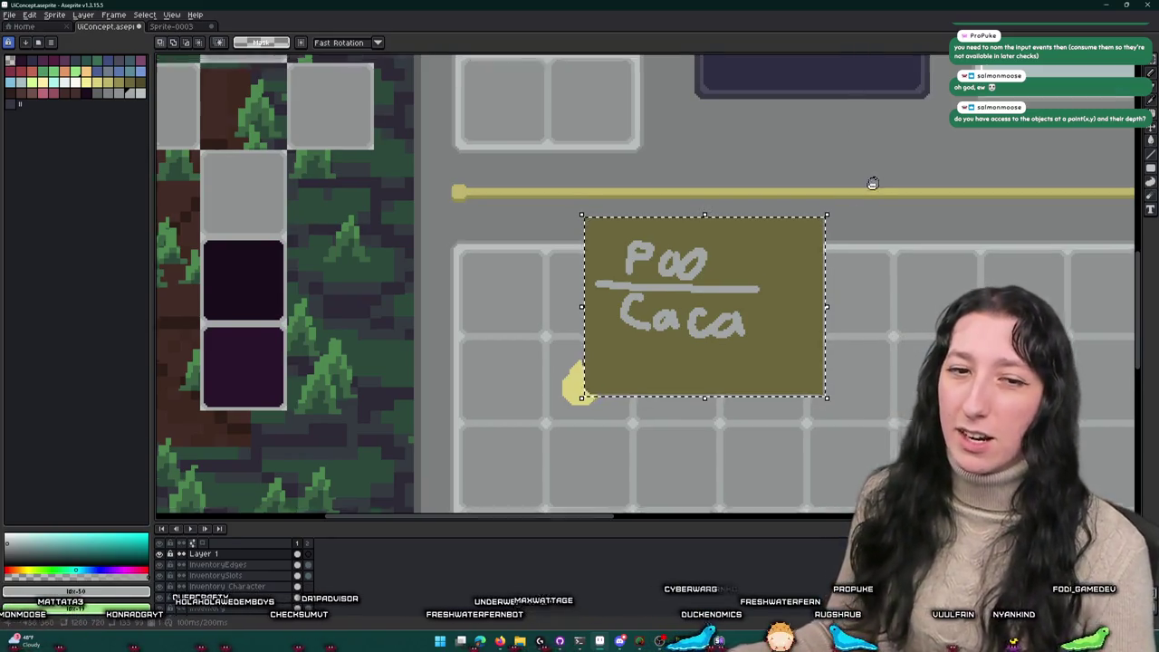
scroll(873, 183, down, 2)
scroll(719, 259, up, 2)
drag(719, 259, 625, 295)
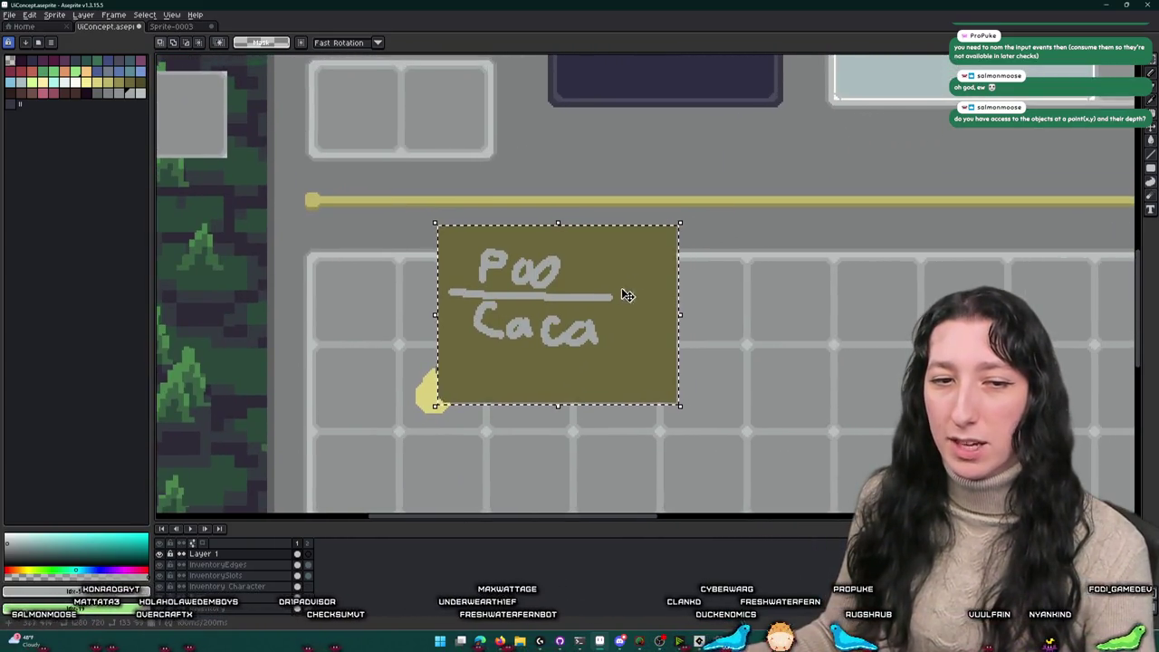
click(564, 302)
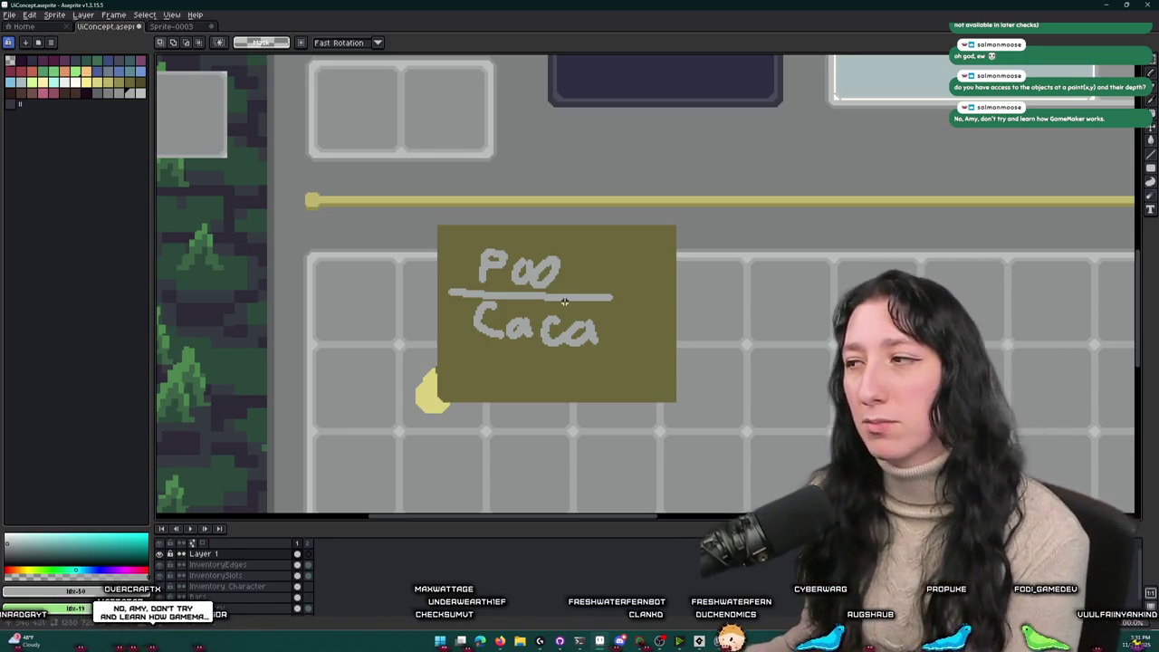
Step: Pan up to the character panel, then select and deselect the Poo/Caca box
scroll(544, 286, right, 1)
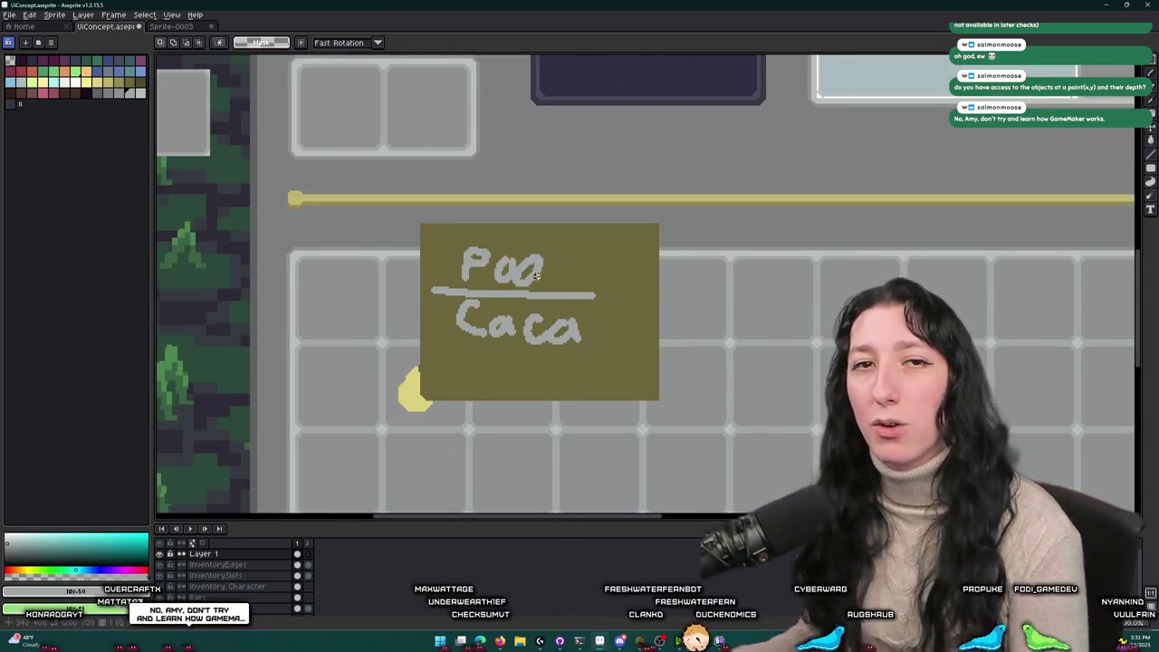
scroll(497, 131, down, 2)
mouse_move(497, 143)
mouse_down()
mouse_move(565, 231)
mouse_move(545, 248)
mouse_up()
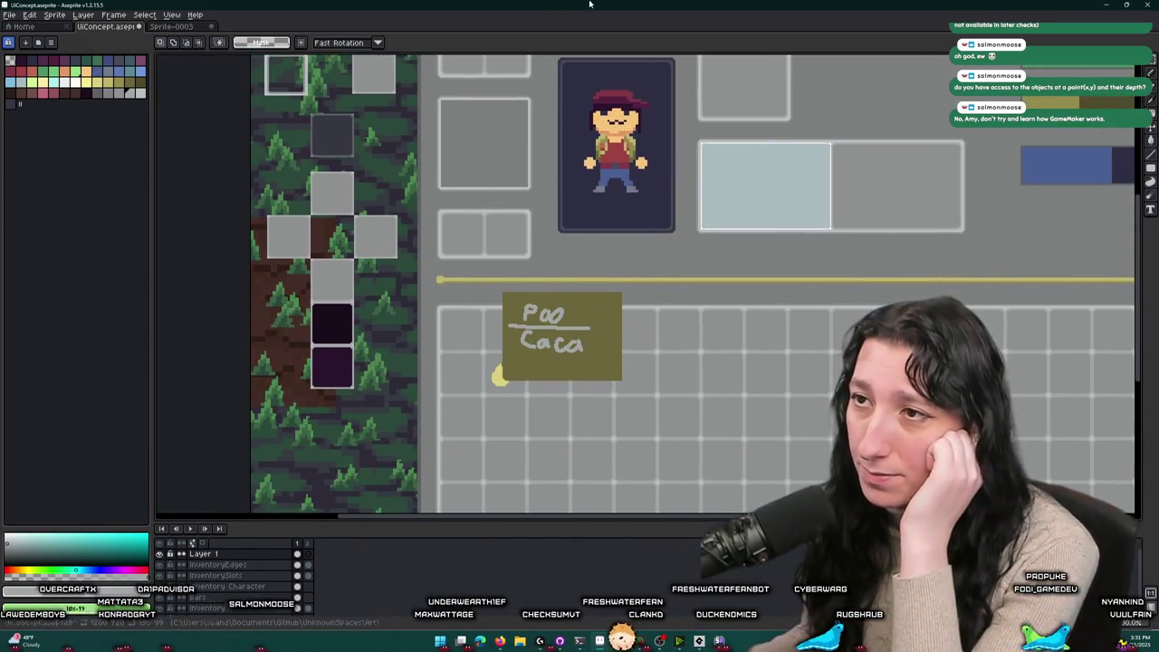
scroll(538, 150, up, 3)
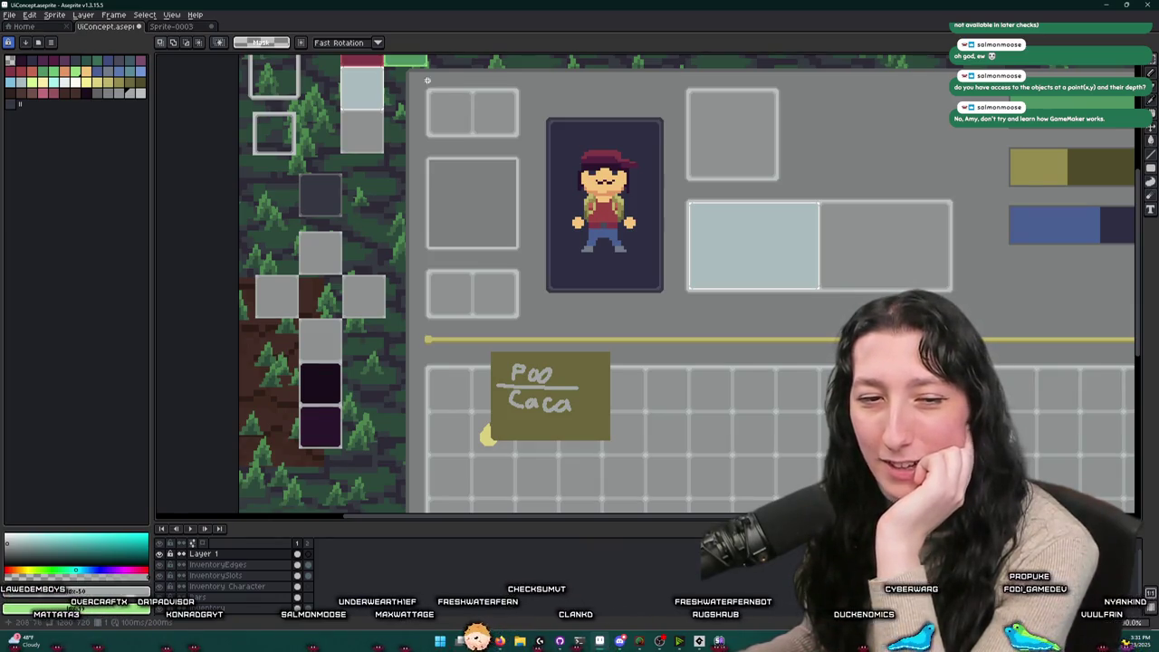
scroll(570, 168, down, 1)
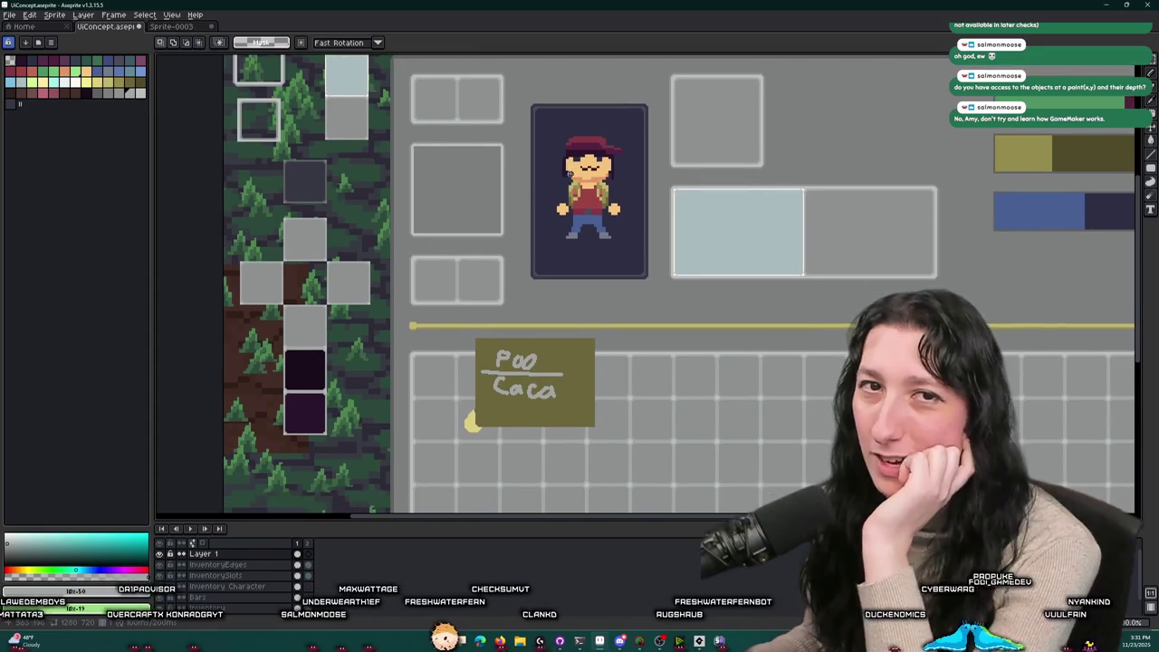
scroll(494, 166, down, 3)
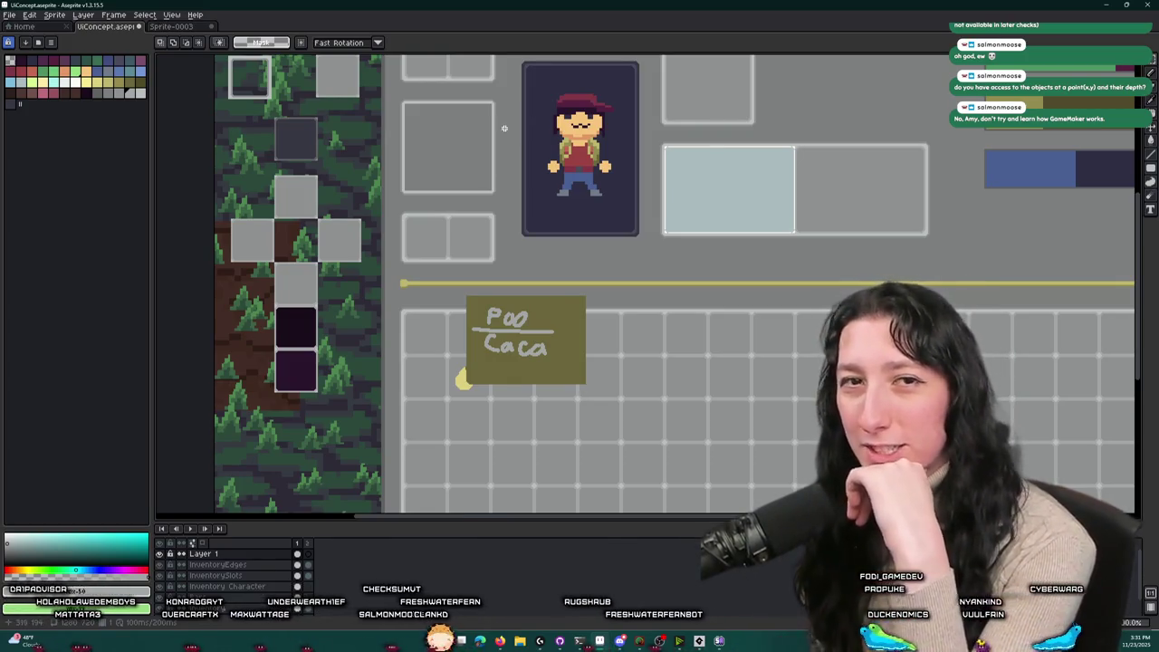
scroll(505, 128, down, 2)
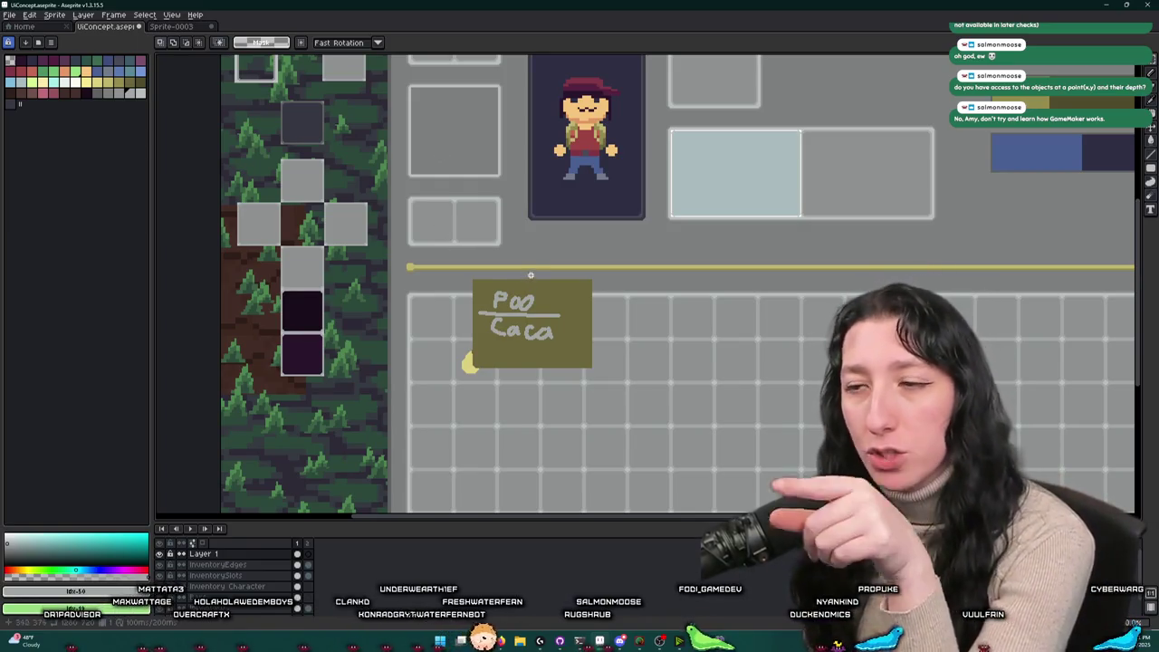
drag(531, 274, 521, 226)
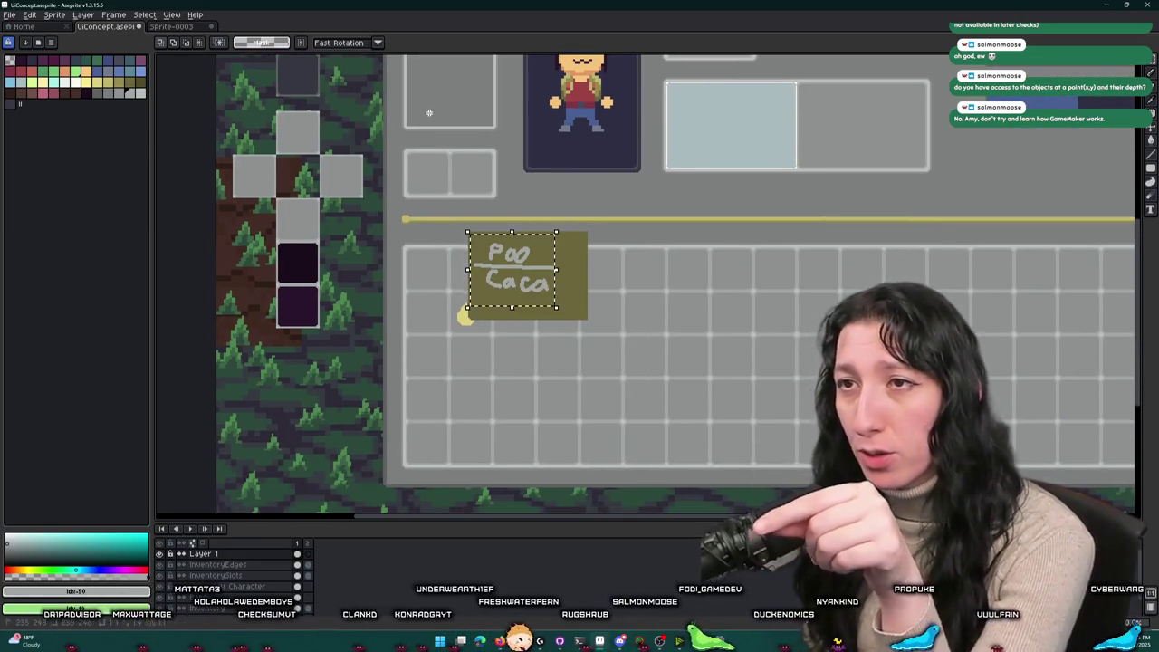
drag(471, 304, 545, 445)
mouse_move(738, 336)
mouse_down()
mouse_move(716, 283)
mouse_move(667, 297)
mouse_up()
scroll(620, 193, down, 2)
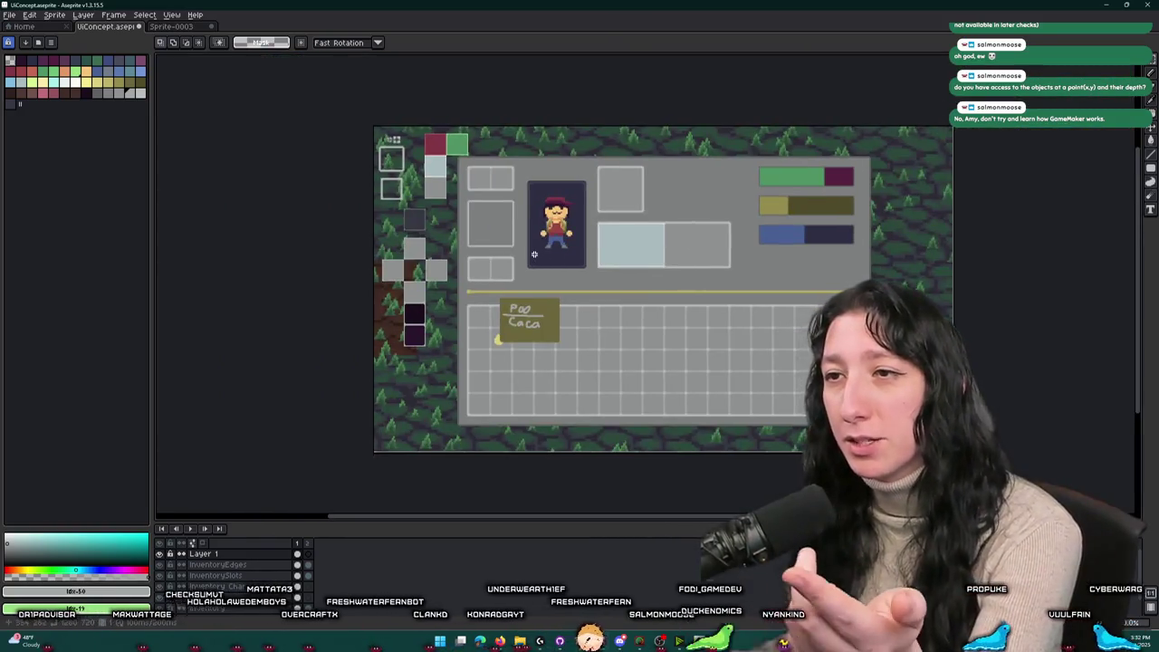
scroll(512, 340, up, 3)
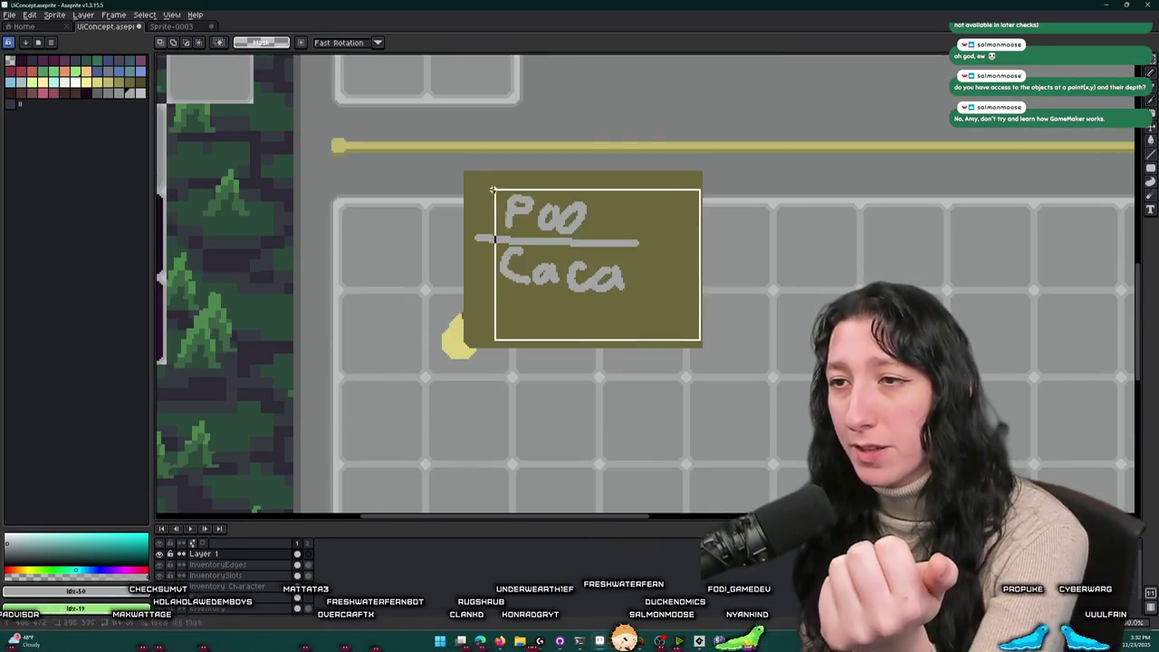
scroll(724, 257, down, 2)
scroll(724, 257, down, 2)
scroll(607, 244, up, 3)
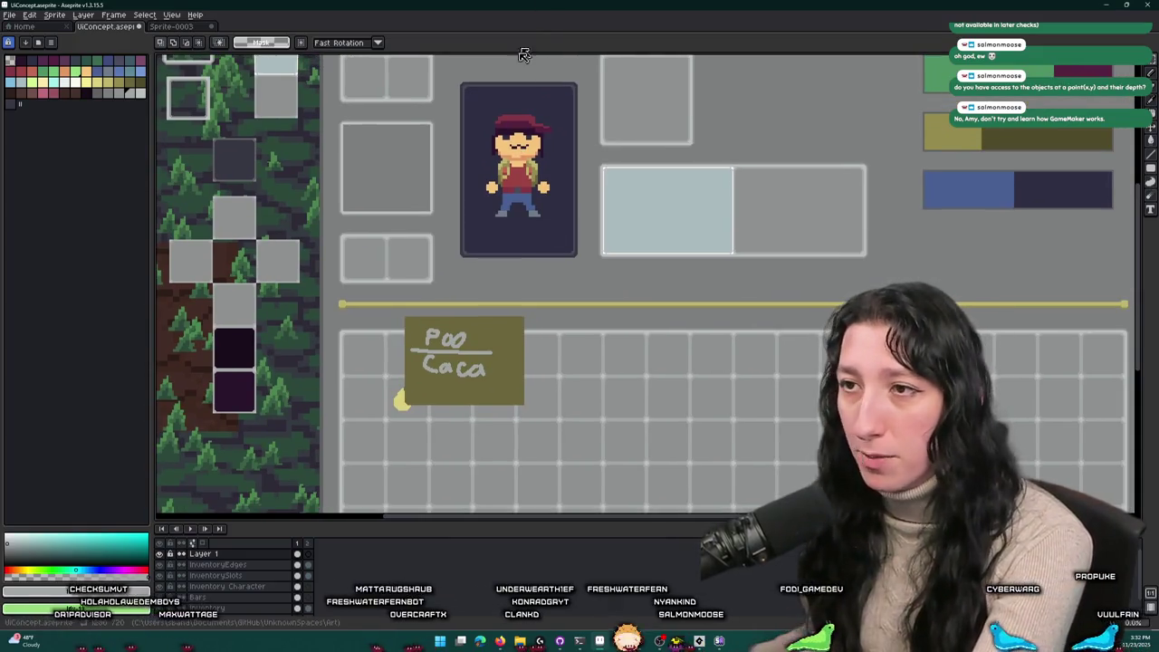
scroll(396, 109, down, 2)
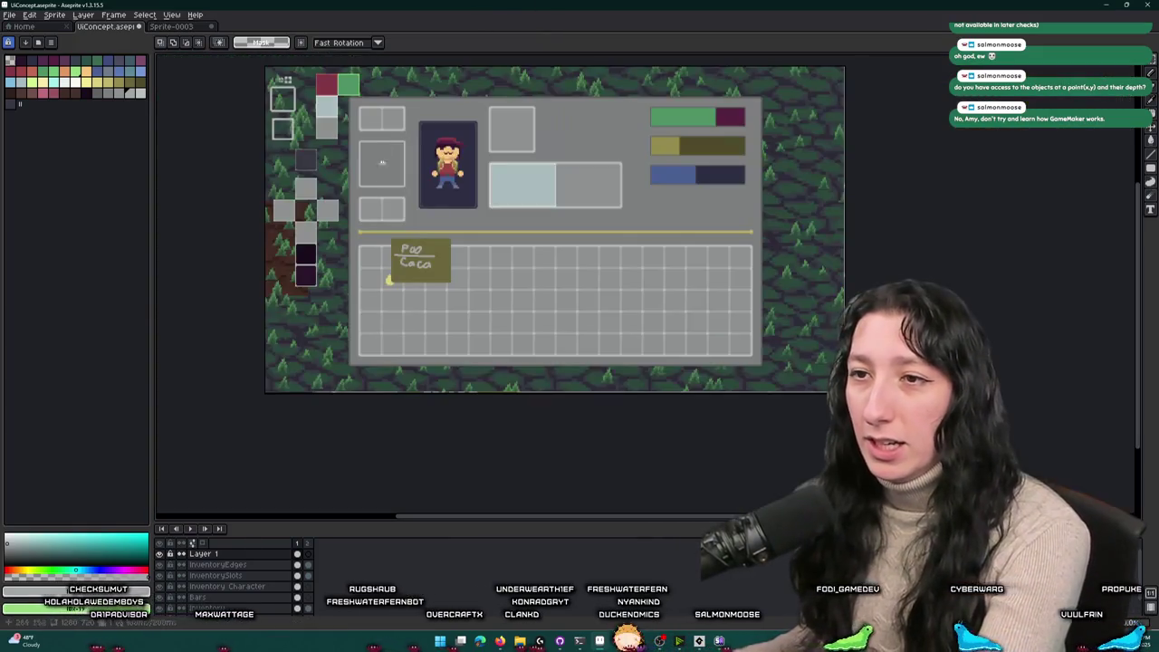
drag(392, 235, 447, 279)
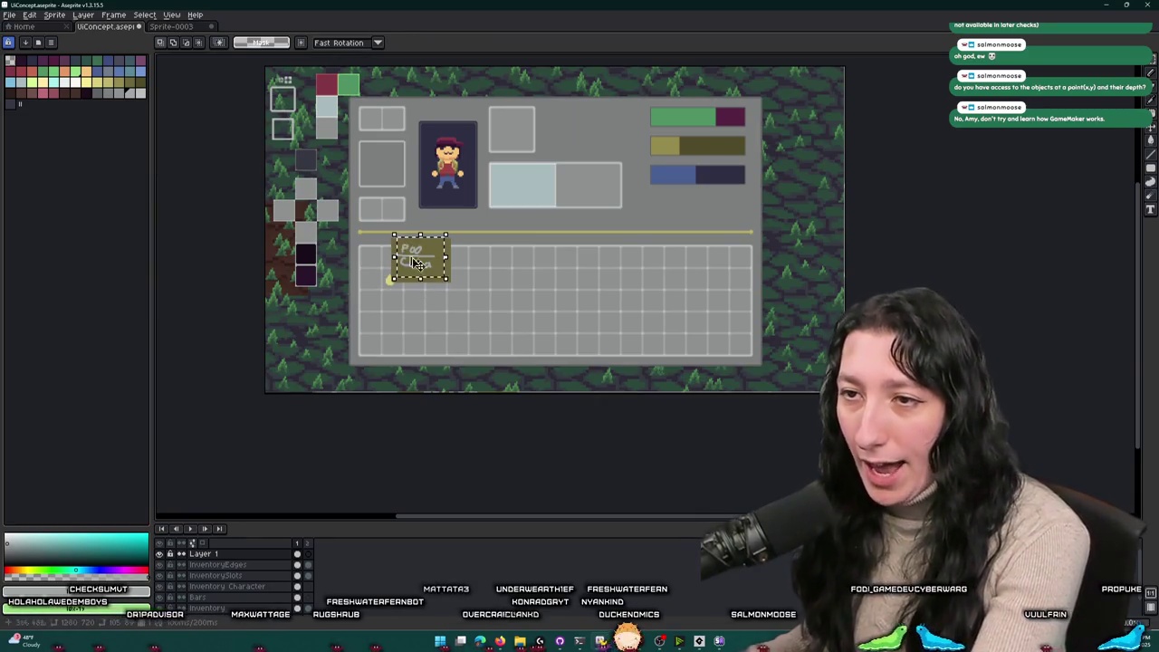
key(ctrl+d)
scroll(418, 256, up, 2)
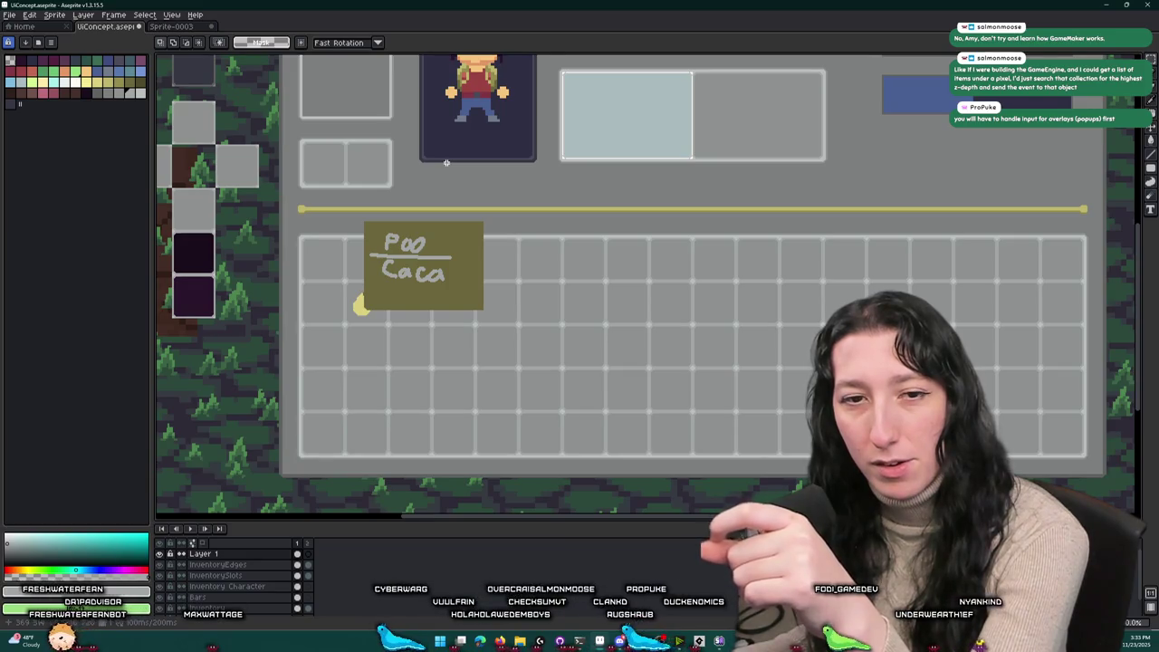
Step: Zoom in and out on the mockup, then switch to the GameMaker window
scroll(448, 171, down, 3)
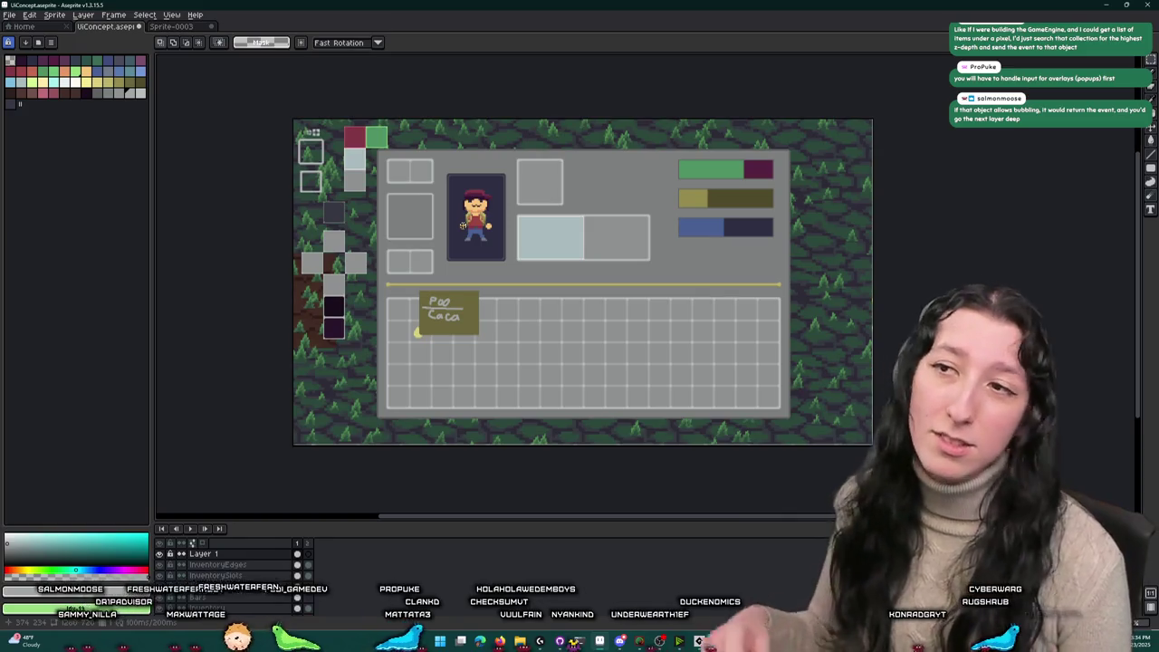
scroll(560, 221, up, 1)
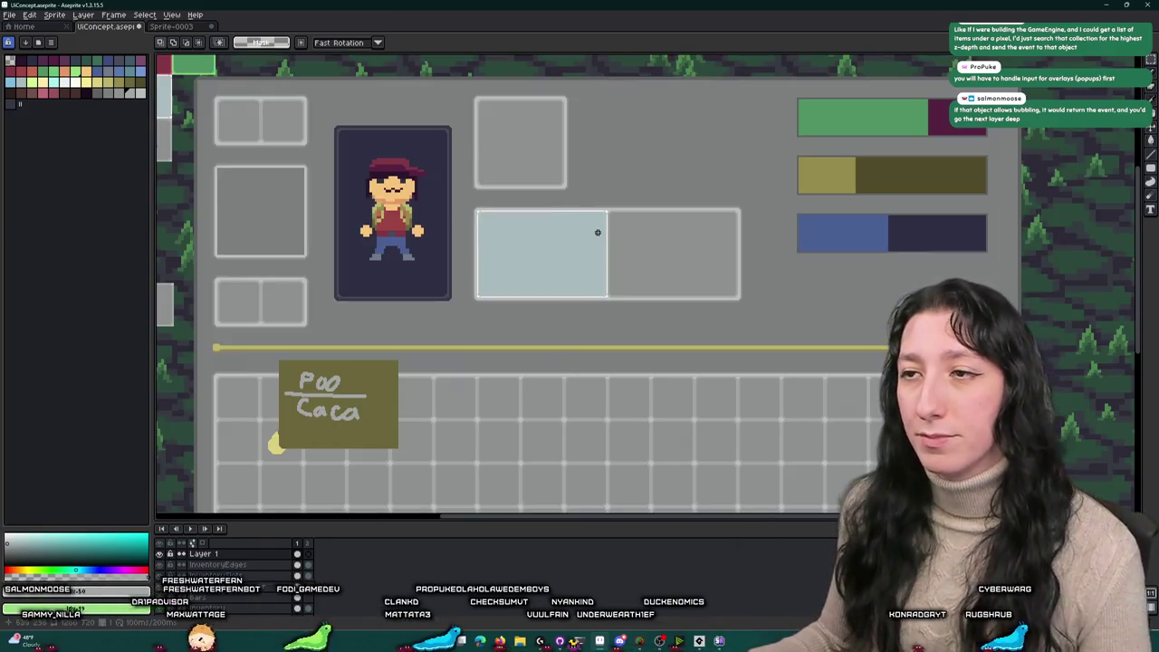
scroll(600, 234, down, 1)
scroll(603, 234, up, 1)
scroll(607, 237, down, 1)
scroll(608, 237, up, 1)
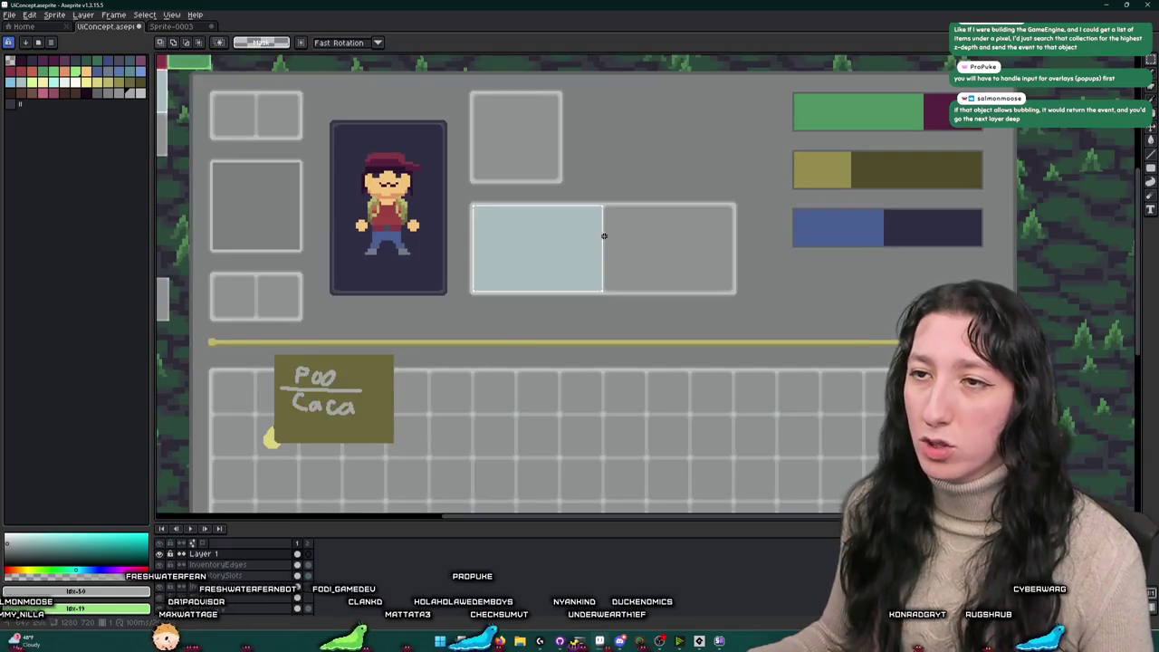
key(alt+Tab)
key(alt+Tab)
key(alt+Tab)
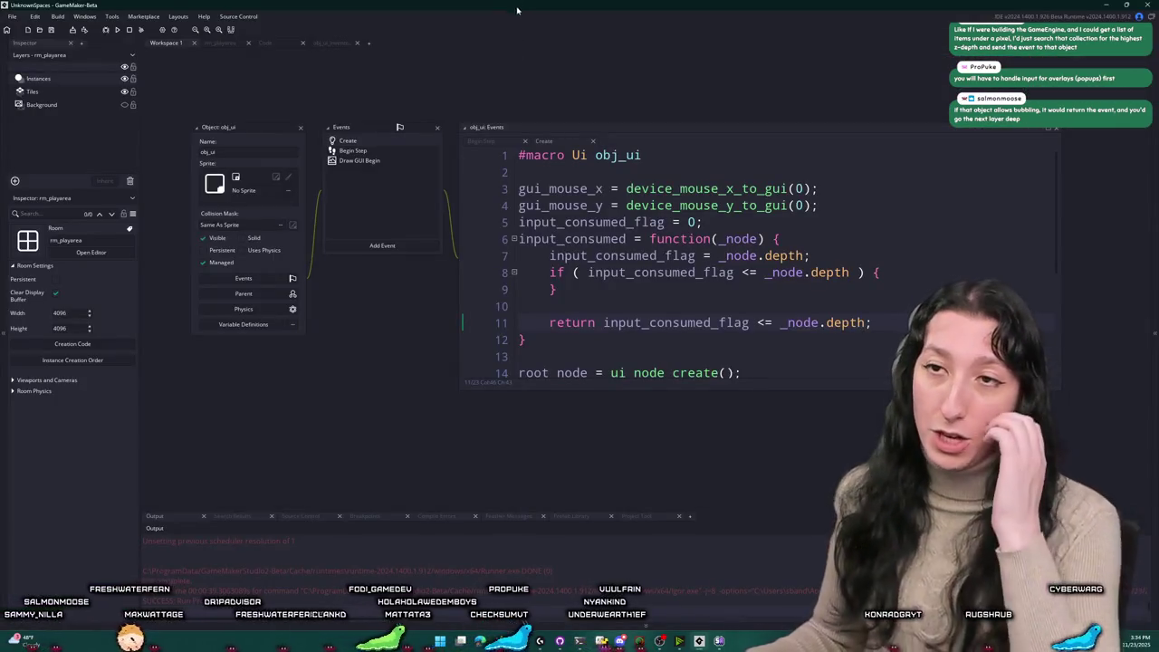
Step: Find obj_ui_inventory_player with the asset search and open its Create event
key(ctrl+t)
text(o)
key(BackSpace)
text(obj_p)
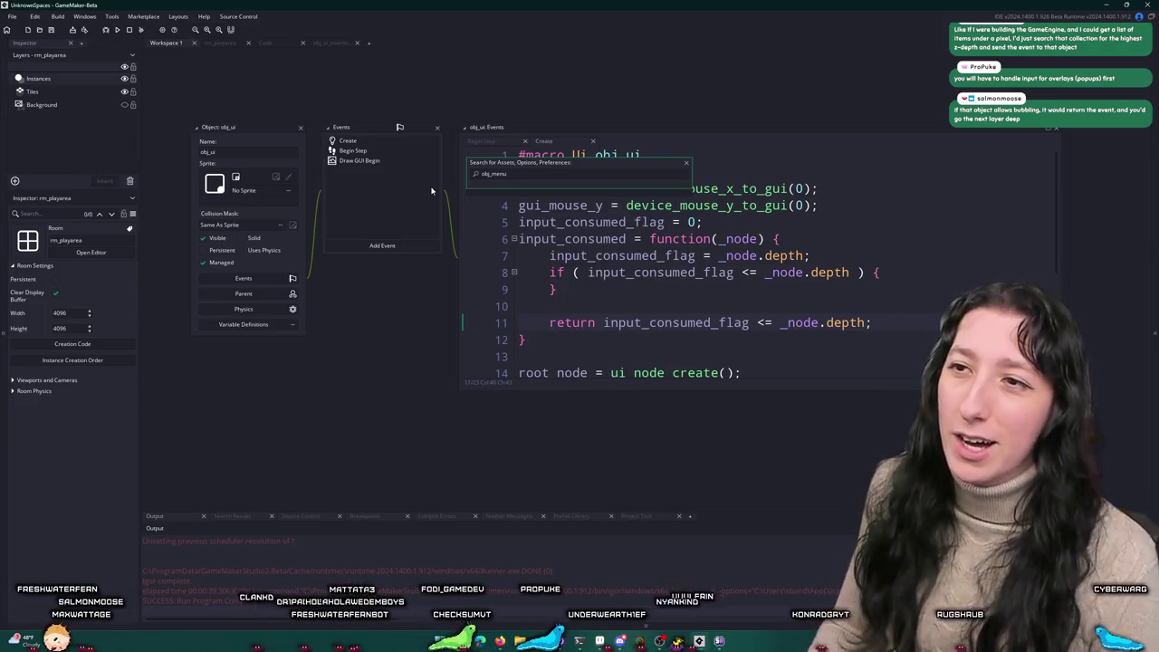
text(_ui_)
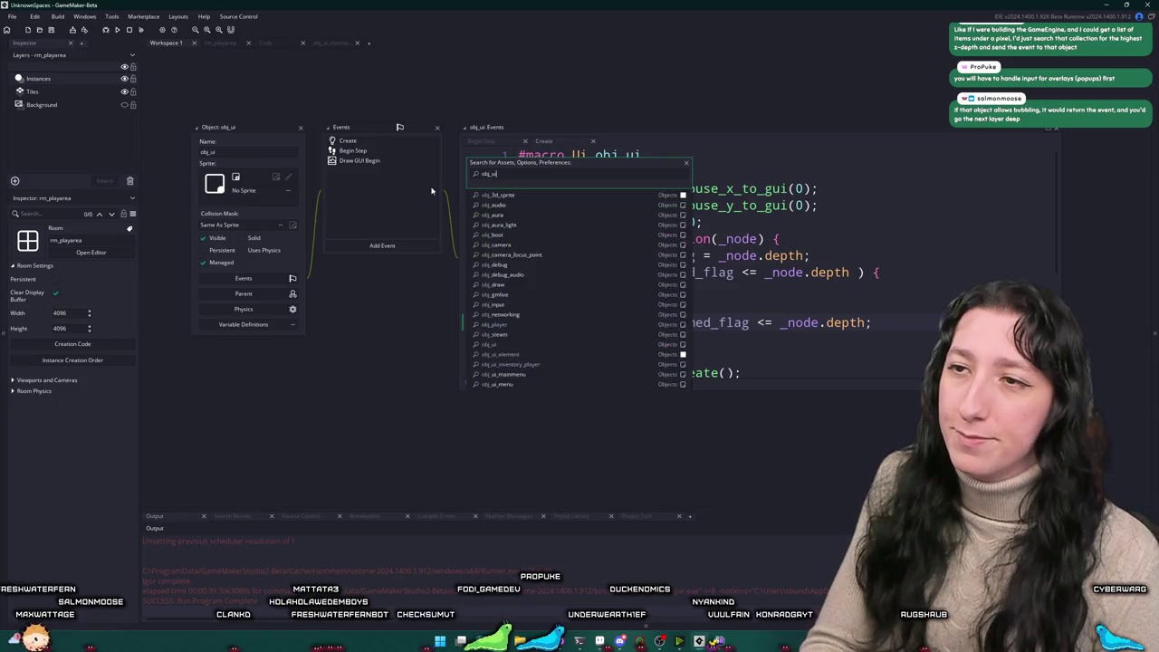
key(Down)
key(Return)
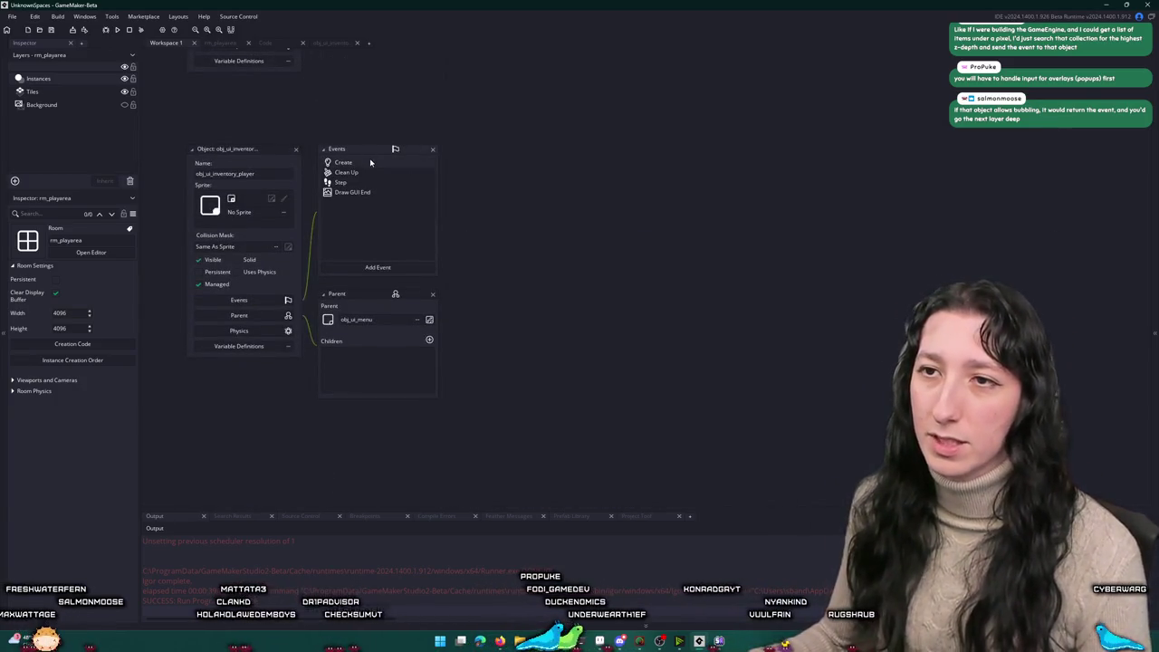
double_click(370, 160)
Step: Add the line input_is_blocked = false; below the item_selected line
scroll(446, 258, up, 5)
scroll(447, 259, up, 15)
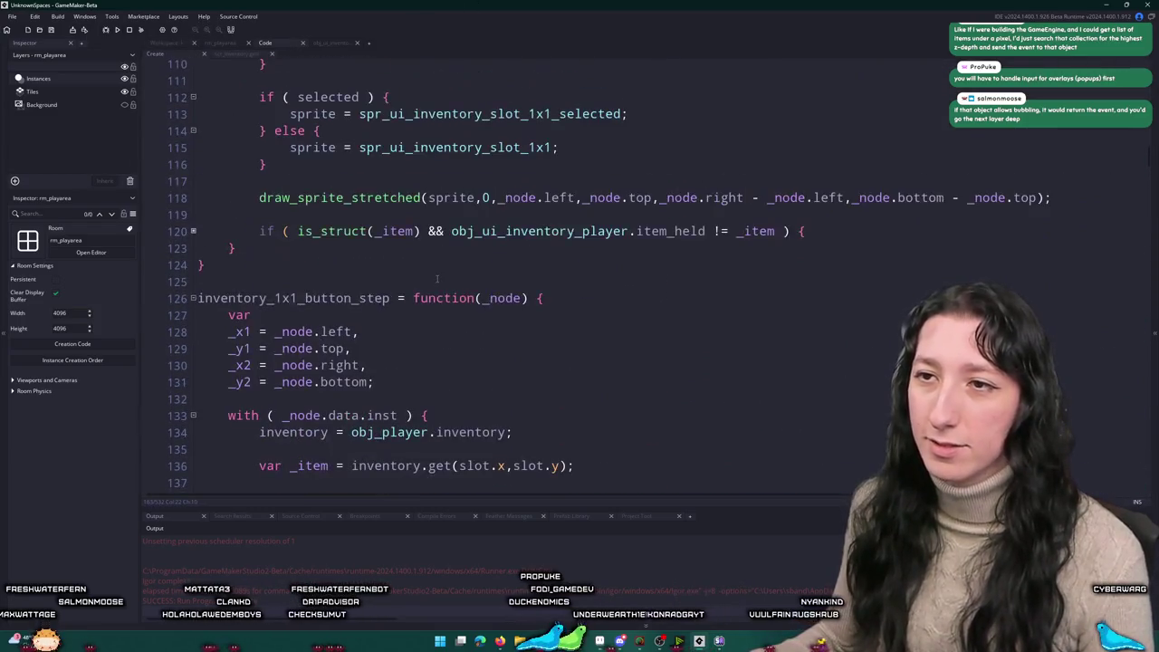
key(ctrl+Home)
click(511, 247)
key(Return)
key(Return)
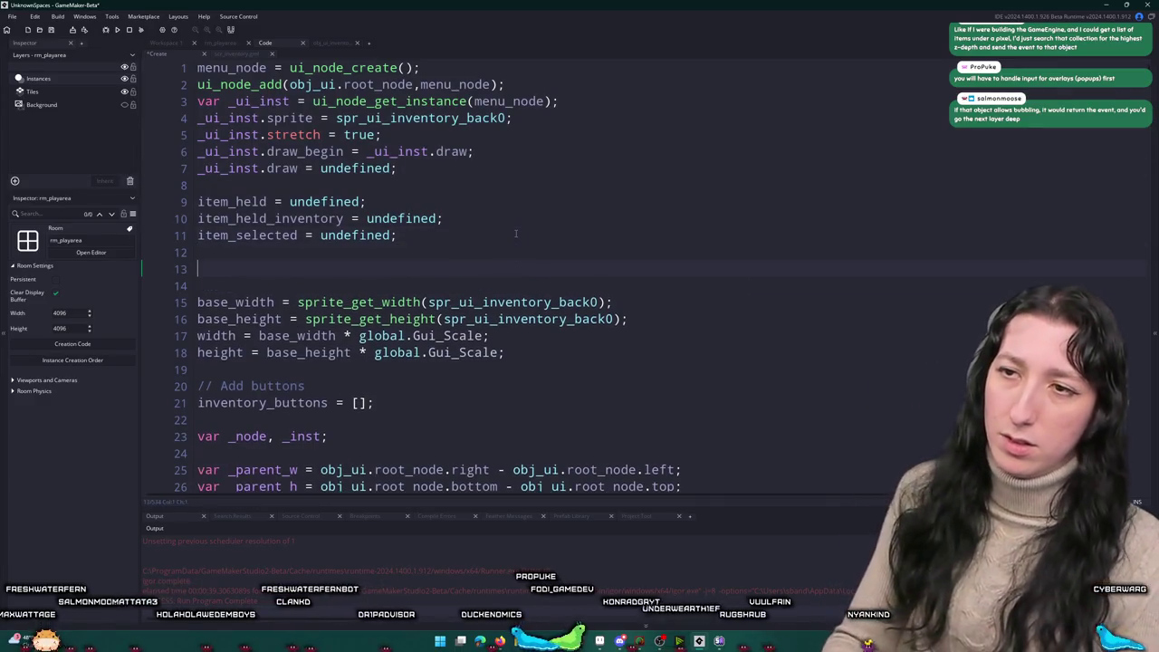
text(input_k)
key(BackSpace)
text(ik)
text(blocked = false;)
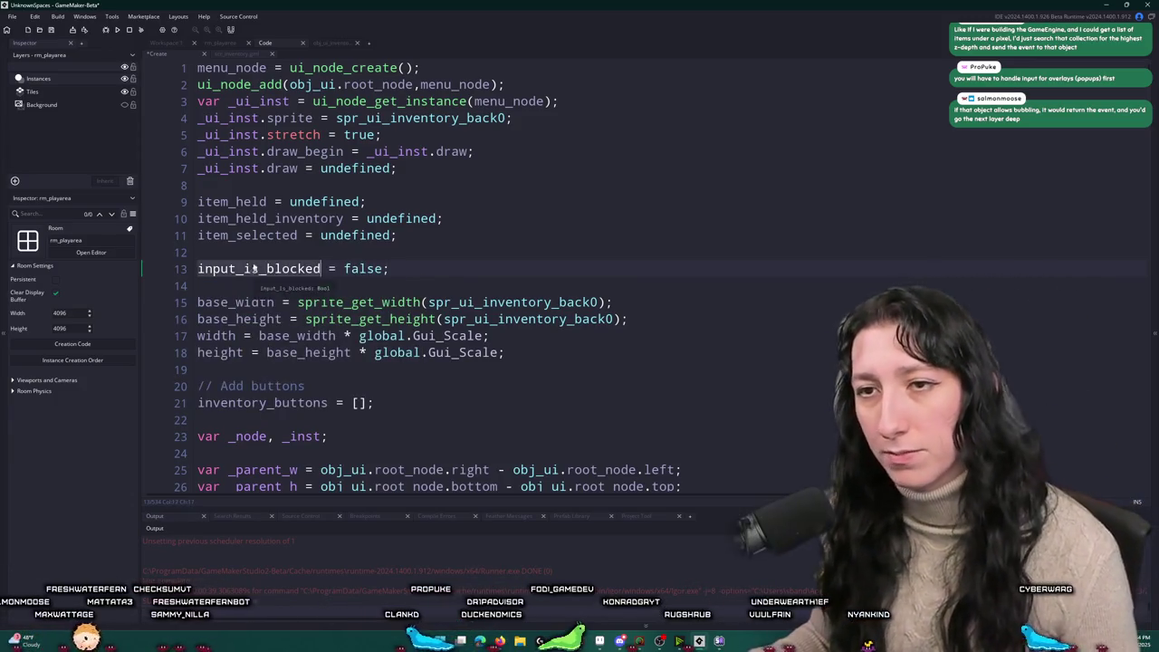
Step: Open the inventory object's Step event code and scroll through it
click(172, 42)
double_click(342, 182)
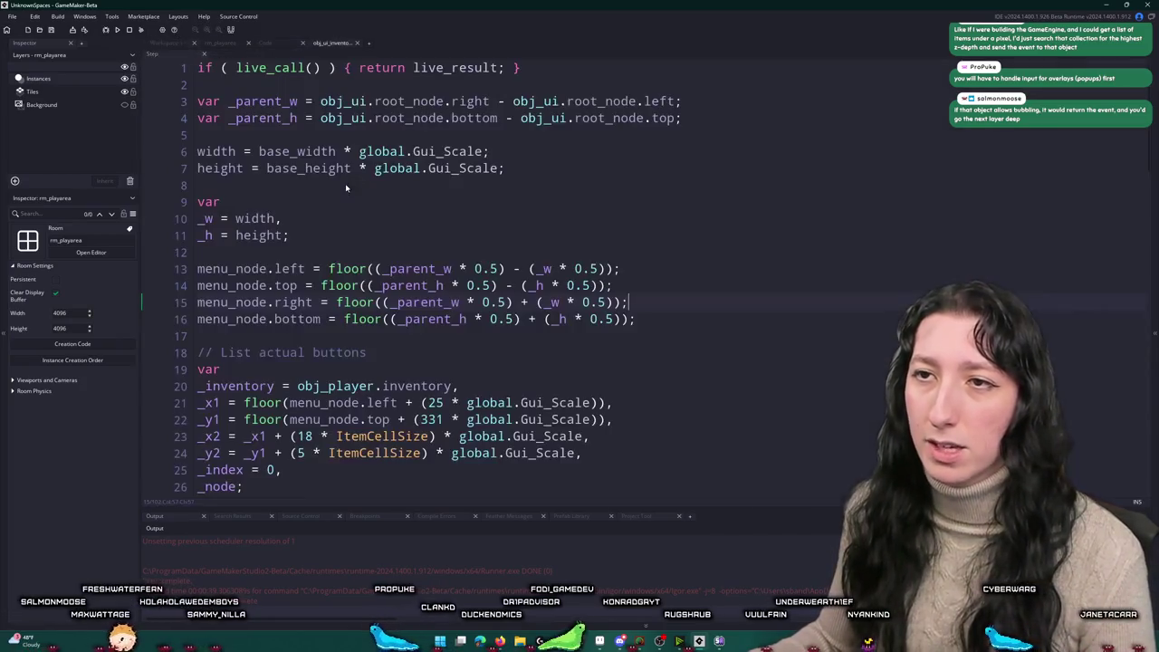
scroll(453, 272, down, 8)
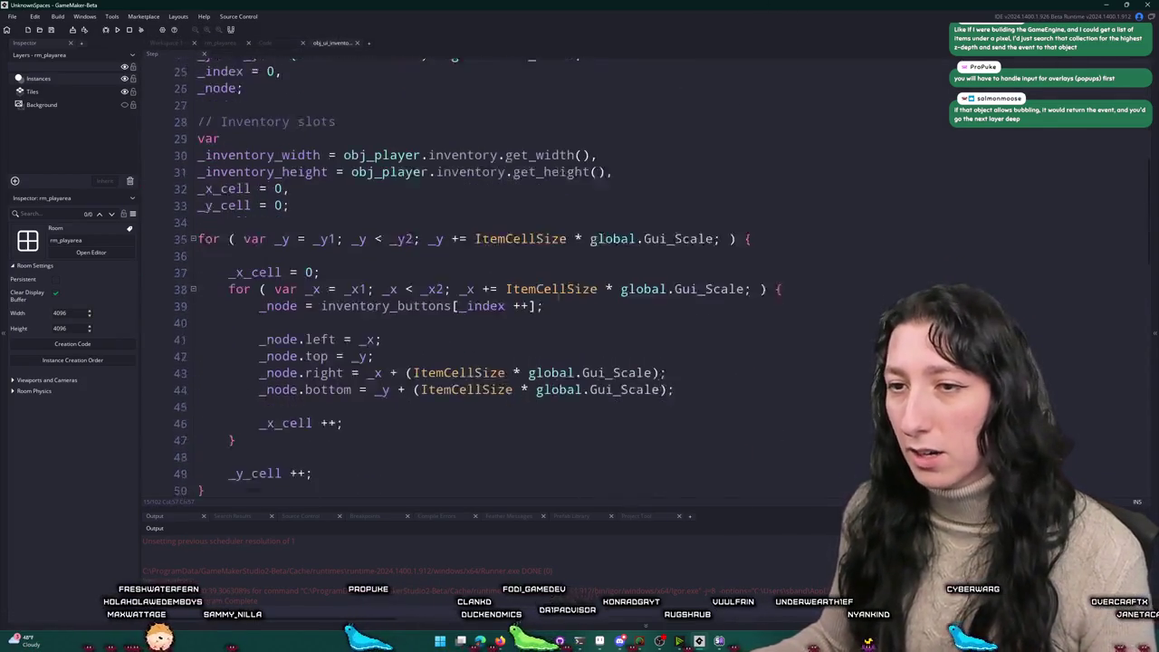
Step: Read the Create event's mouse_hover_released handler, then return to Workspace 1 with the Asset Browser showing
click(172, 43)
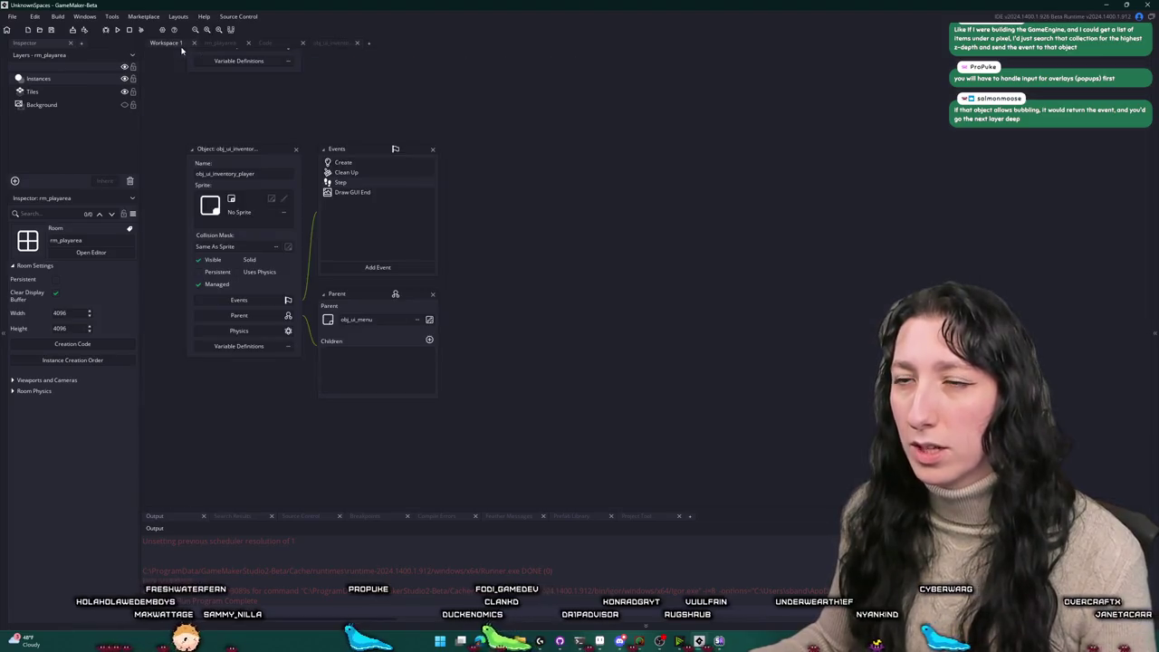
double_click(368, 163)
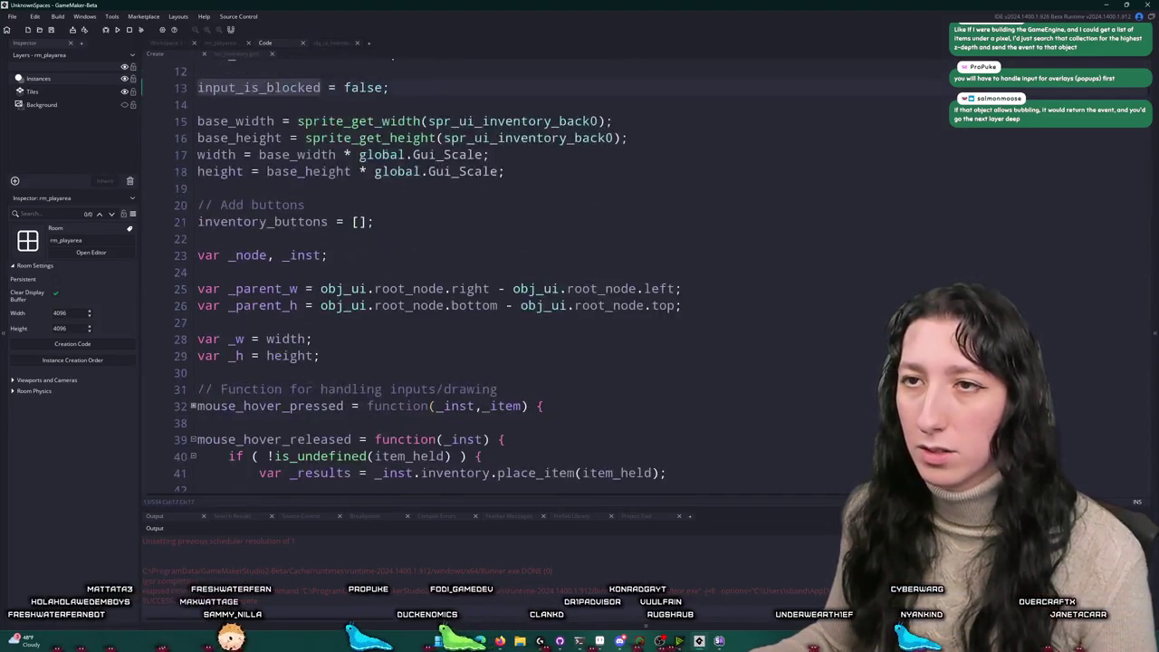
scroll(380, 159, down, 10)
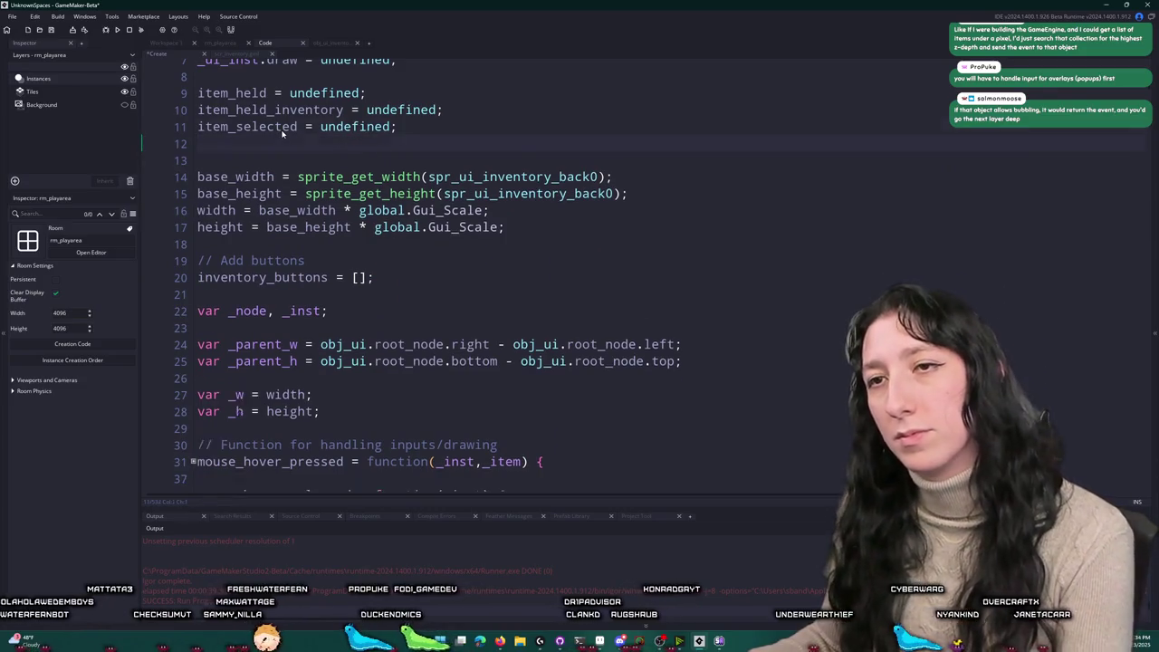
scroll(317, 163, up, 7)
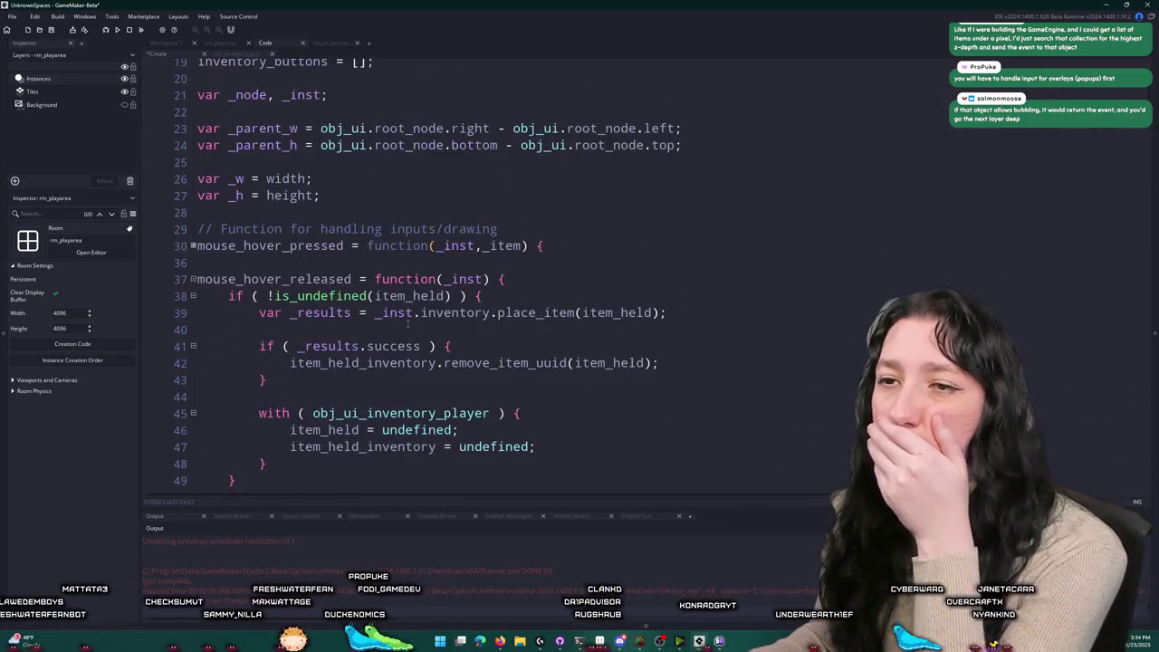
scroll(698, 194, down, 2)
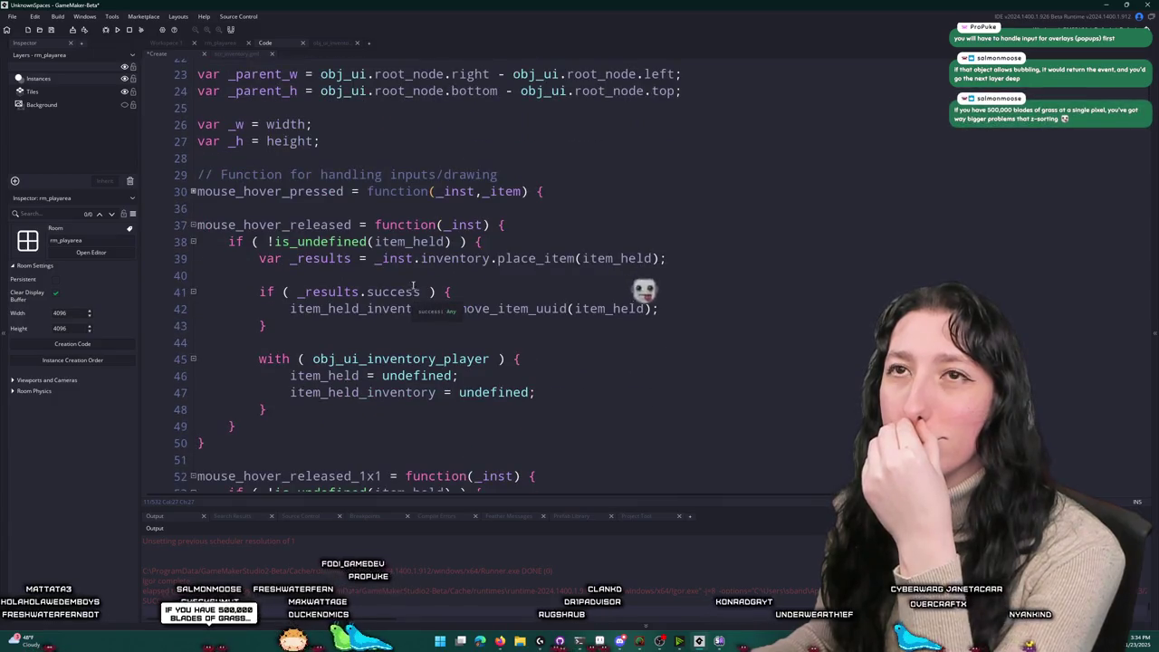
scroll(625, 335, up, 2)
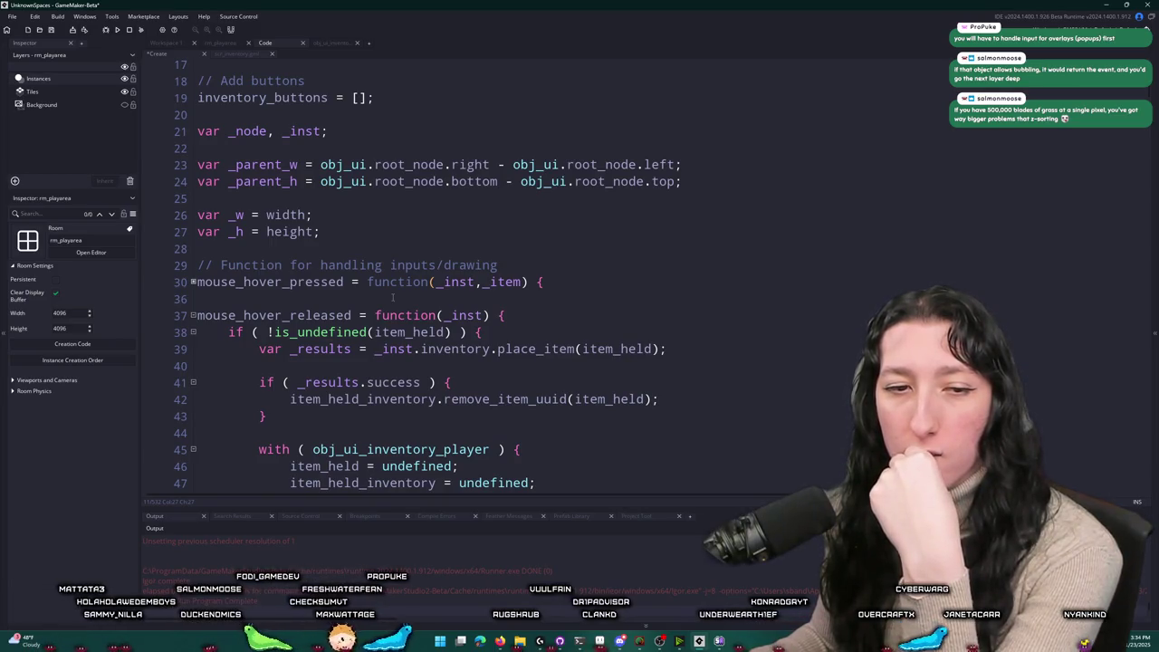
click(170, 43)
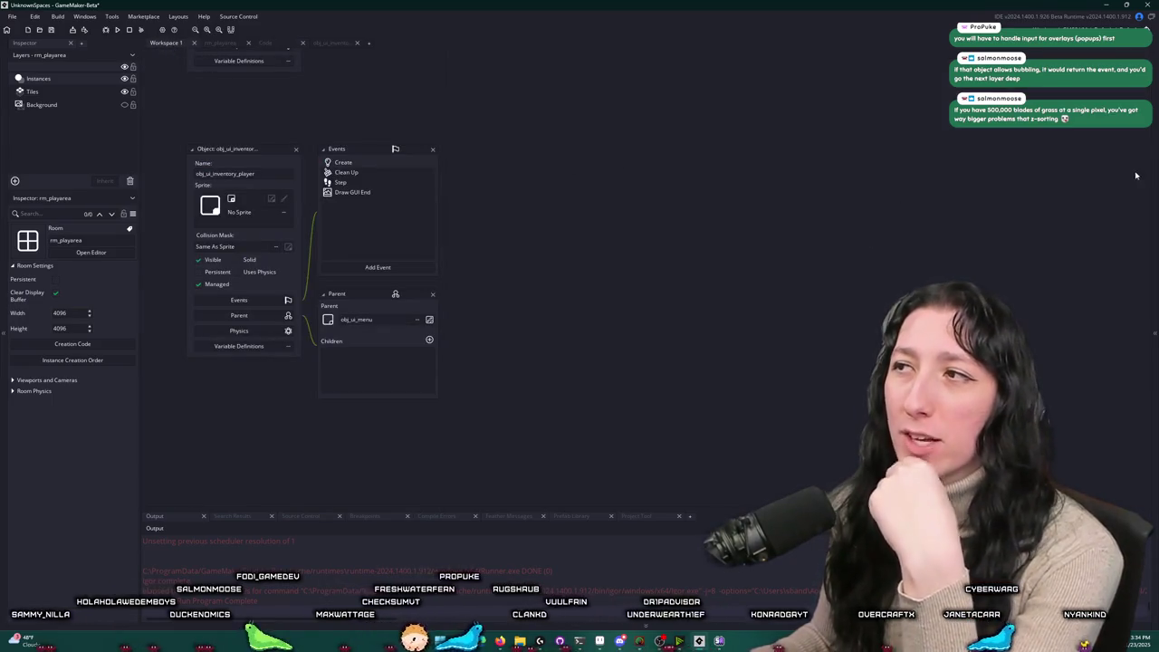
key(ctrl+alt+a)
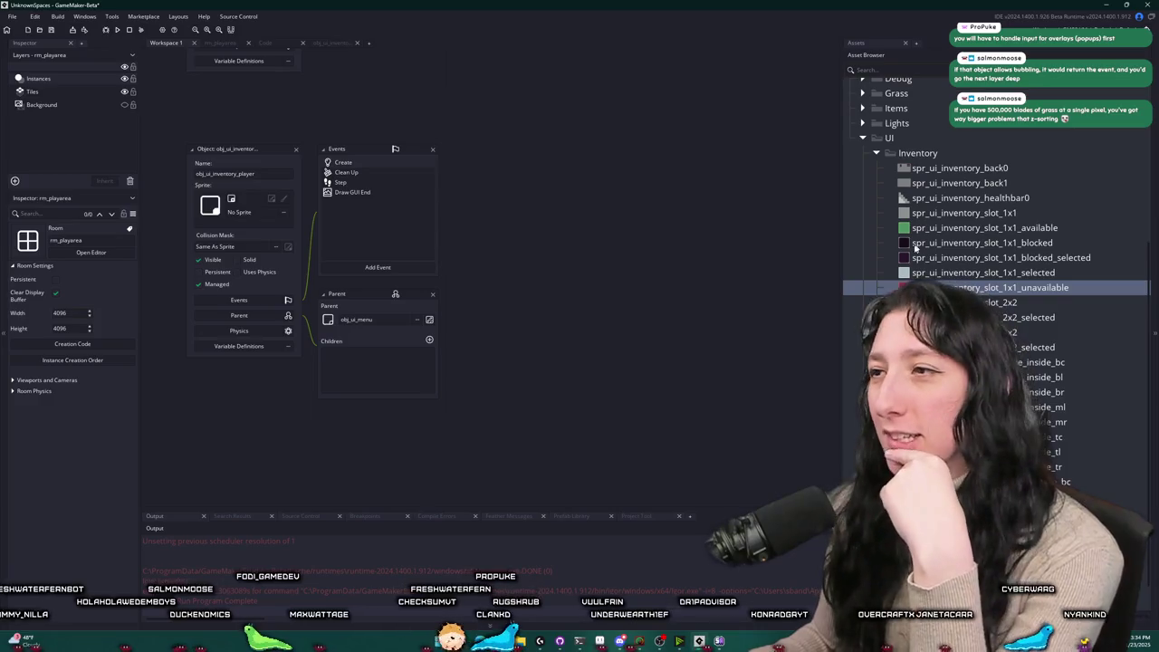
Step: Collapse the Inventory sprite folder and then the Sprites folder in the Asset Browser
double_click(917, 153)
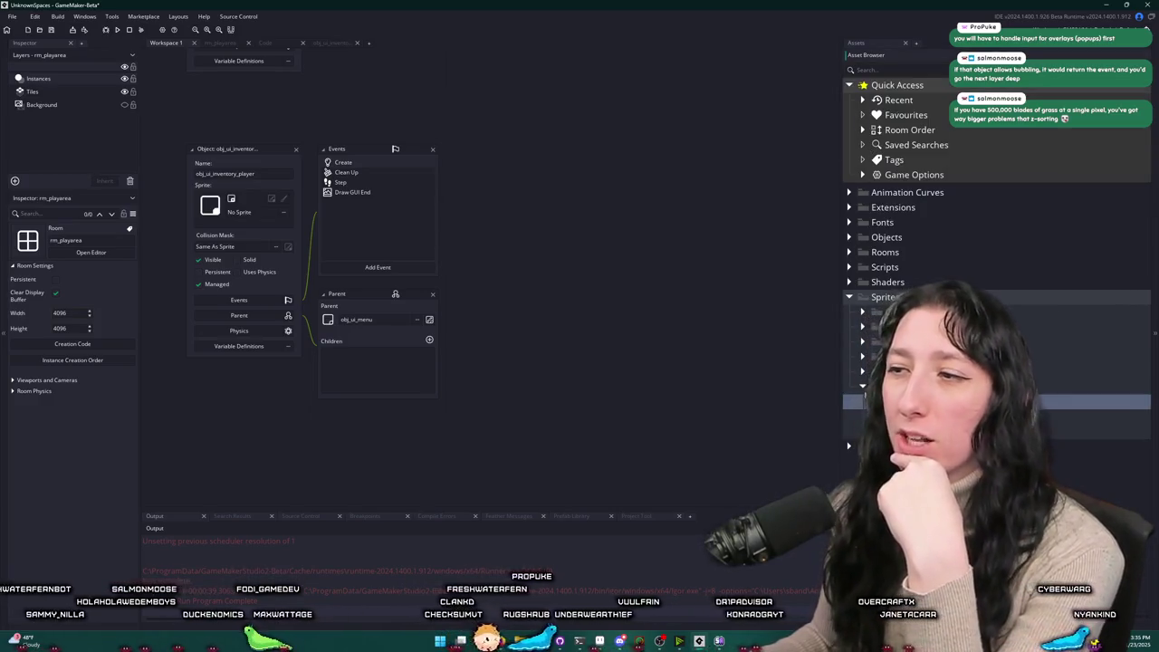
click(849, 299)
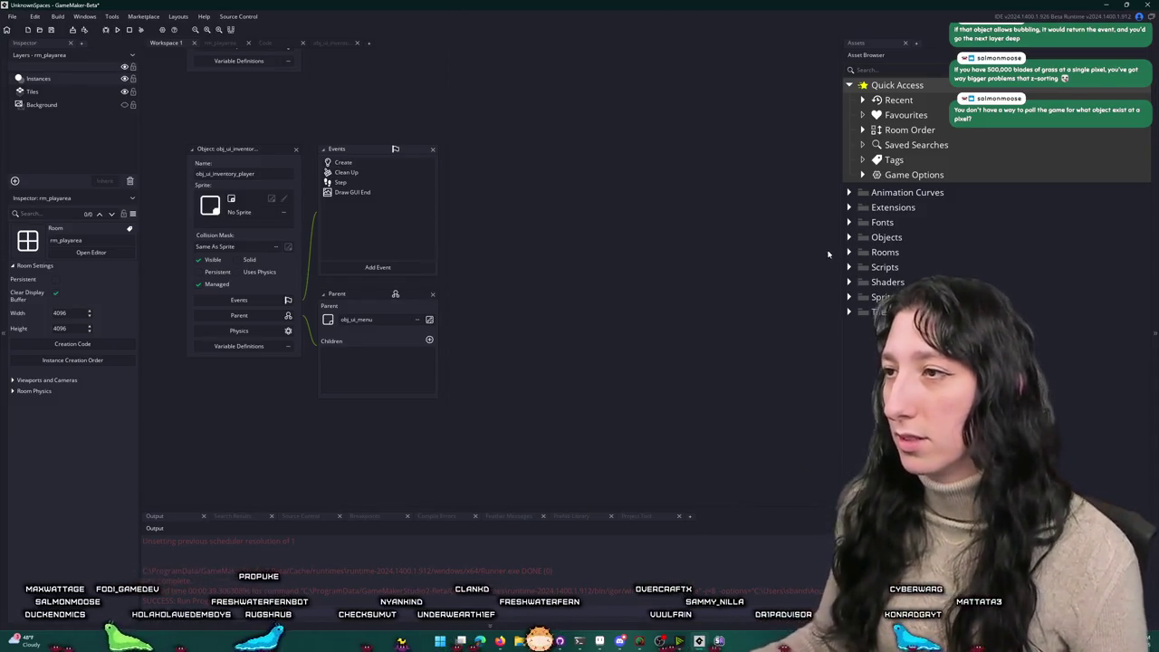
Step: Expand the Objects folder and its System subfolder in the Asset Browser
click(866, 238)
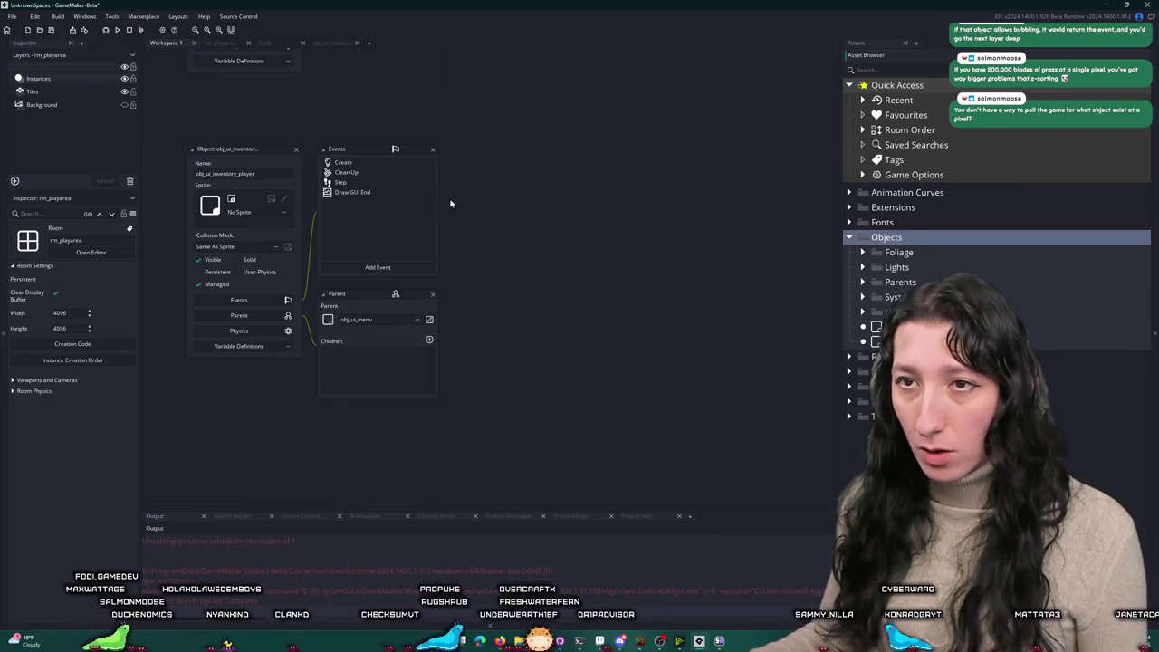
click(869, 298)
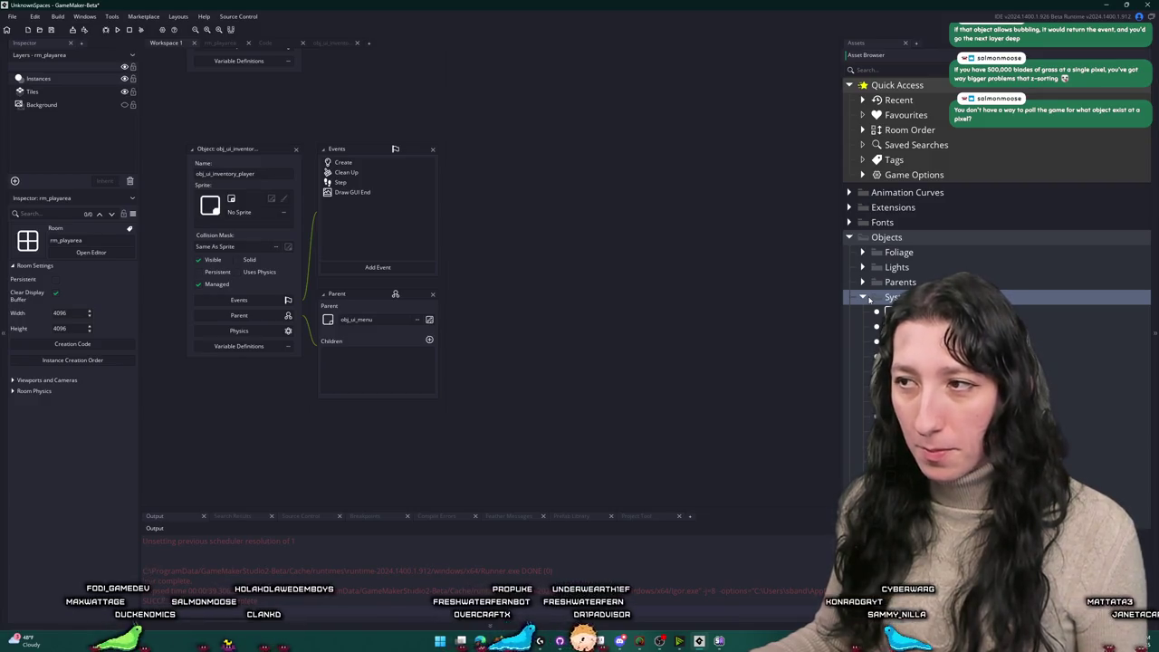
click(864, 312)
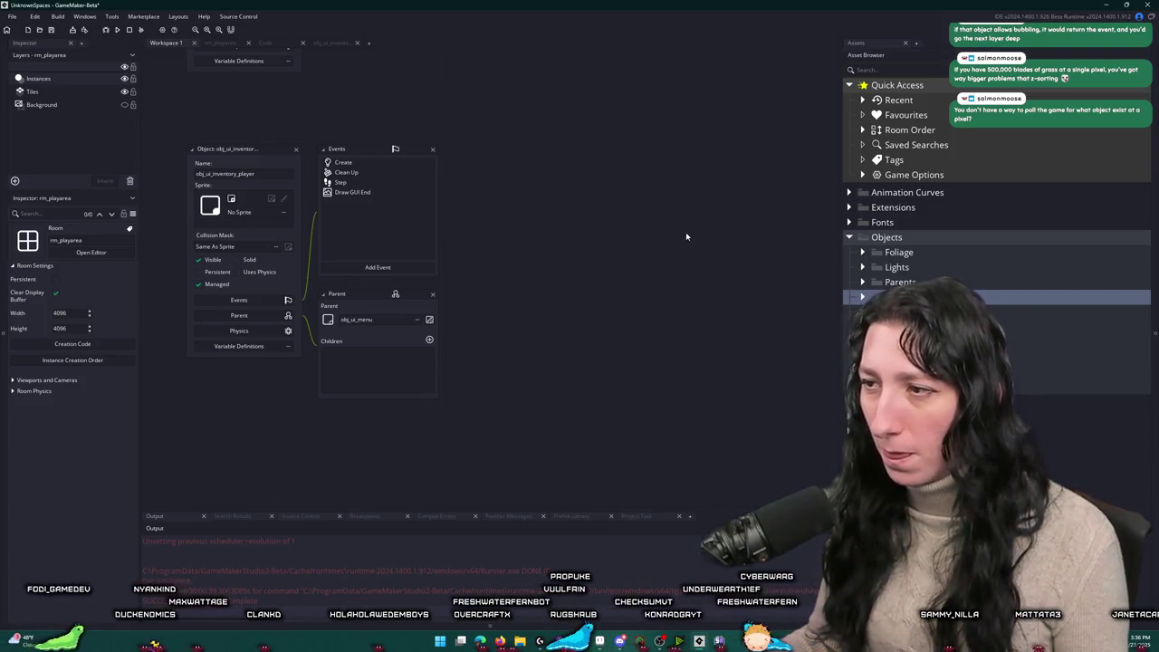
click(871, 298)
Step: Duplicate obj_ui_menu, name the copy obj_ui_menu_foreground, and close its editor
key(ctrl+t)
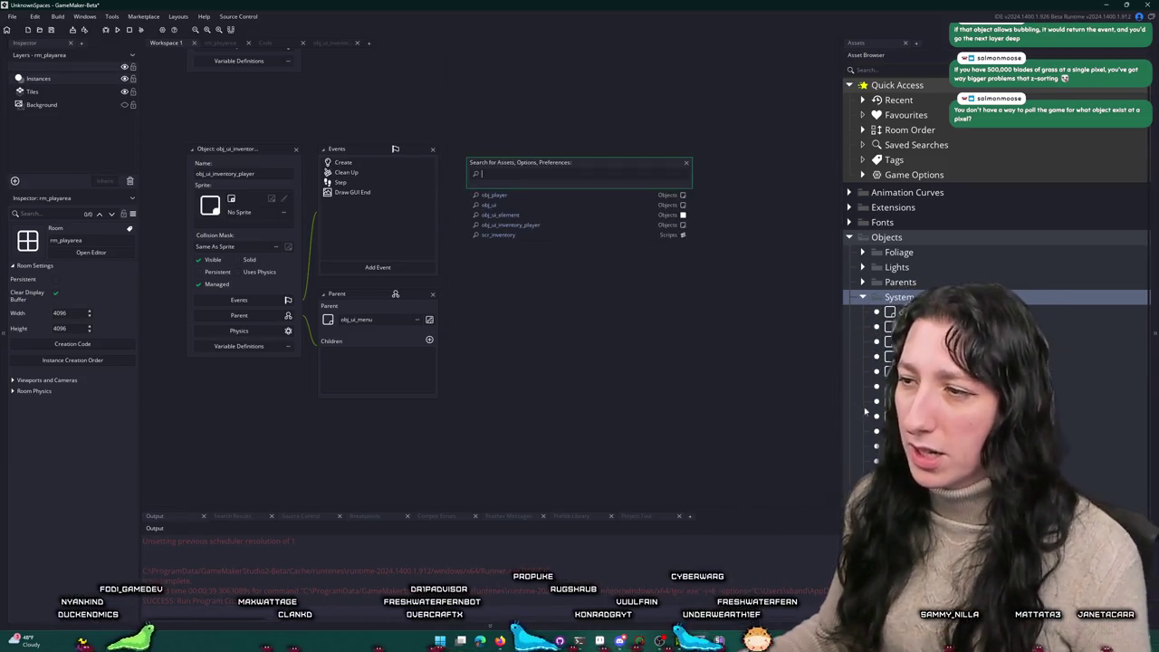
click(905, 478)
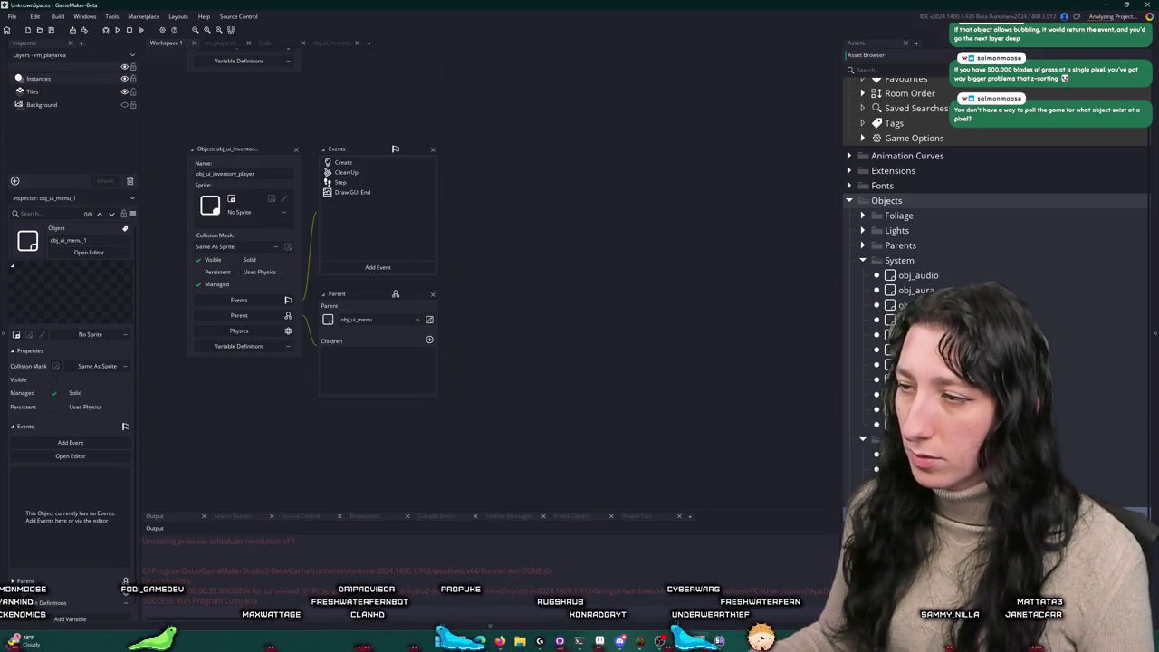
key(ctrl+d)
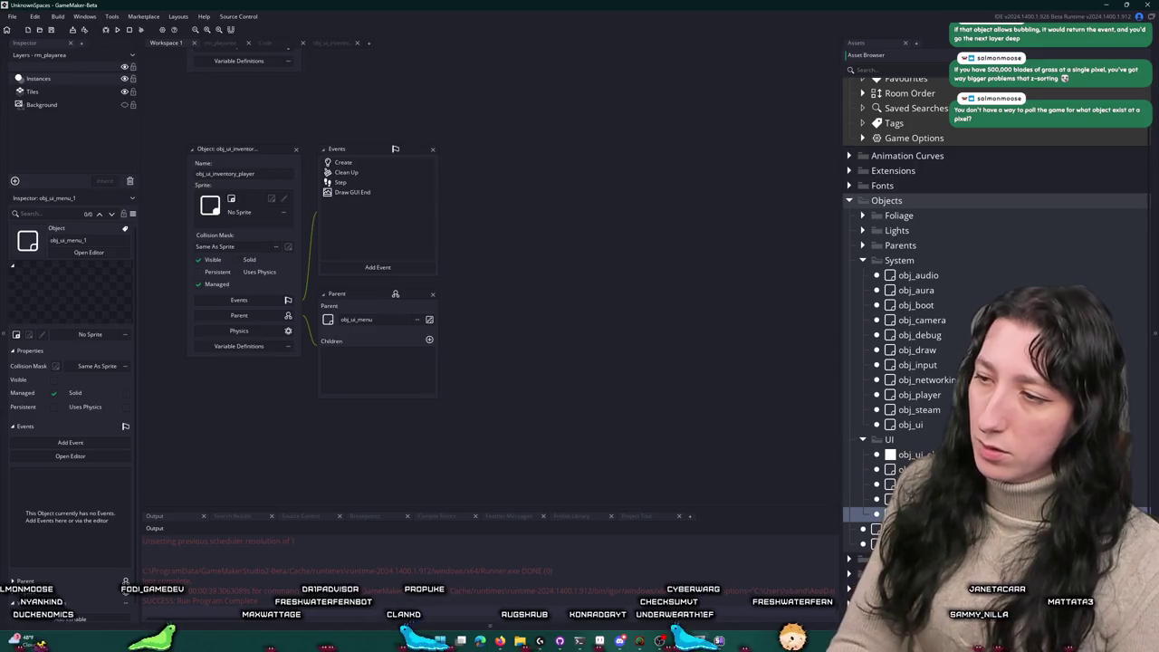
key(Return)
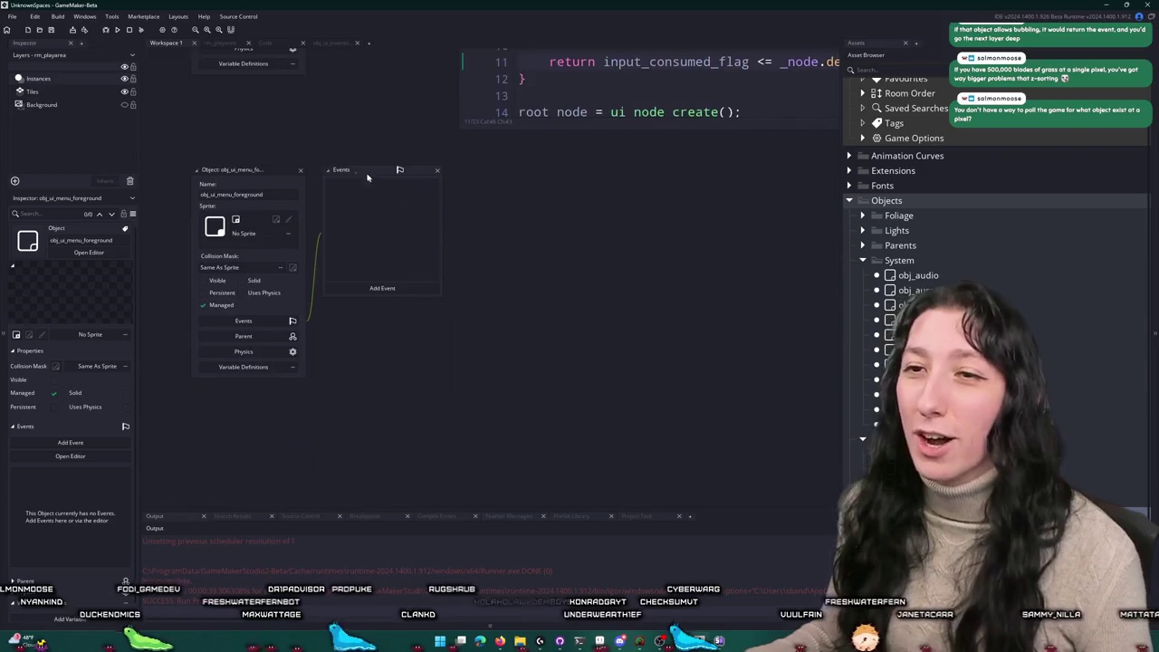
click(301, 170)
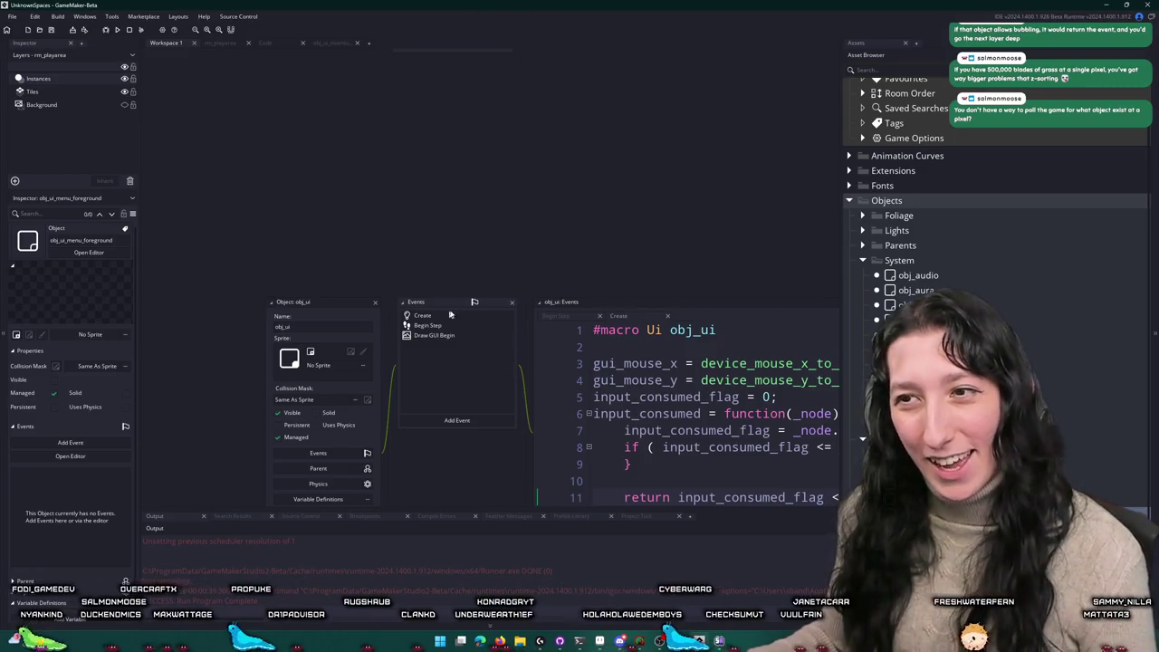
Step: Close the obj_ui editor, then open obj_ui_inventory_player's Create code tab
click(375, 305)
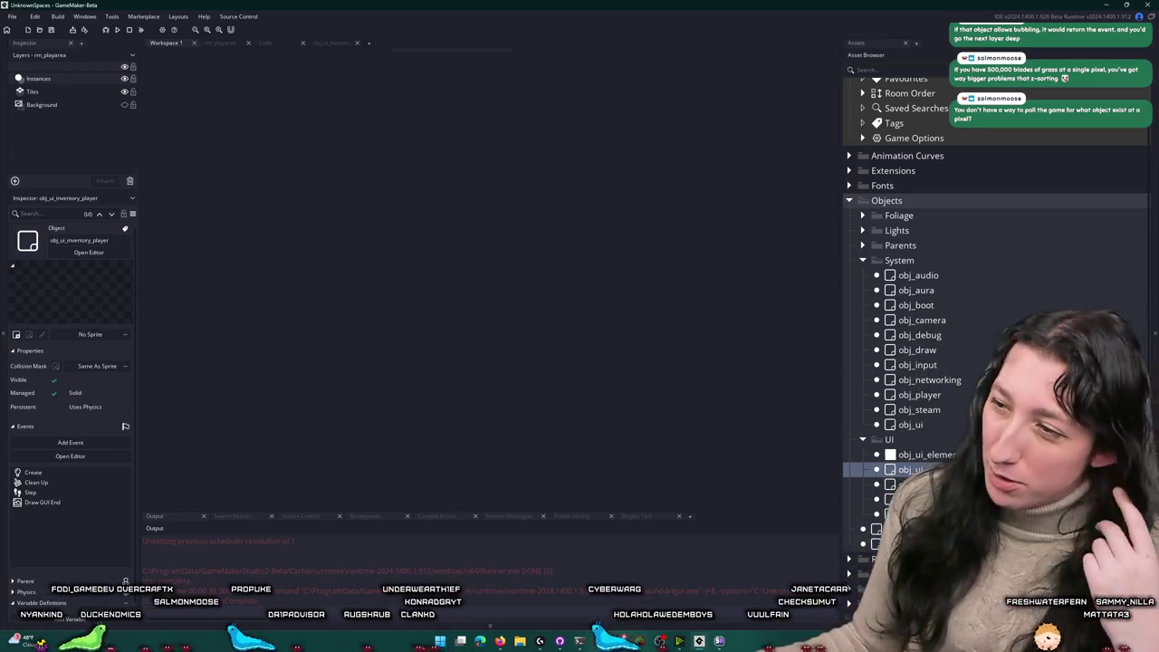
double_click(906, 469)
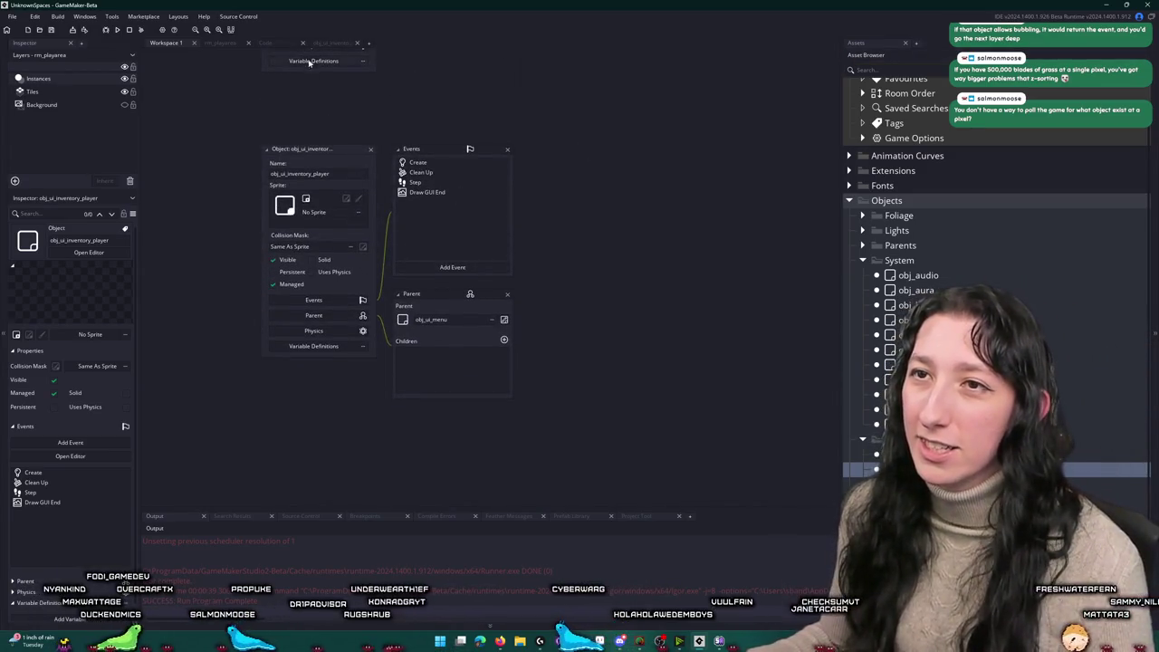
scroll(489, 272, down, 10)
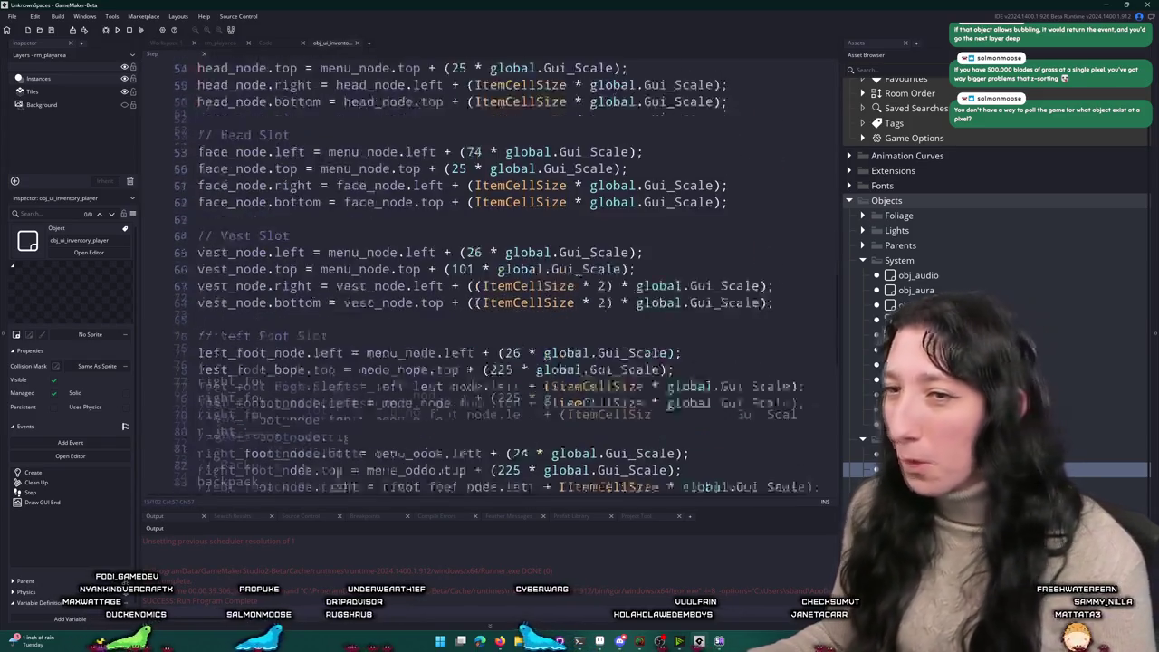
scroll(309, 258, down, 8)
scroll(309, 258, up, 1)
click(266, 43)
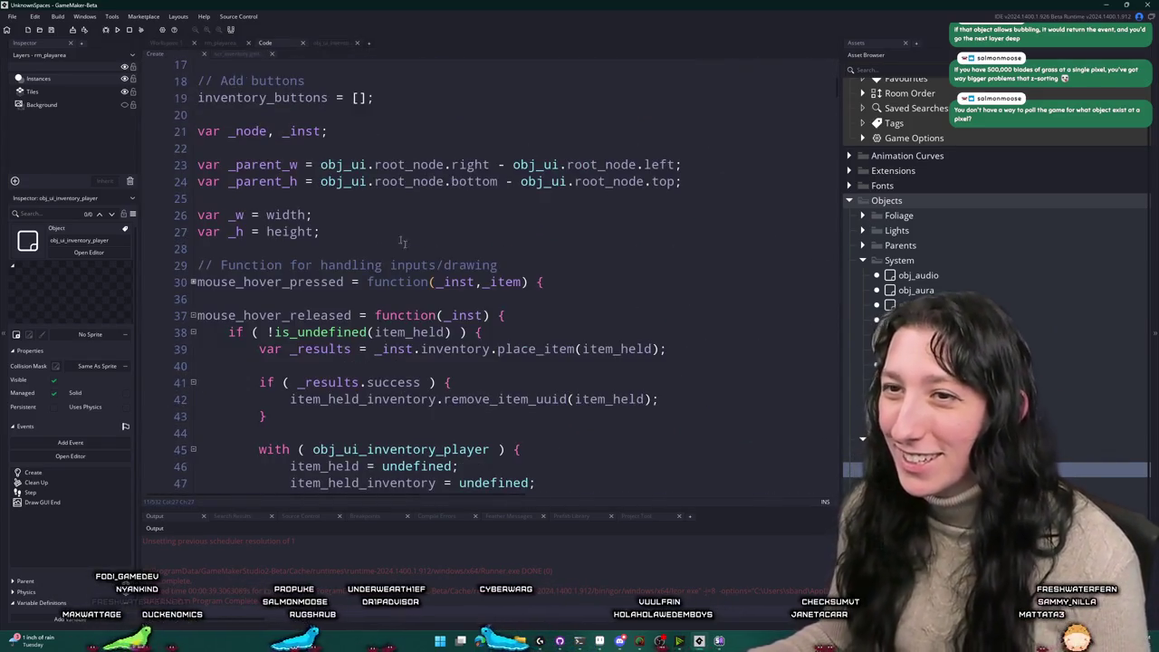
scroll(426, 237, down, 10)
scroll(426, 237, up, 2)
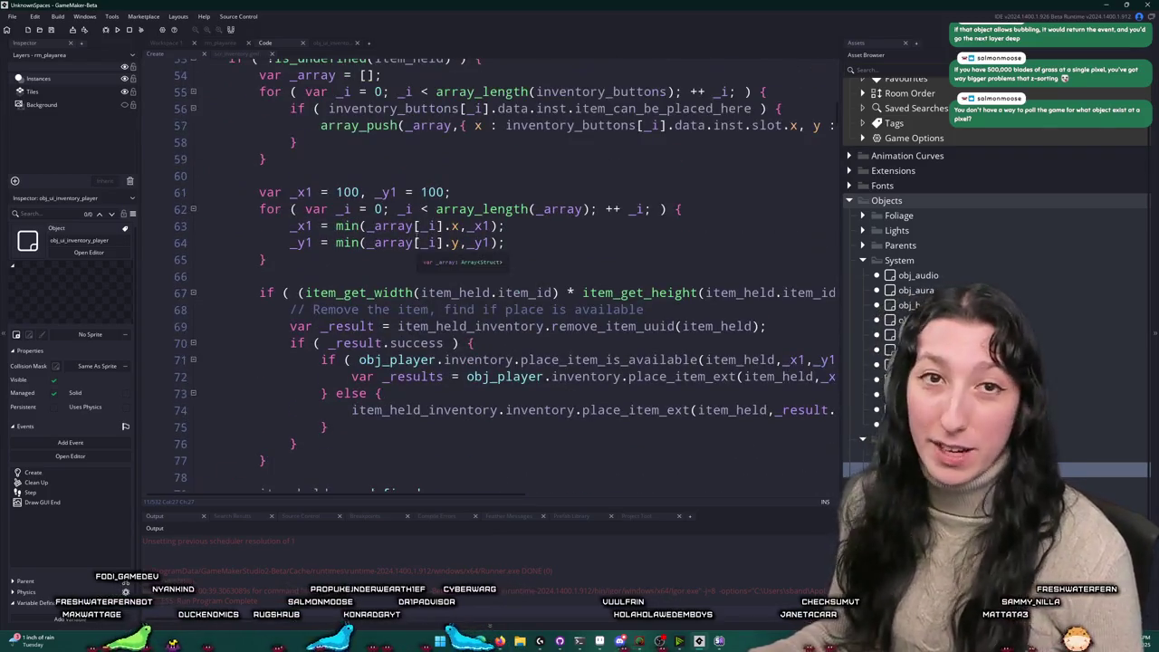
scroll(399, 211, up, 1)
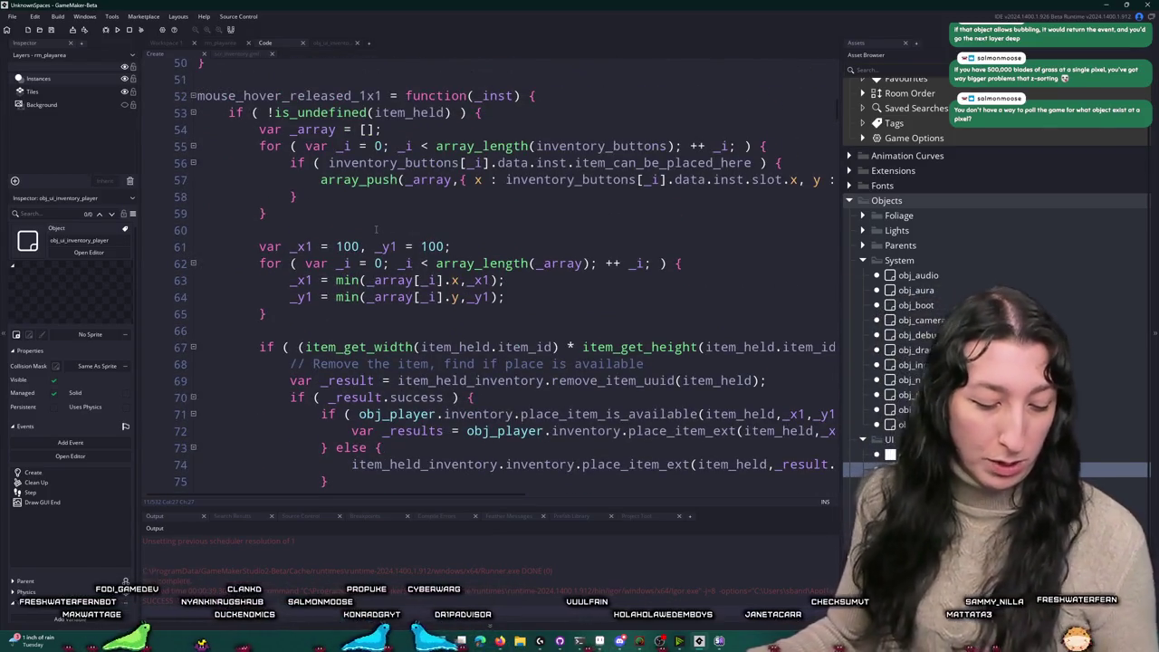
scroll(370, 237, up, 2)
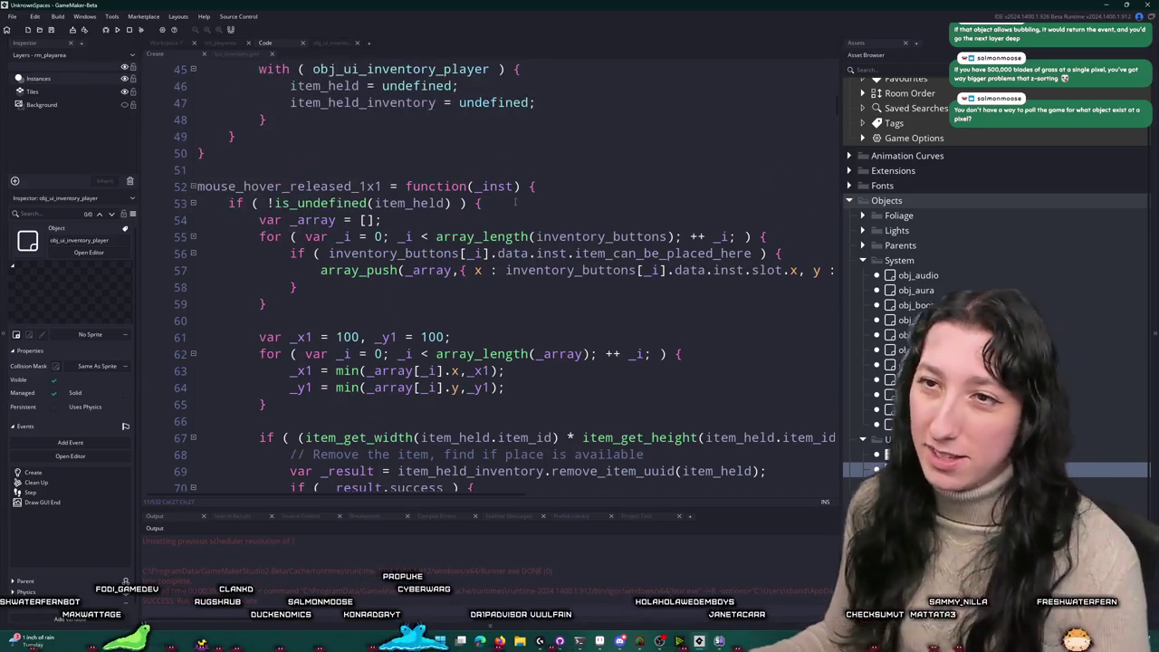
Step: Maximize the code editor and select the mouse_hover_released_1x1 name on line 52
key(F12)
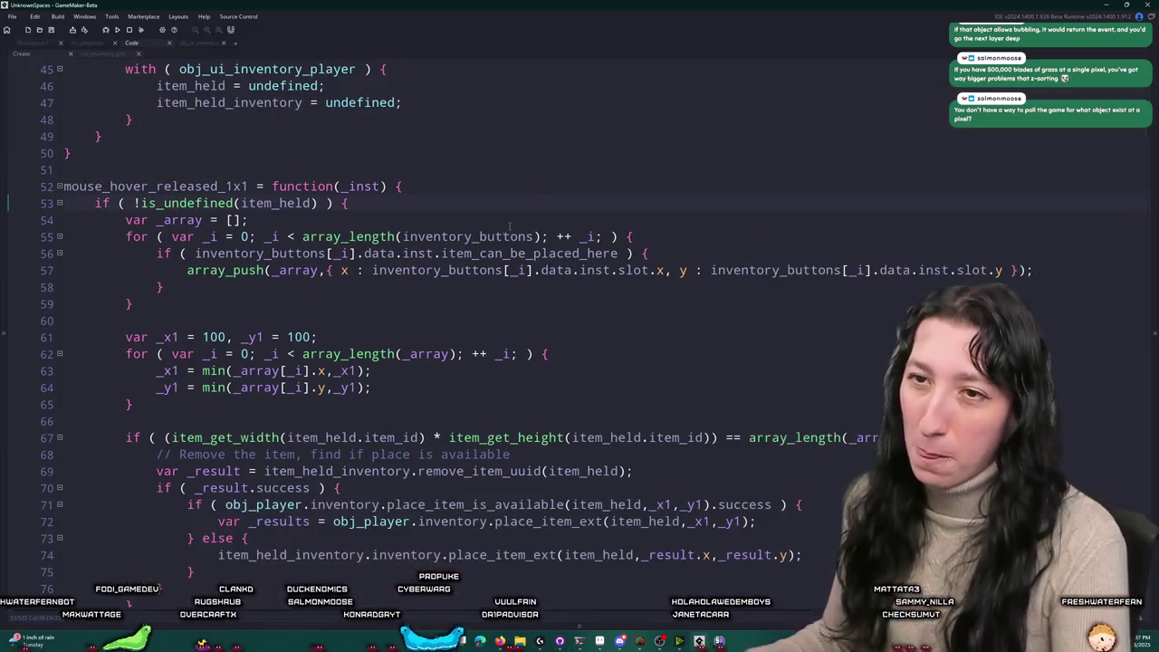
scroll(388, 192, down, 2)
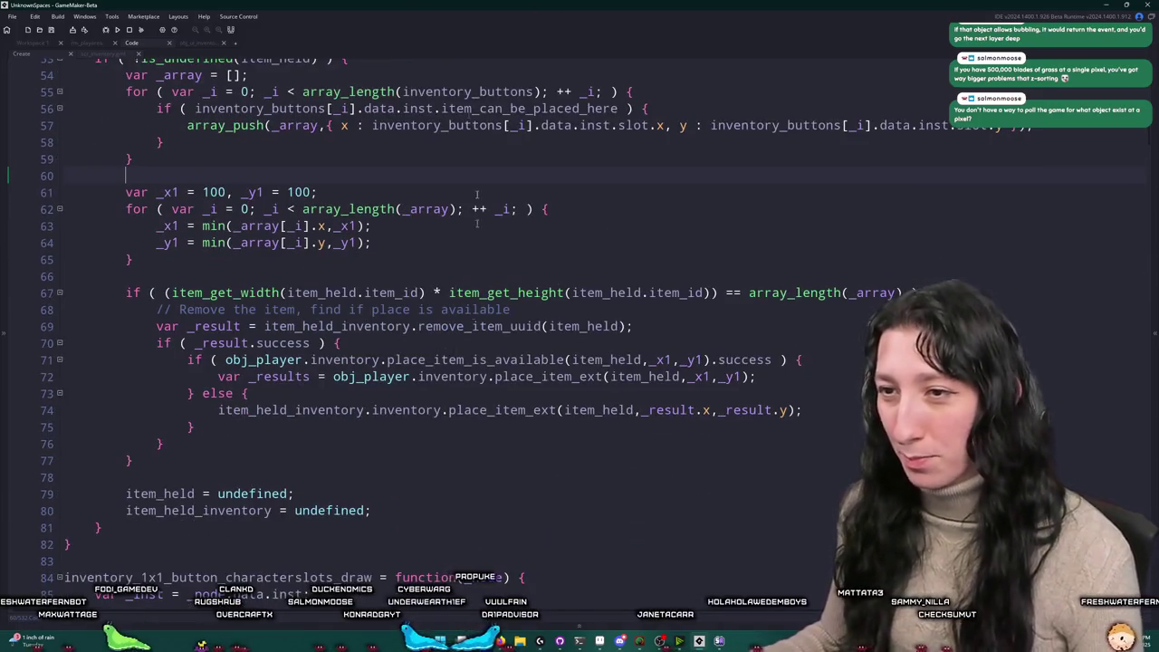
scroll(387, 192, up, 5)
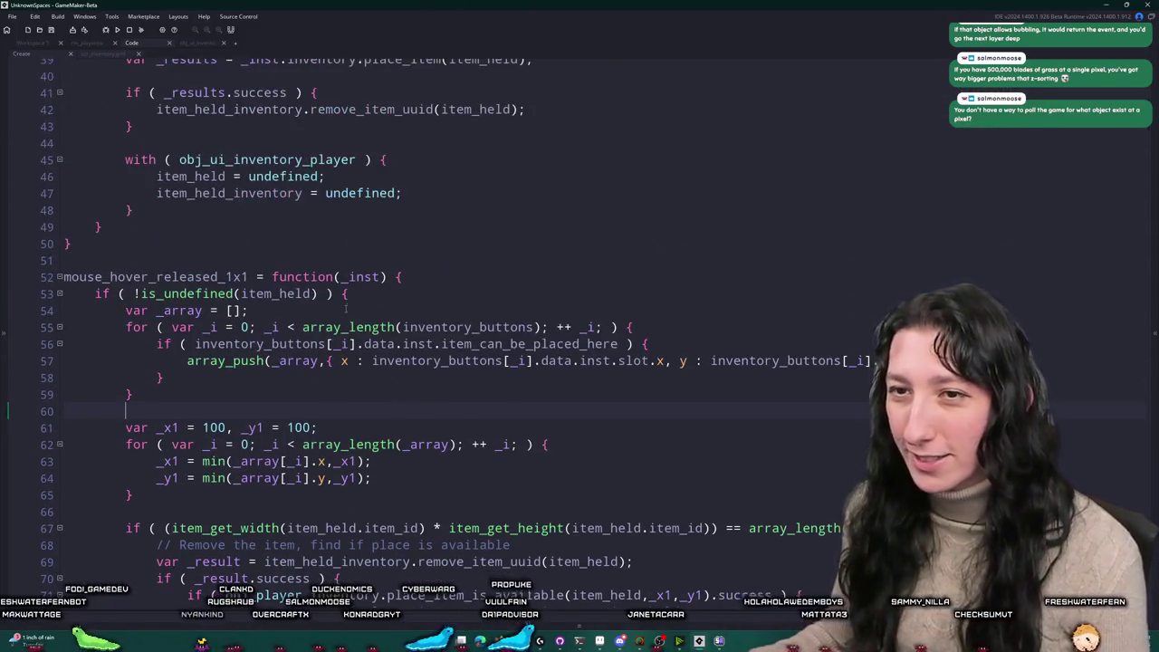
double_click(187, 277)
click(511, 279)
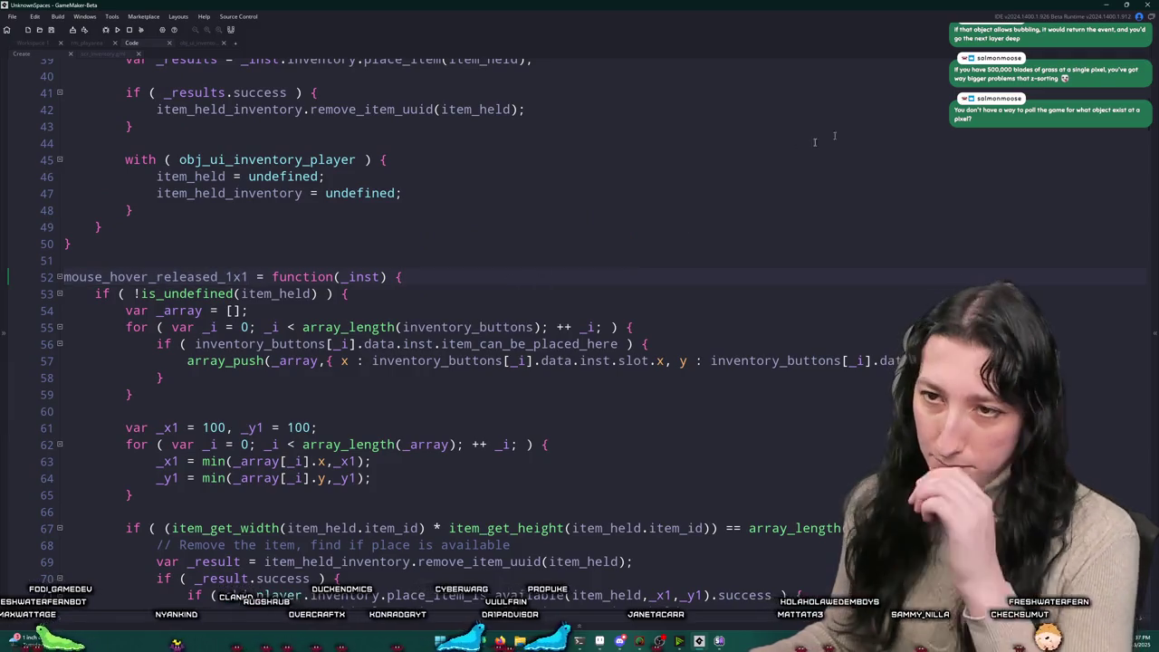
double_click(218, 276)
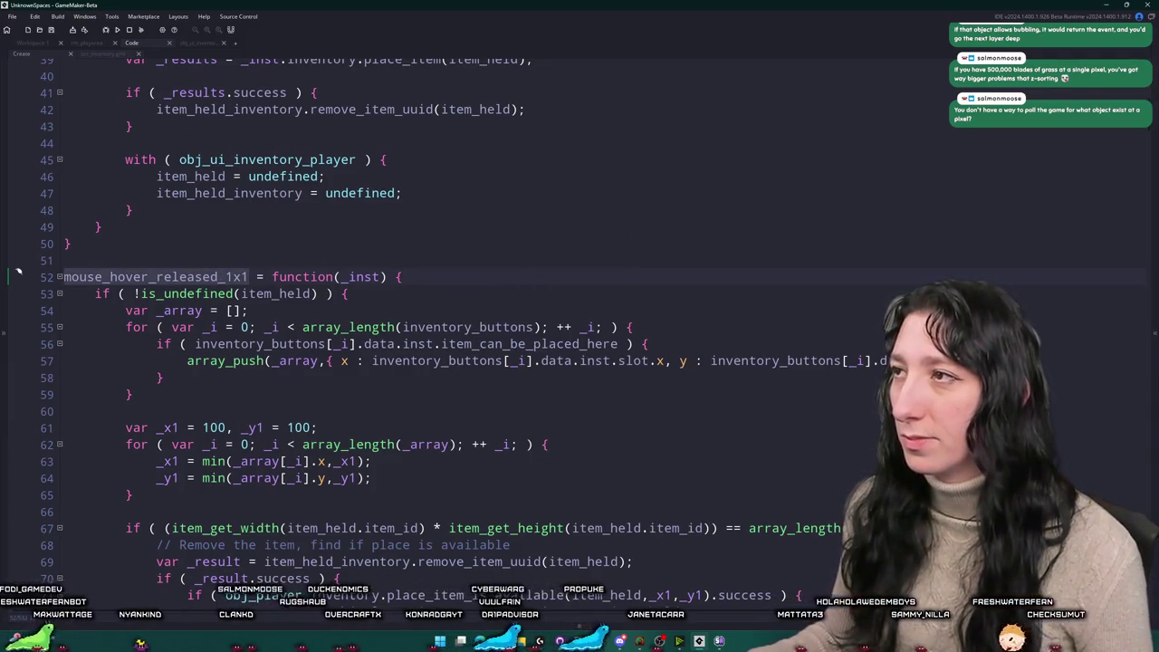
Step: Jump to the next use of mouse_hover_released_1x1 in the 2x2 slot code
key(F3)
scroll(457, 299, up, 4)
scroll(457, 329, down, 20)
click(457, 329)
scroll(458, 328, down, 12)
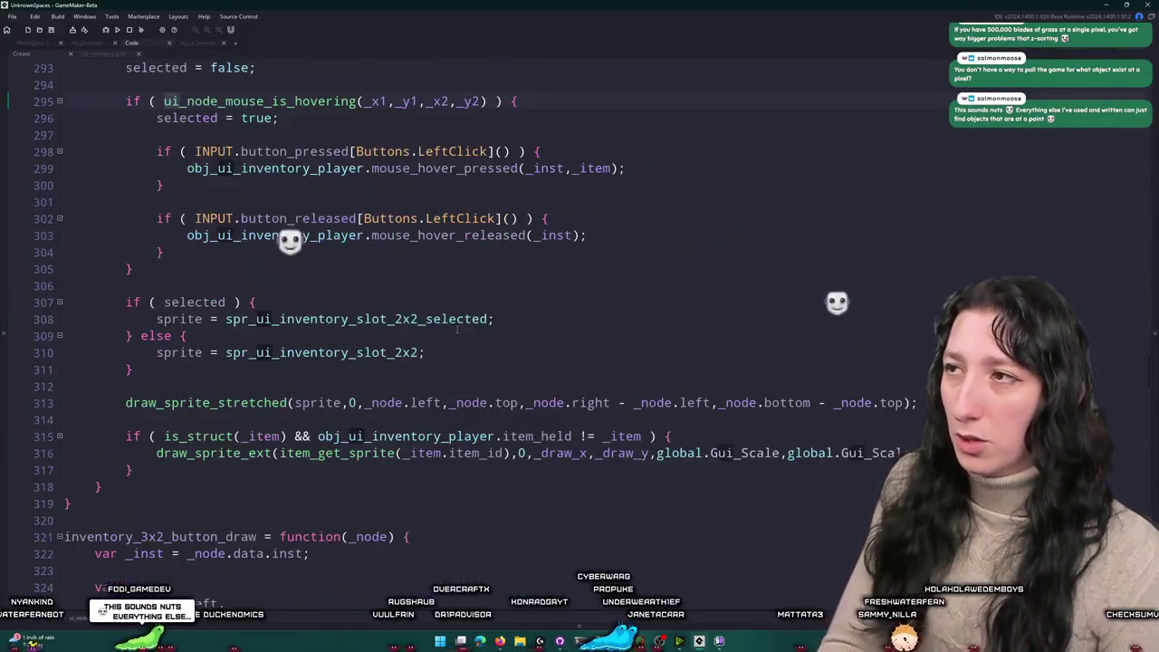
scroll(257, 161, up, 1)
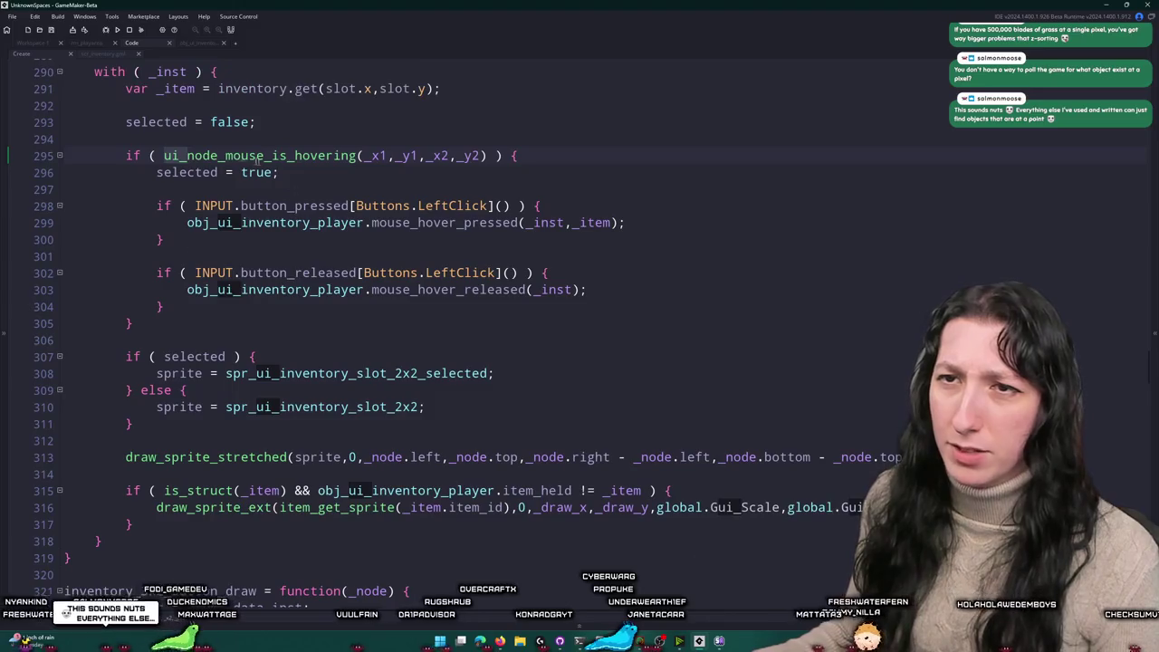
Step: Prefix the line 295 hover check with !instance_exists(obj_ui_menu_foreground) && and select that guard
click(157, 154)
text(instan)
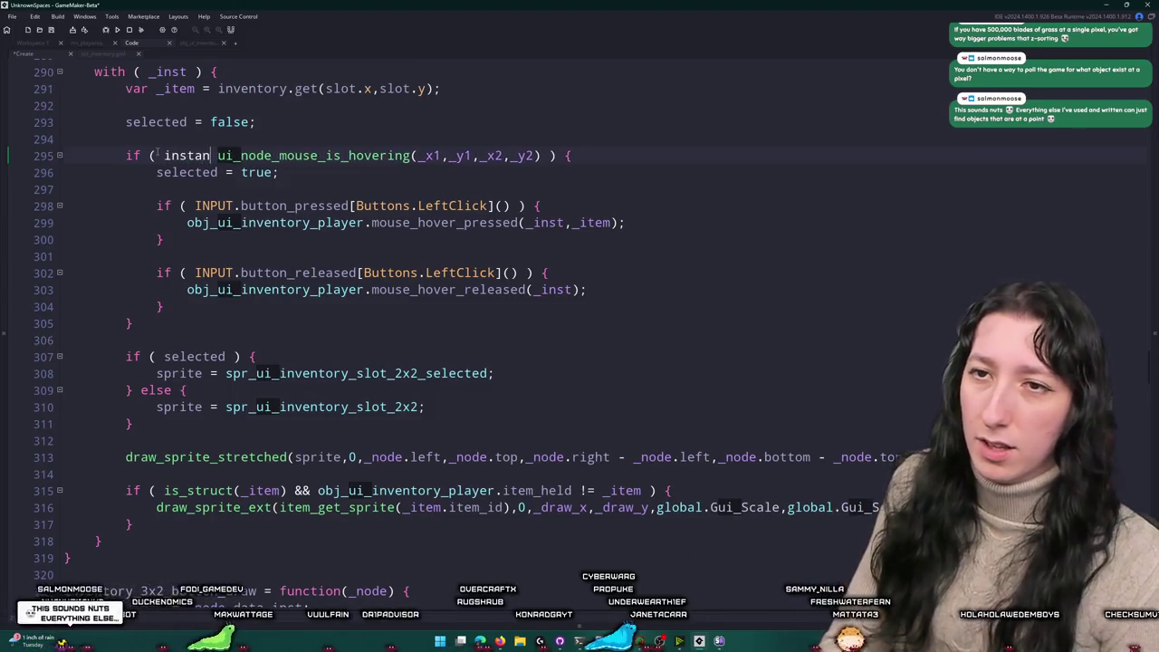
text(ce_exists(obj_ui_menu_foreground) &)
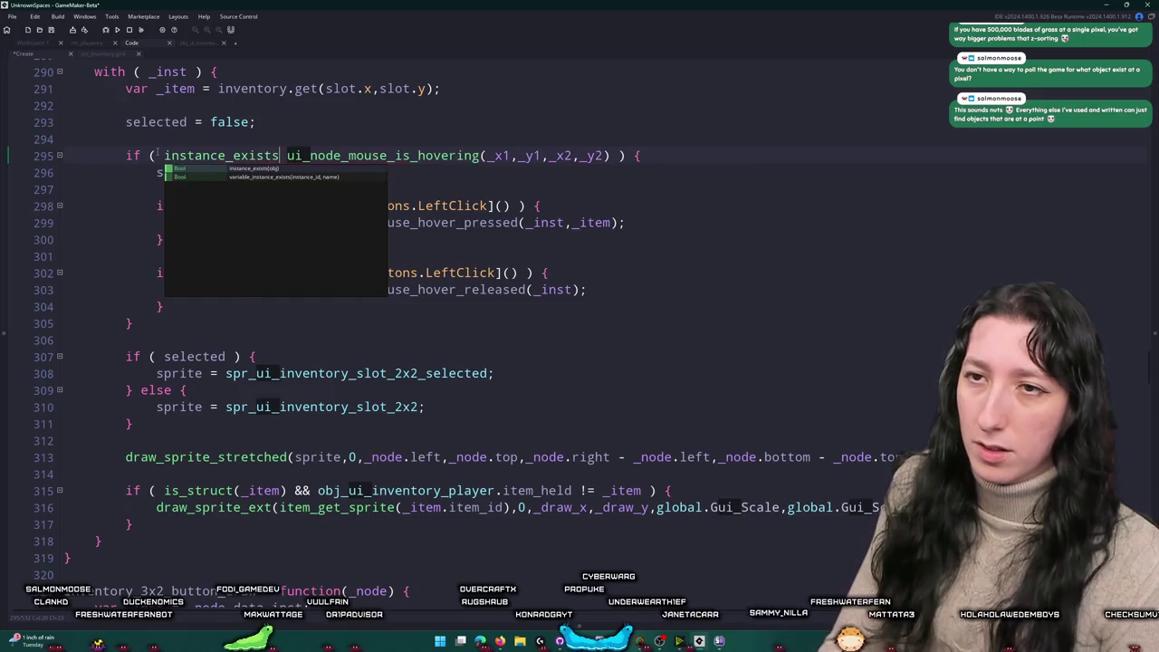
text(&)
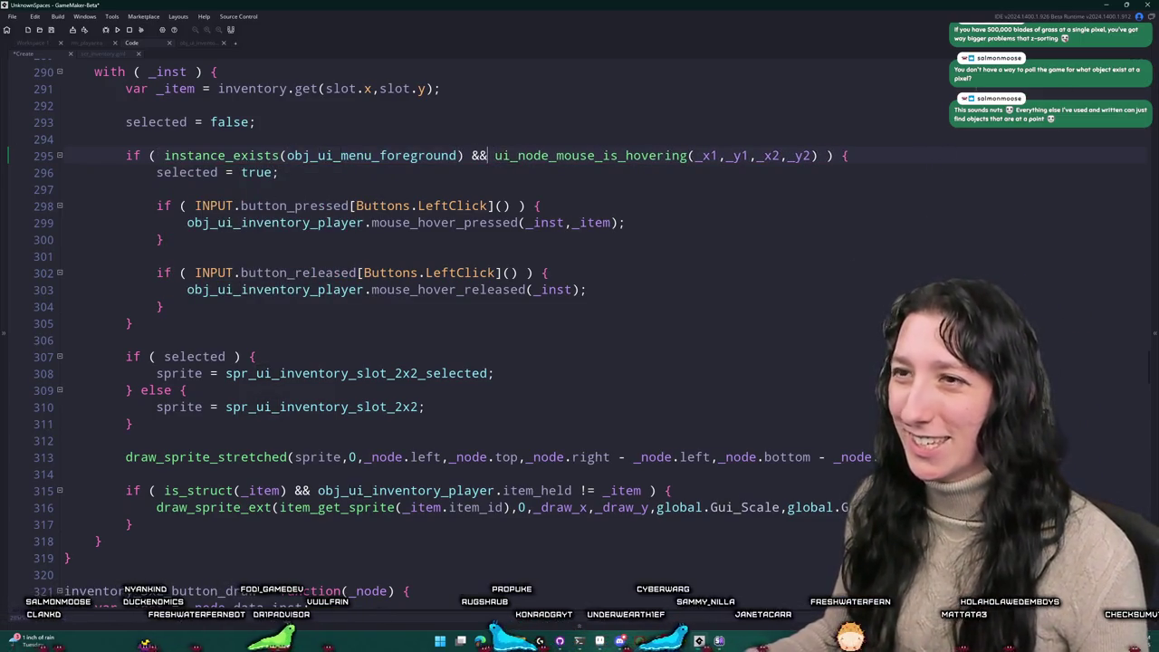
click(164, 155)
text(!)
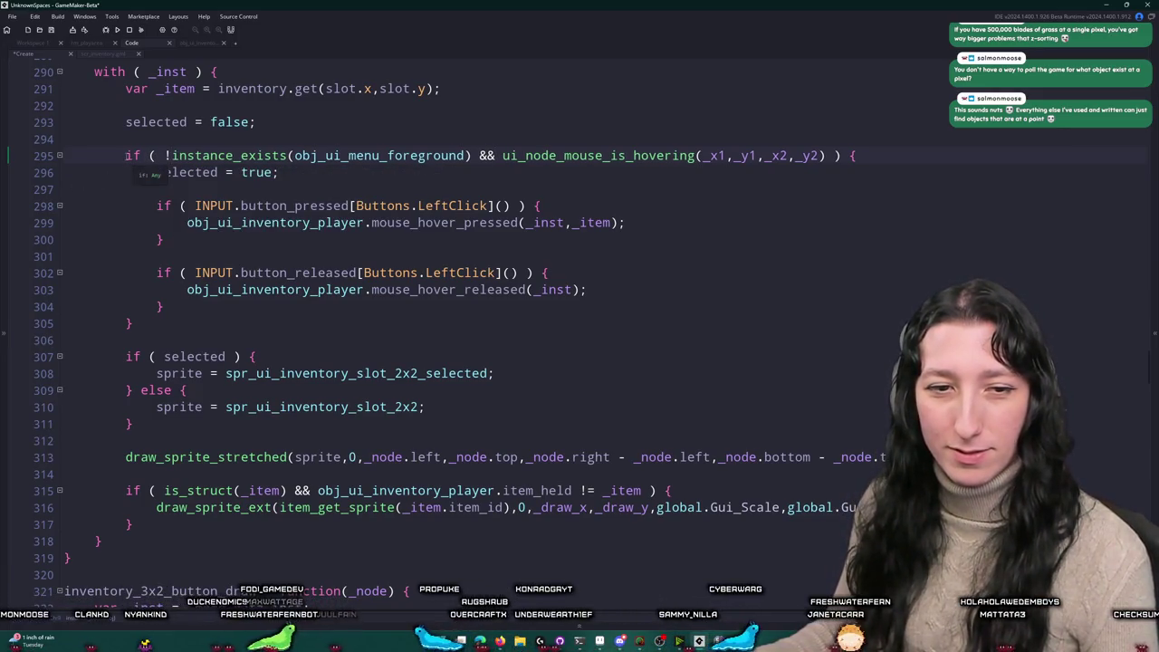
drag(133, 156, 884, 154)
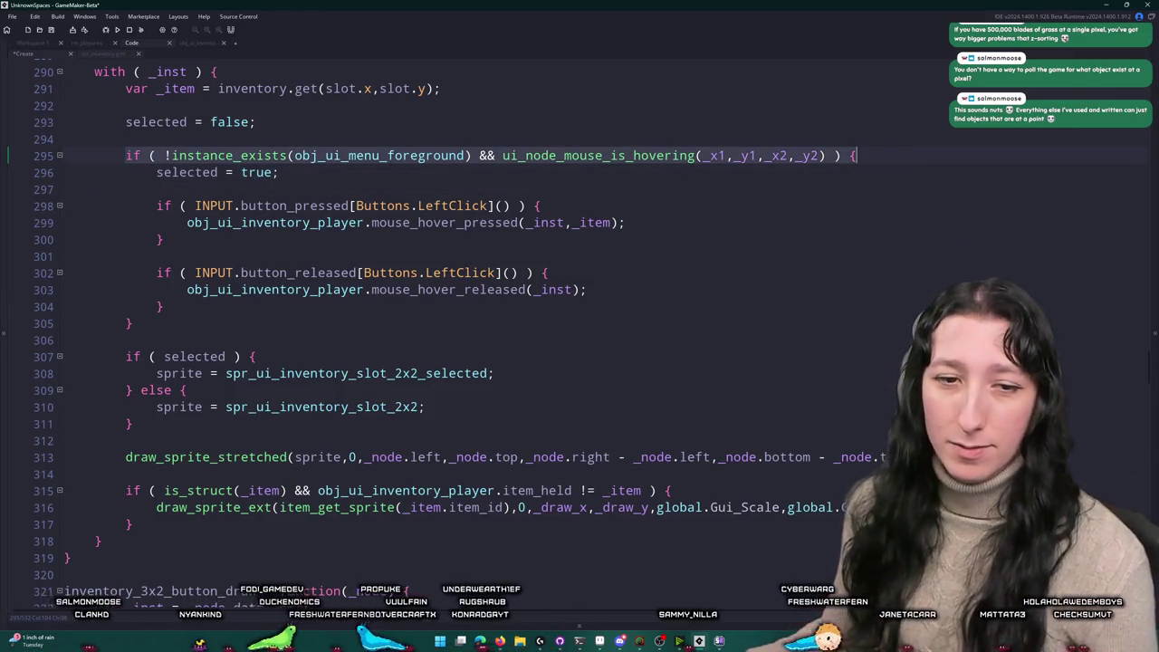
drag(893, 148, 144, 159)
scroll(333, 121, down, 5)
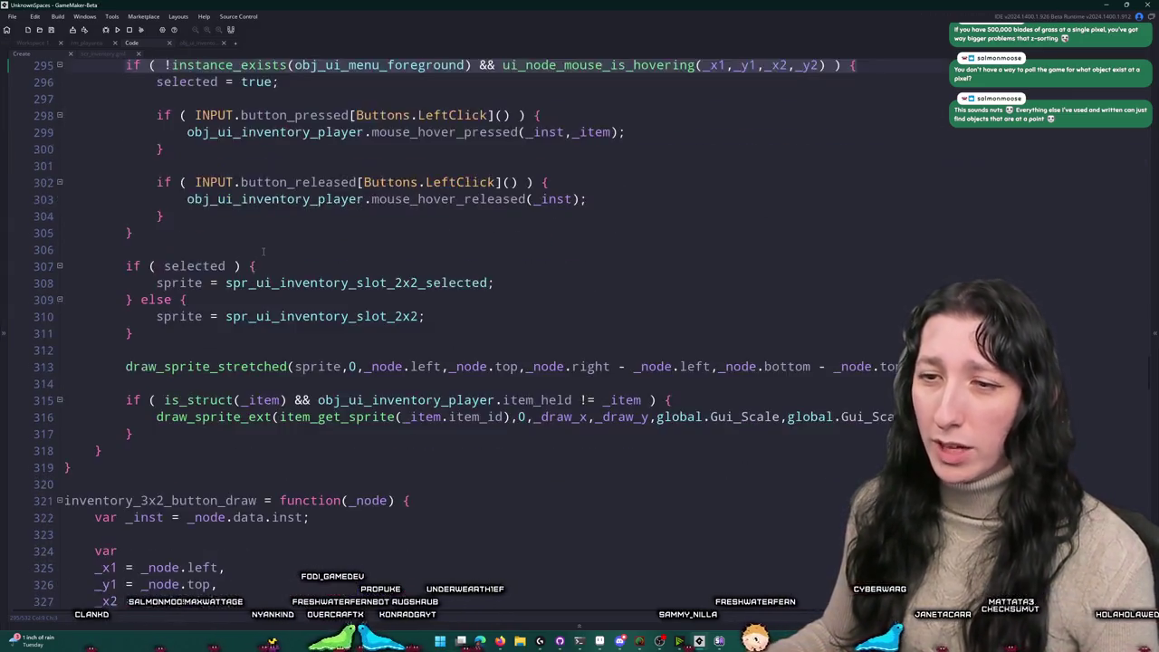
Step: Paste the obj_ui_menu_foreground guard into the 3x2 slot hover check on line 337
scroll(429, 201, down, 6)
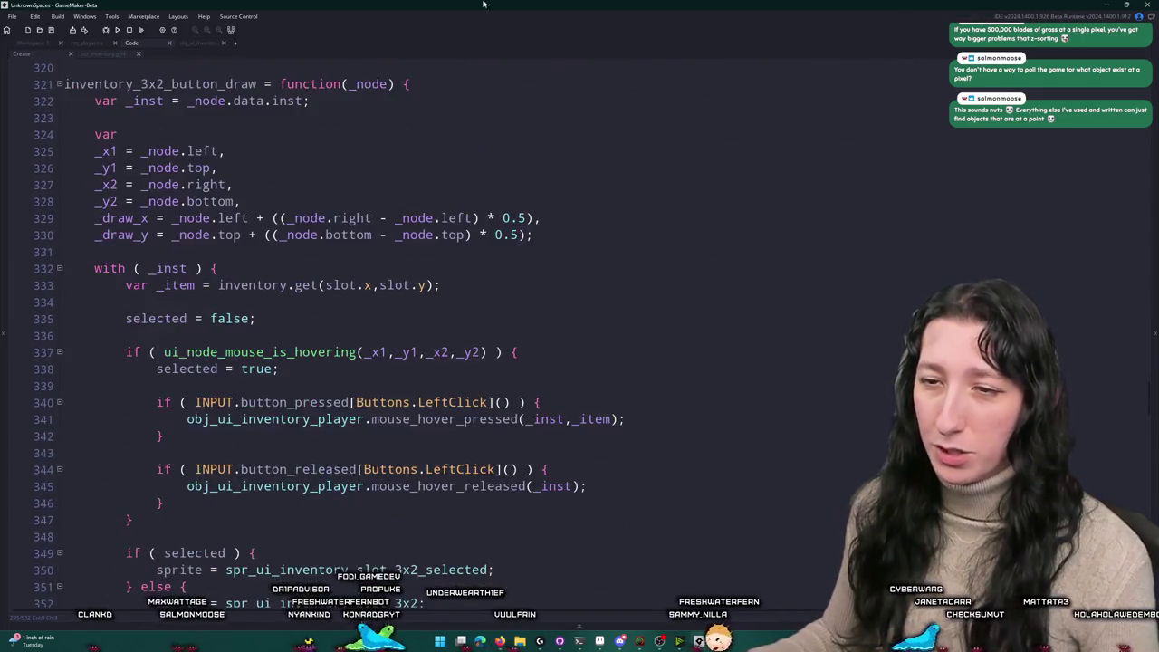
click(164, 353)
text(!instance_exists(obj_ui_menu_foreground) &&)
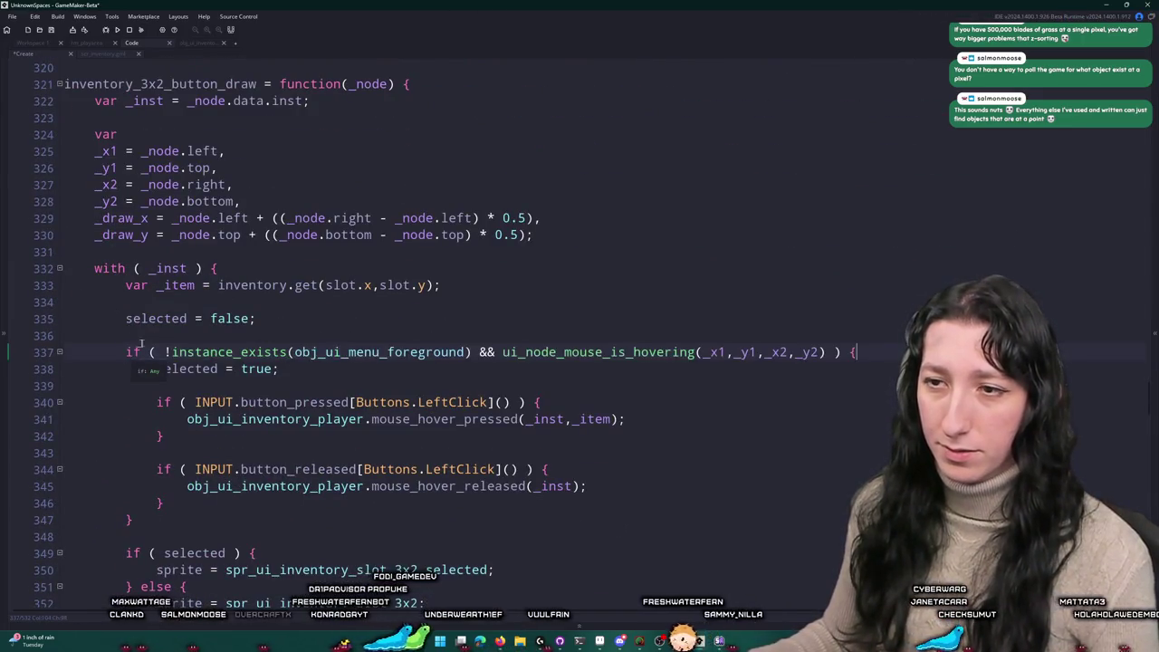
scroll(249, 313, down, 2)
scroll(347, 360, down, 9)
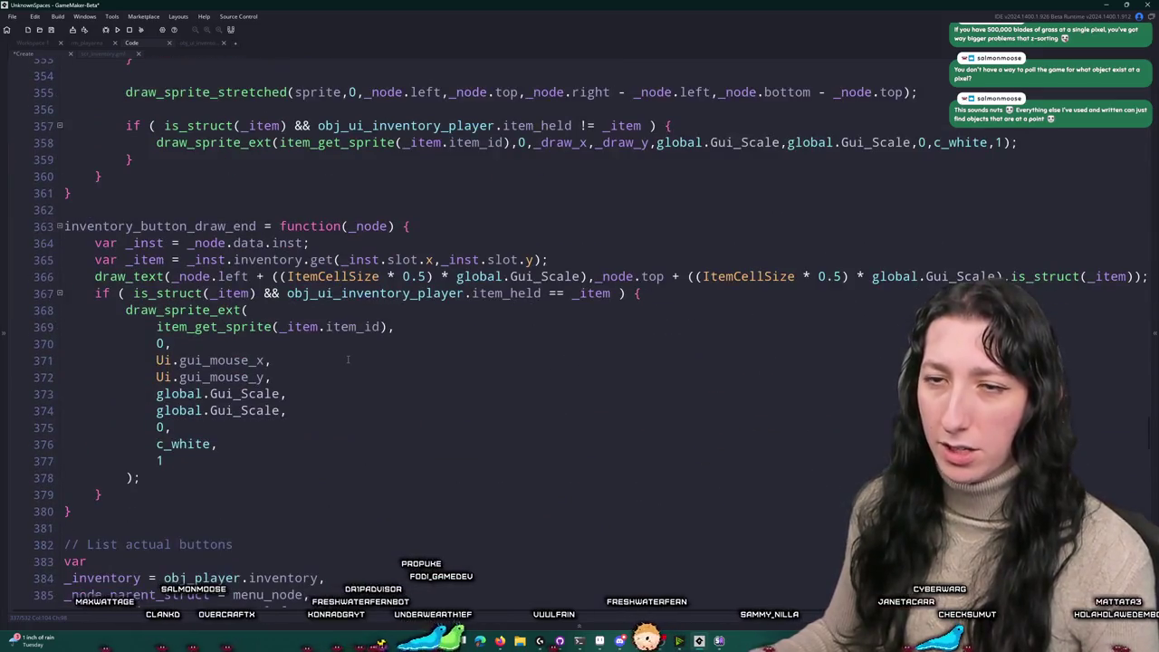
scroll(347, 360, down, 3)
scroll(335, 380, up, 15)
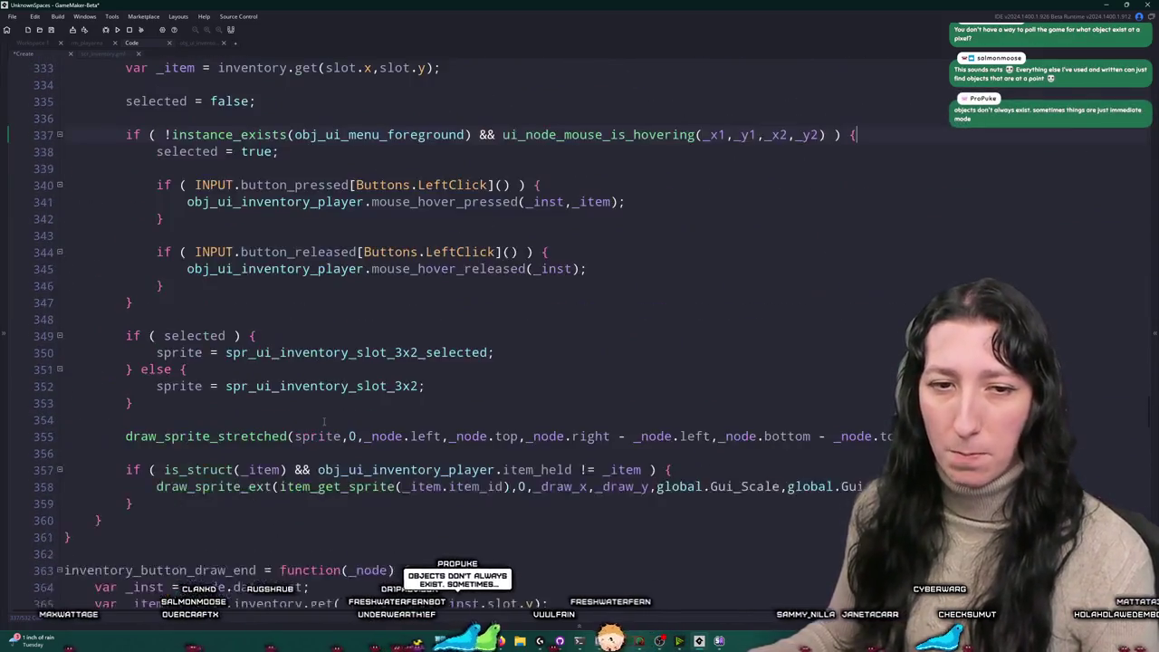
scroll(320, 409, up, 5)
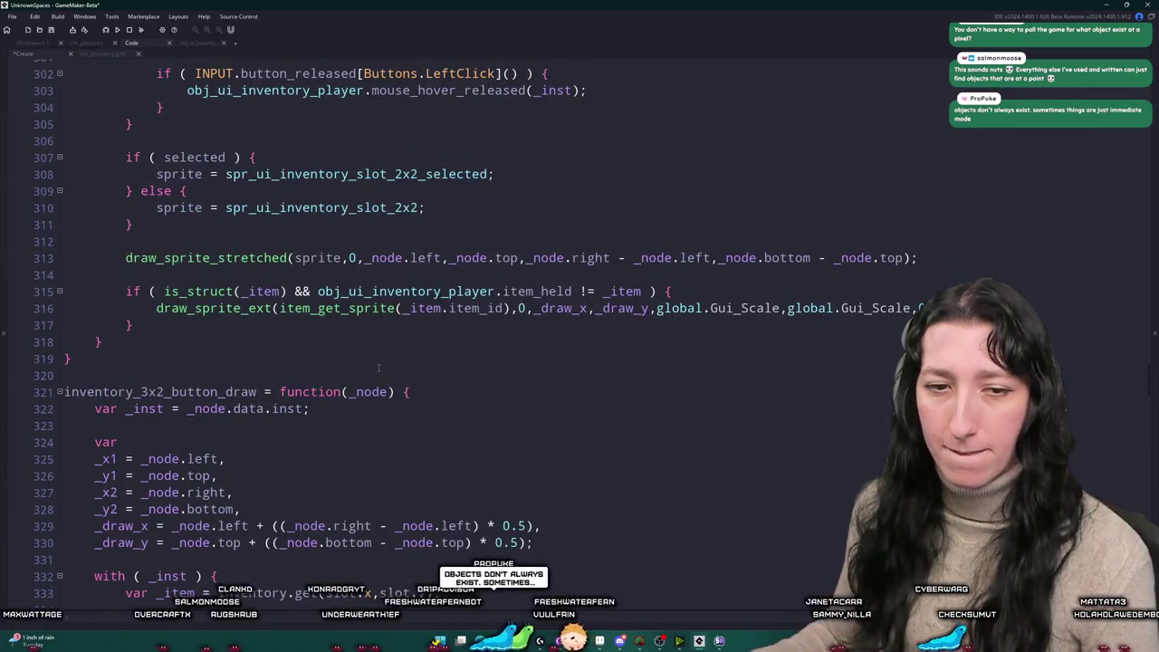
scroll(379, 367, up, 2)
scroll(369, 314, up, 15)
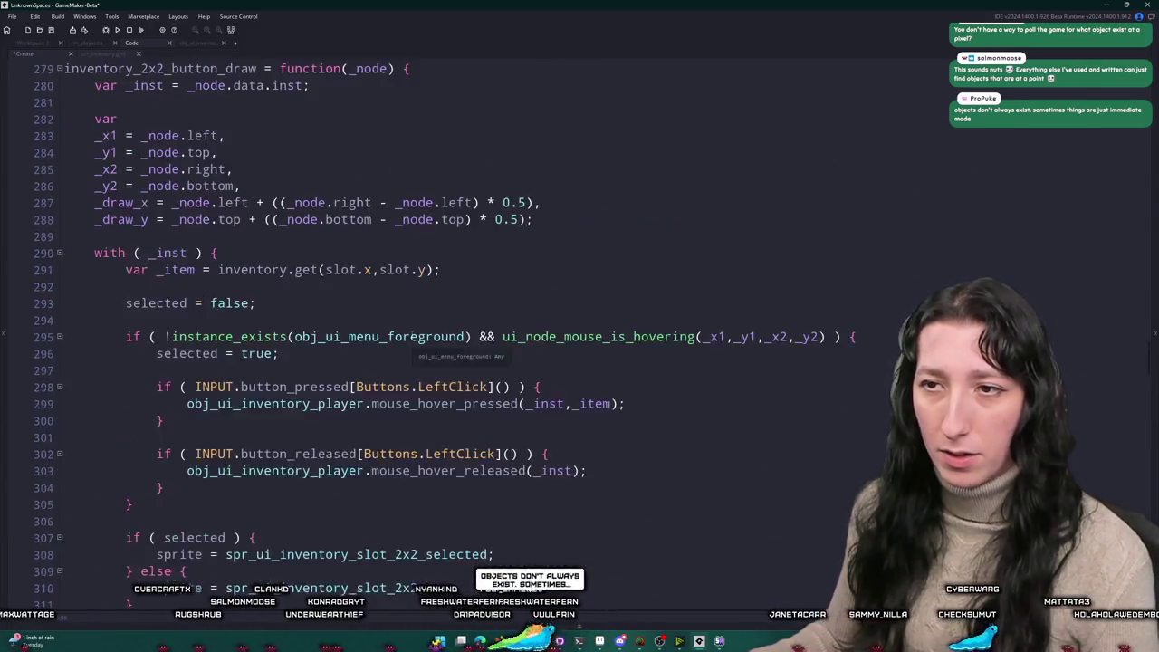
scroll(408, 334, up, 12)
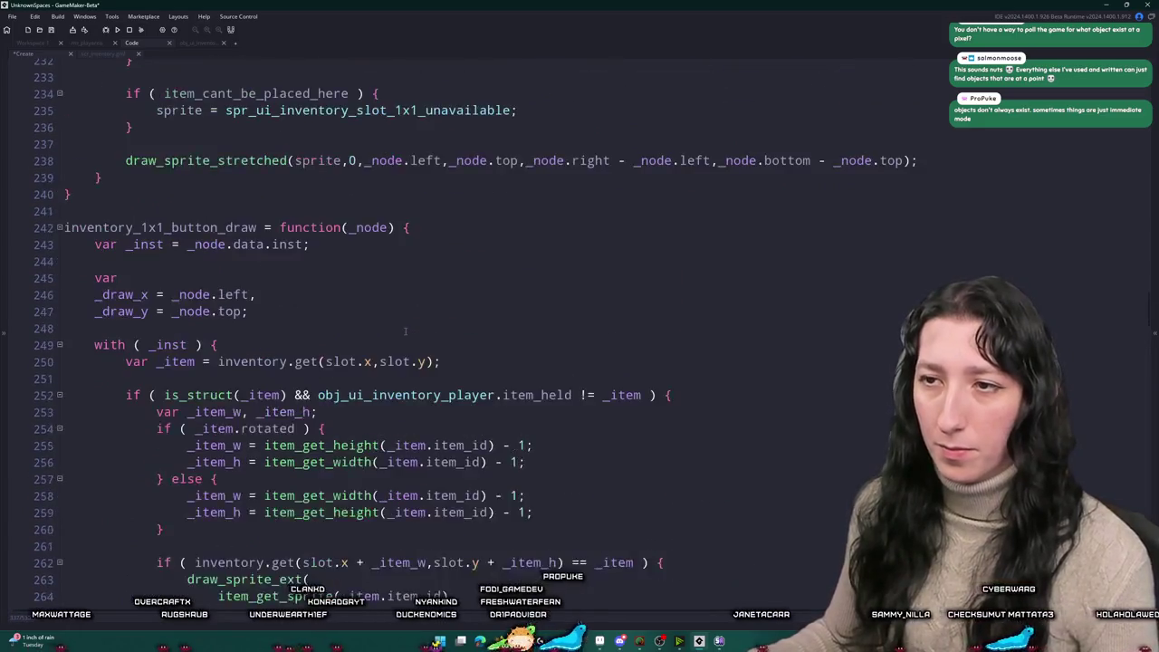
scroll(399, 332, up, 12)
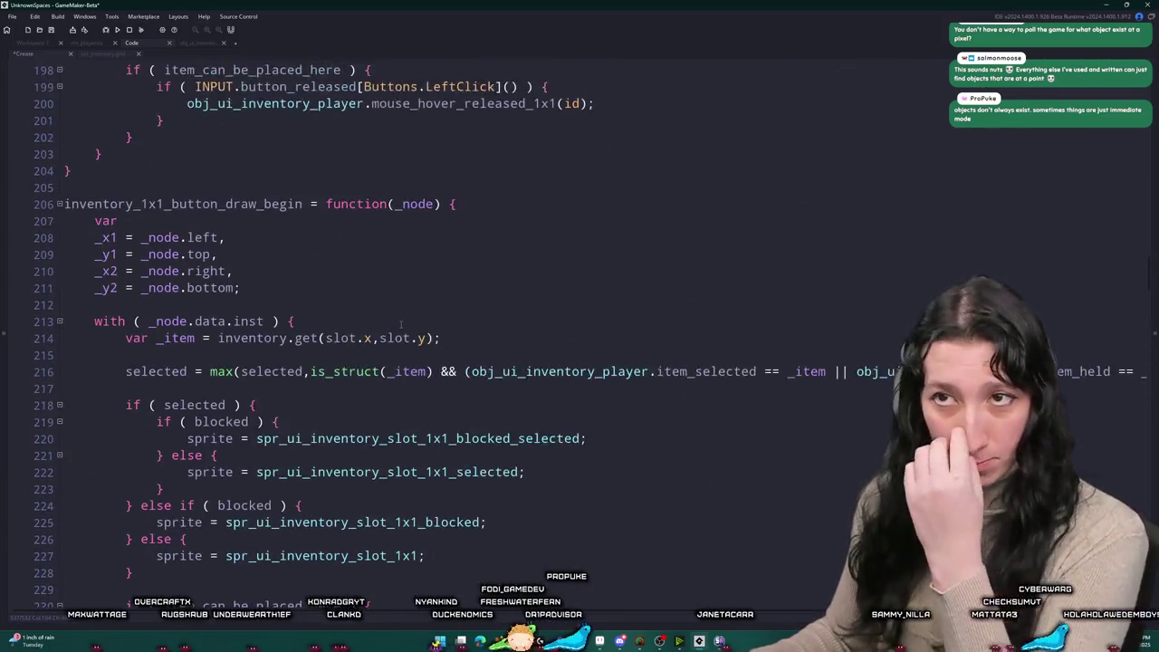
scroll(405, 306, up, 9)
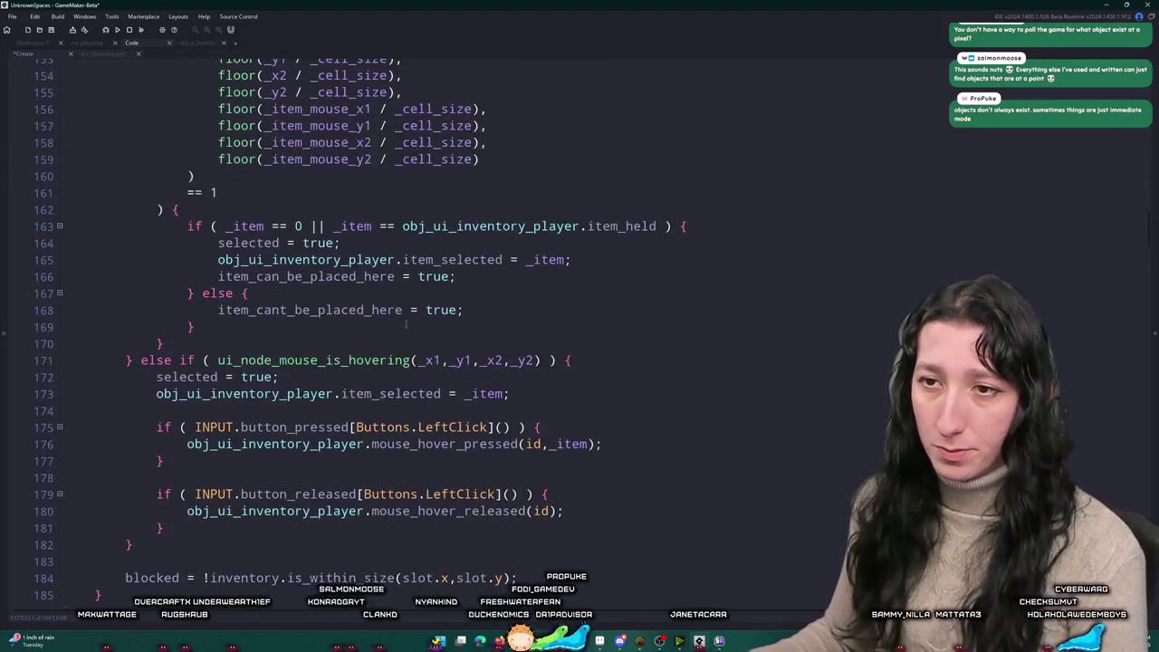
Step: Add the same guard to the 1x1 slot's else-if hover check on line 171, then review
click(231, 414)
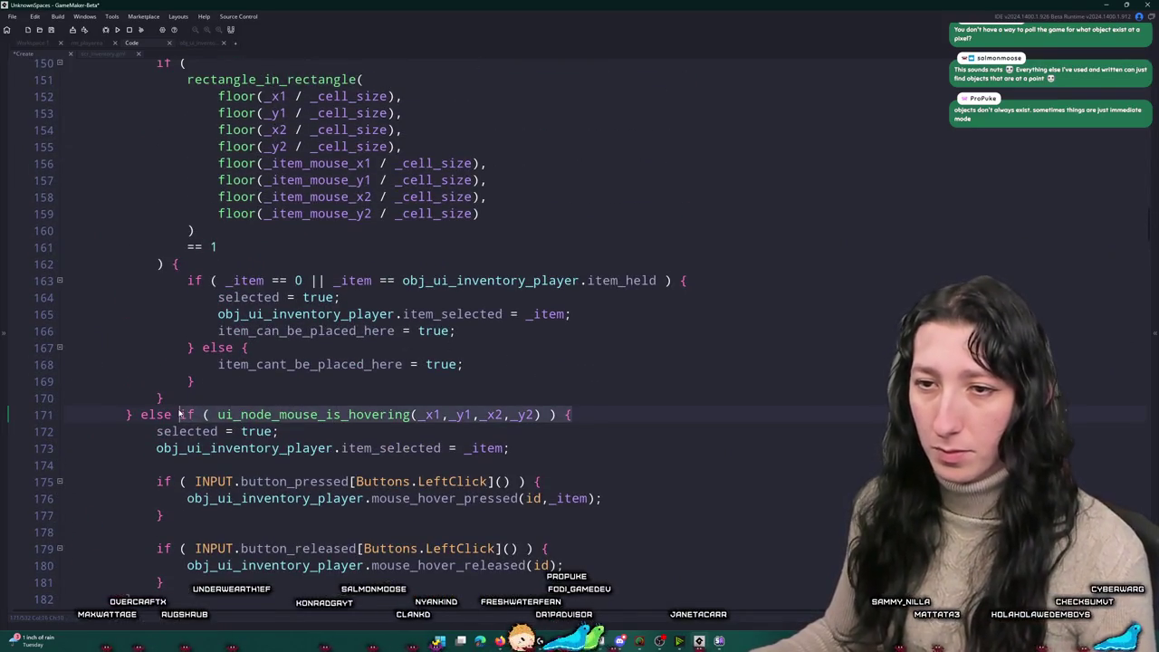
scroll(180, 414, up, 10)
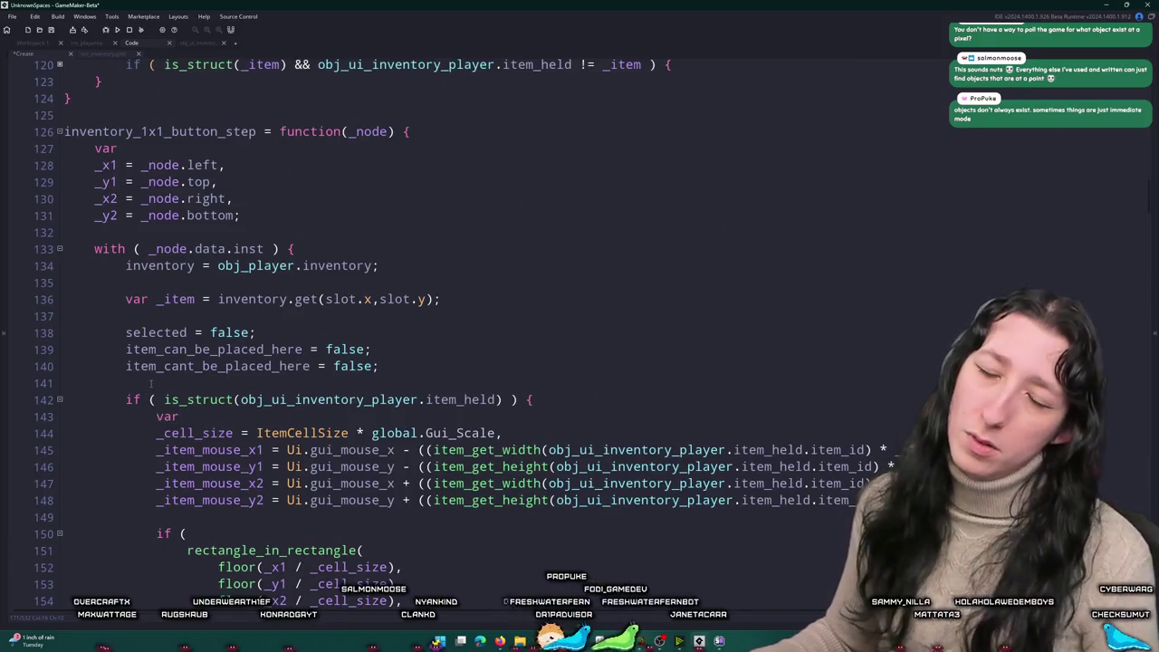
scroll(151, 384, down, 5)
scroll(157, 373, down, 7)
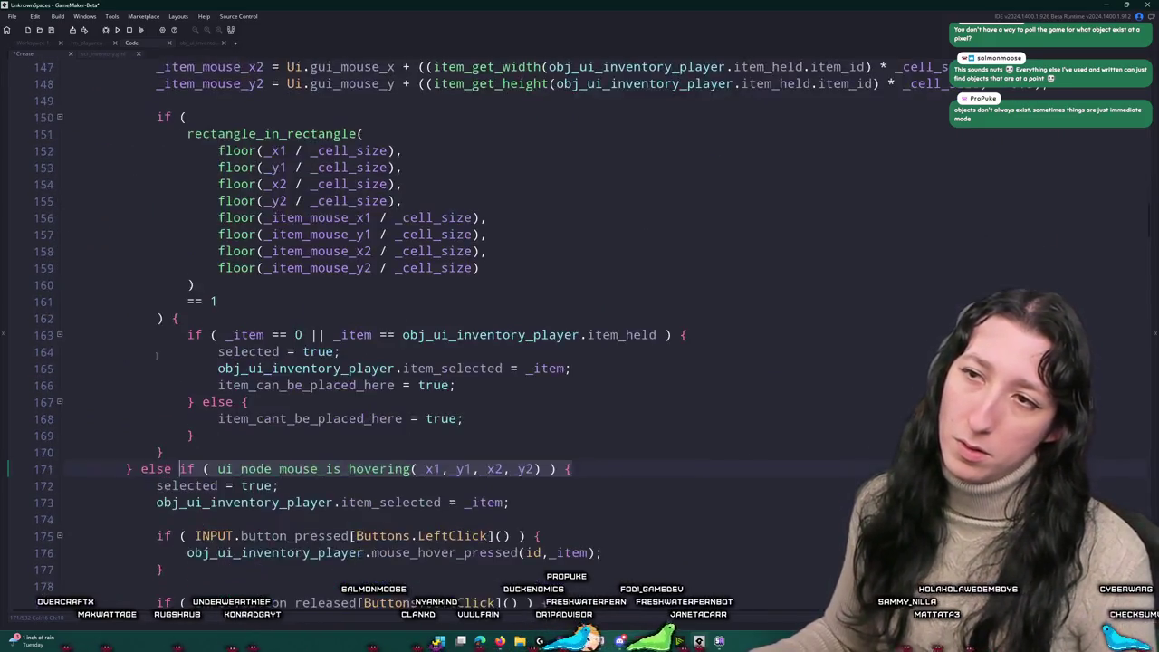
scroll(157, 357, down, 1)
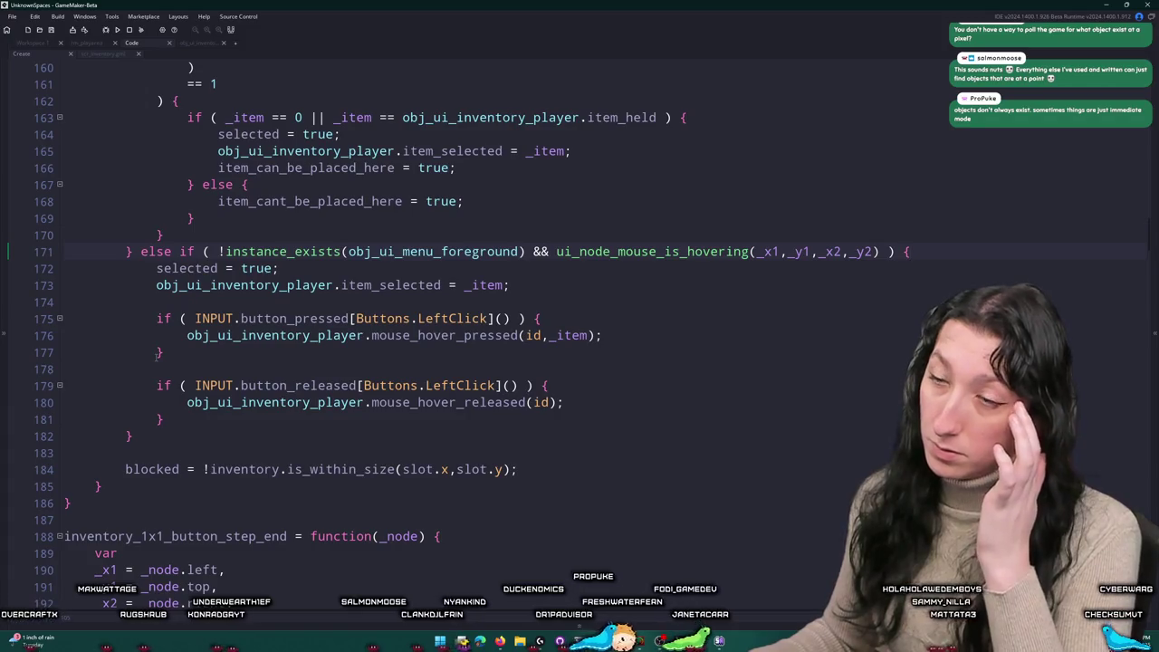
scroll(158, 356, down, 8)
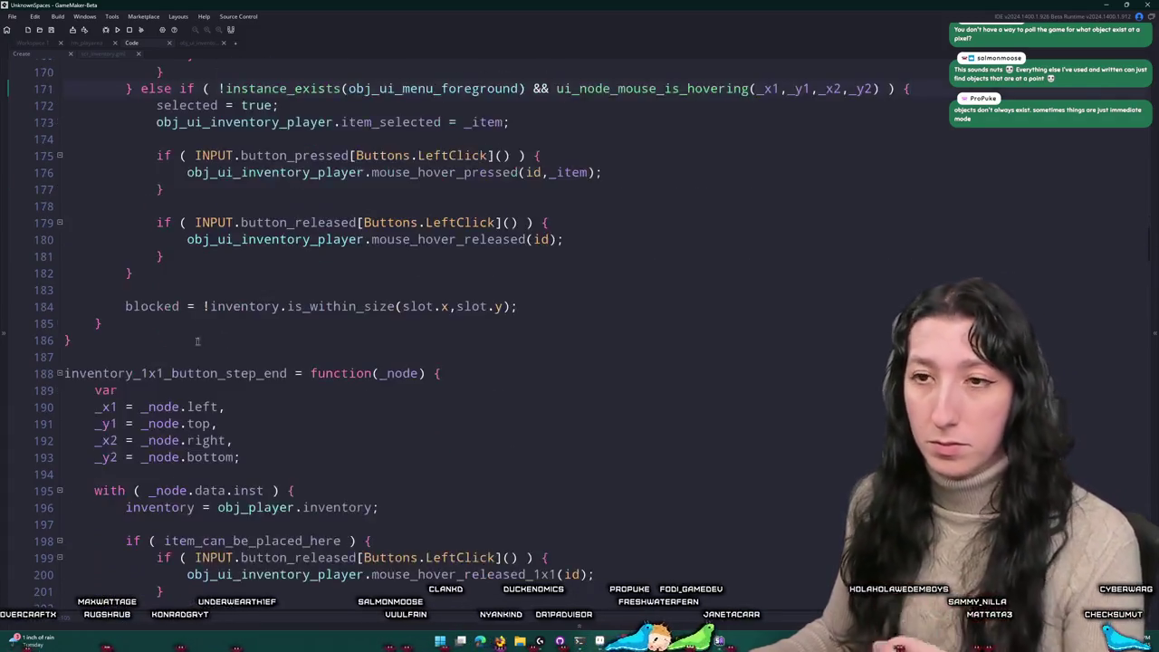
scroll(337, 364, down, 3)
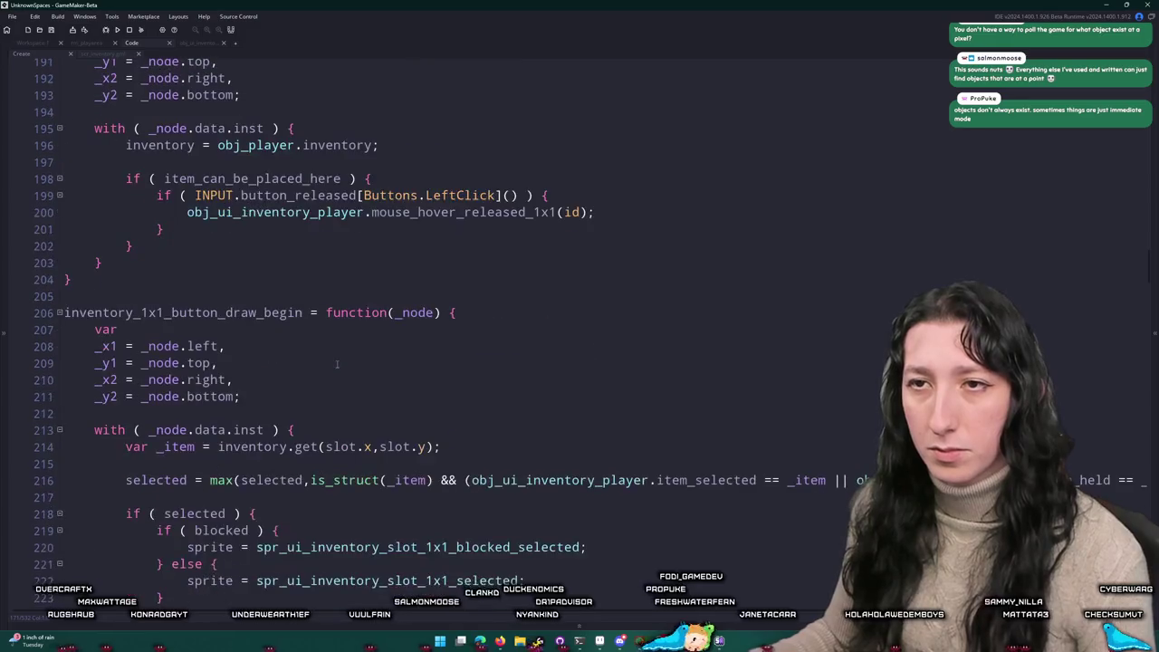
scroll(378, 159, up, 1)
scroll(403, 275, down, 3)
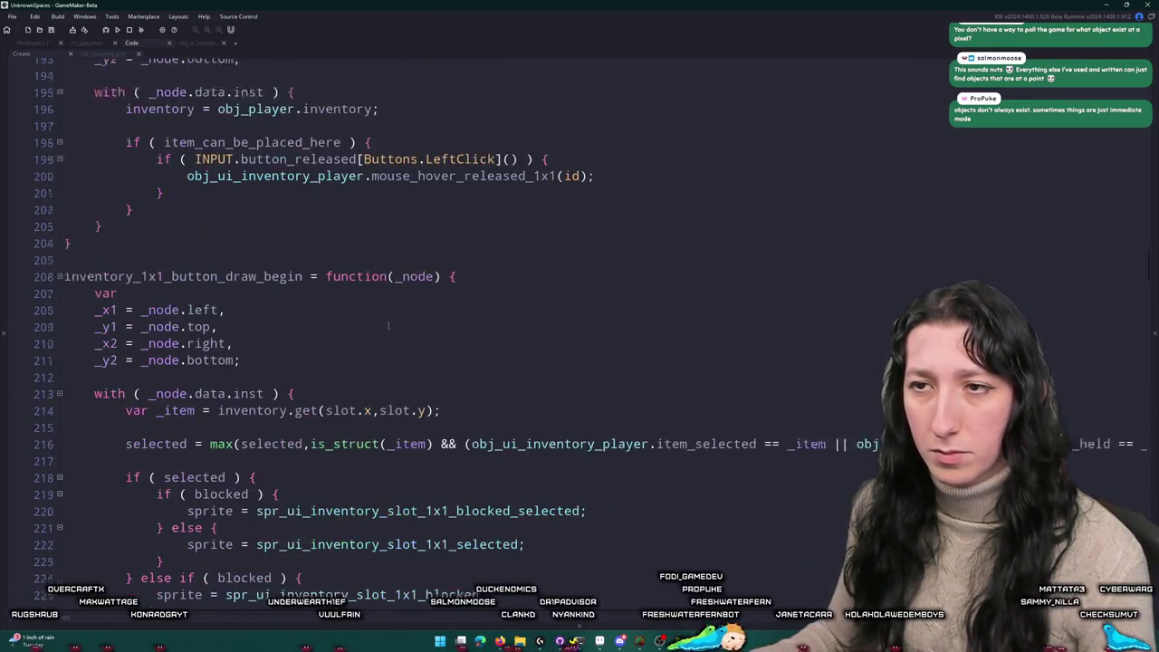
scroll(270, 250, down, 4)
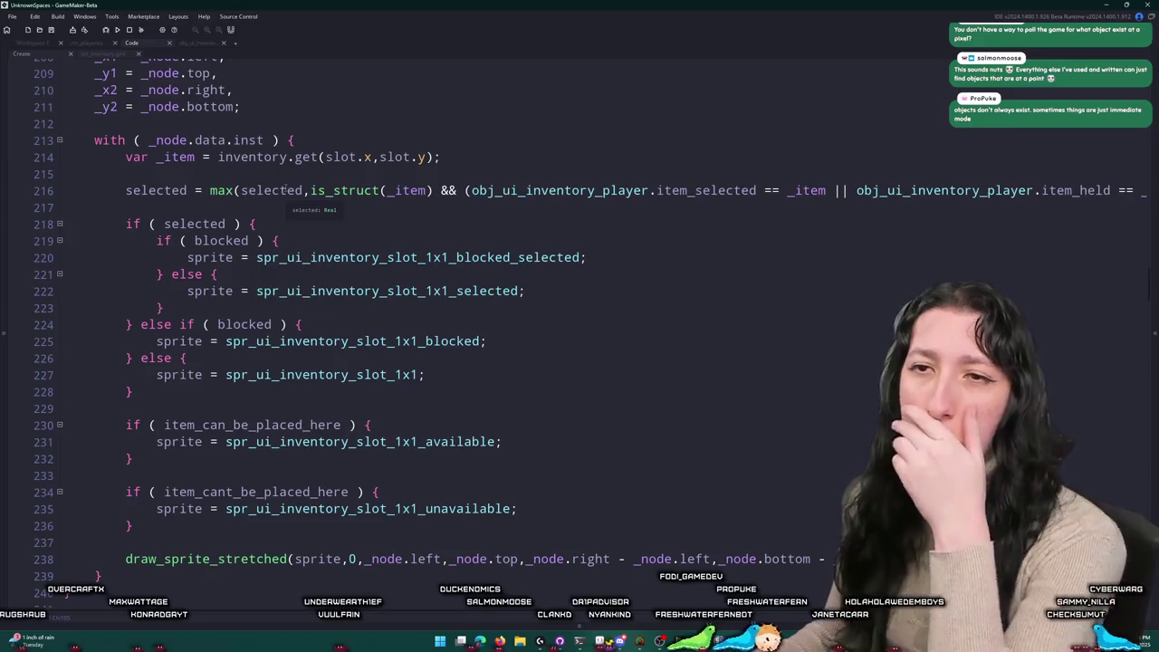
scroll(282, 192, down, 10)
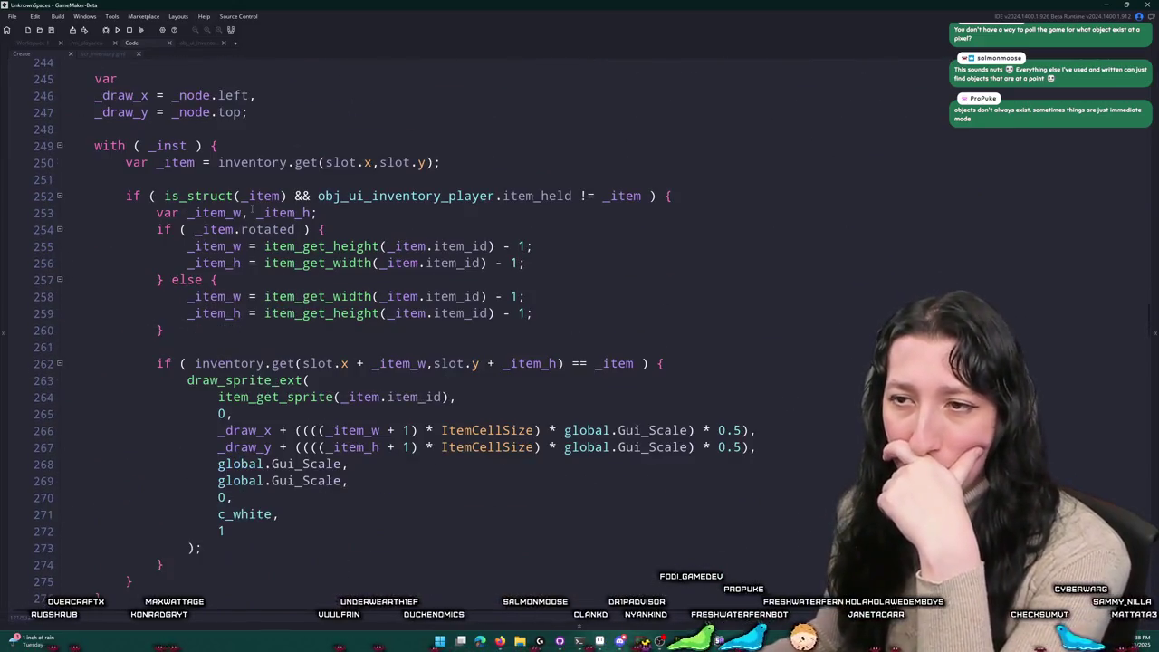
scroll(290, 325, down, 12)
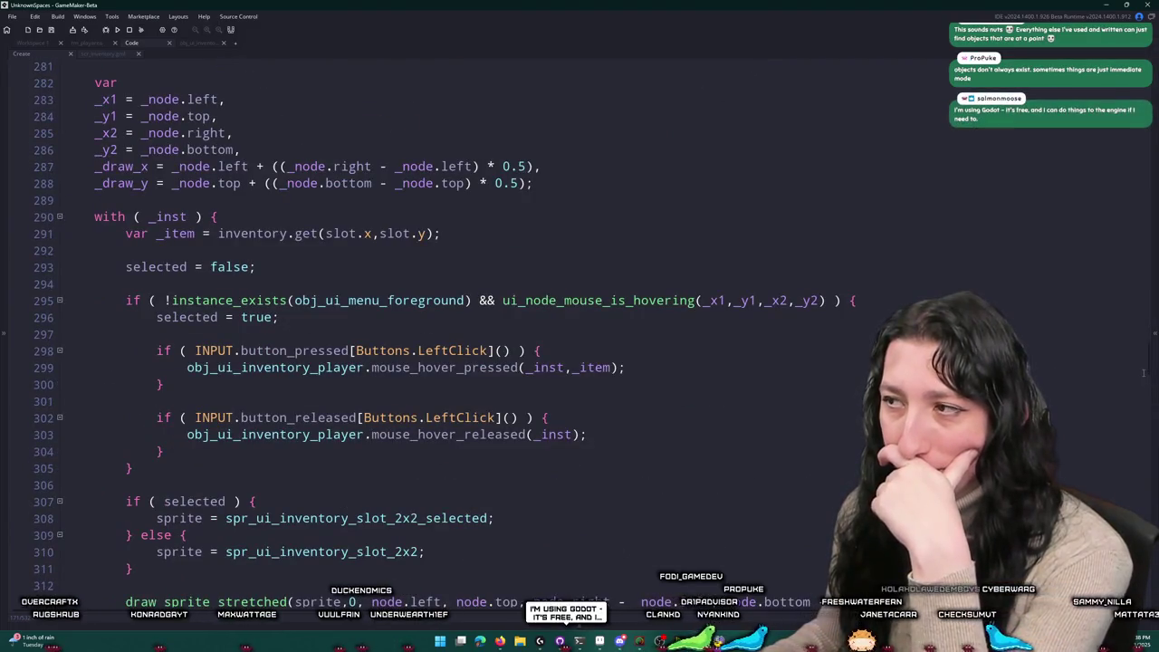
drag(1148, 370, 1124, 234)
scroll(1122, 232, up, 13)
scroll(1116, 229, down, 12)
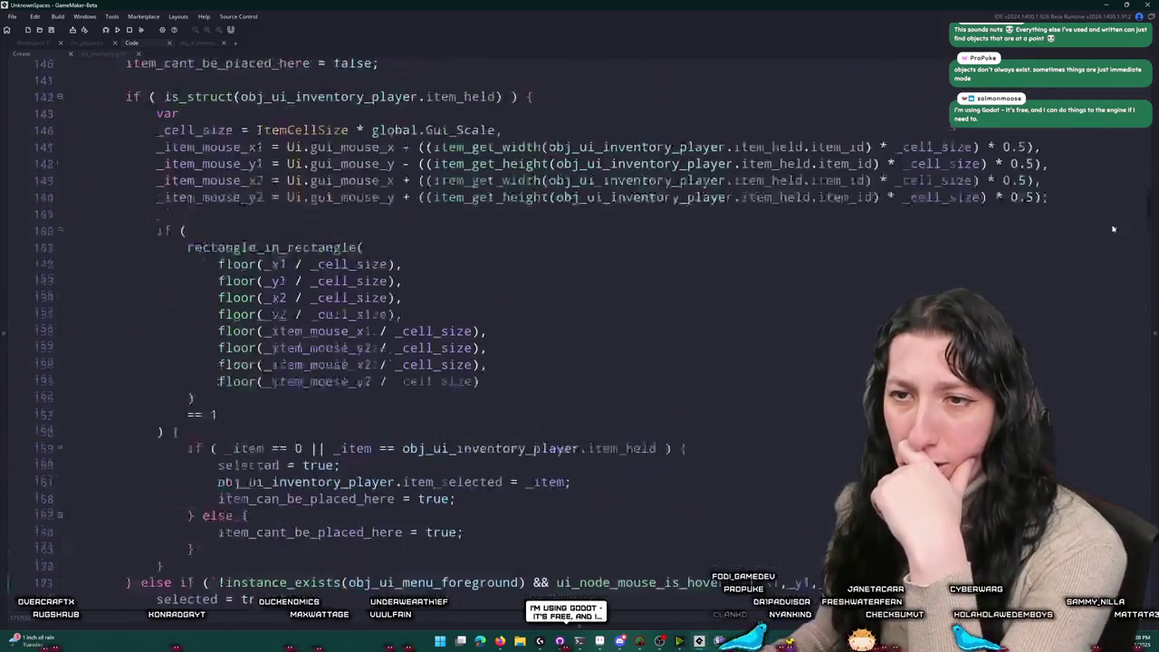
scroll(1113, 226, up, 2)
scroll(1111, 237, down, 6)
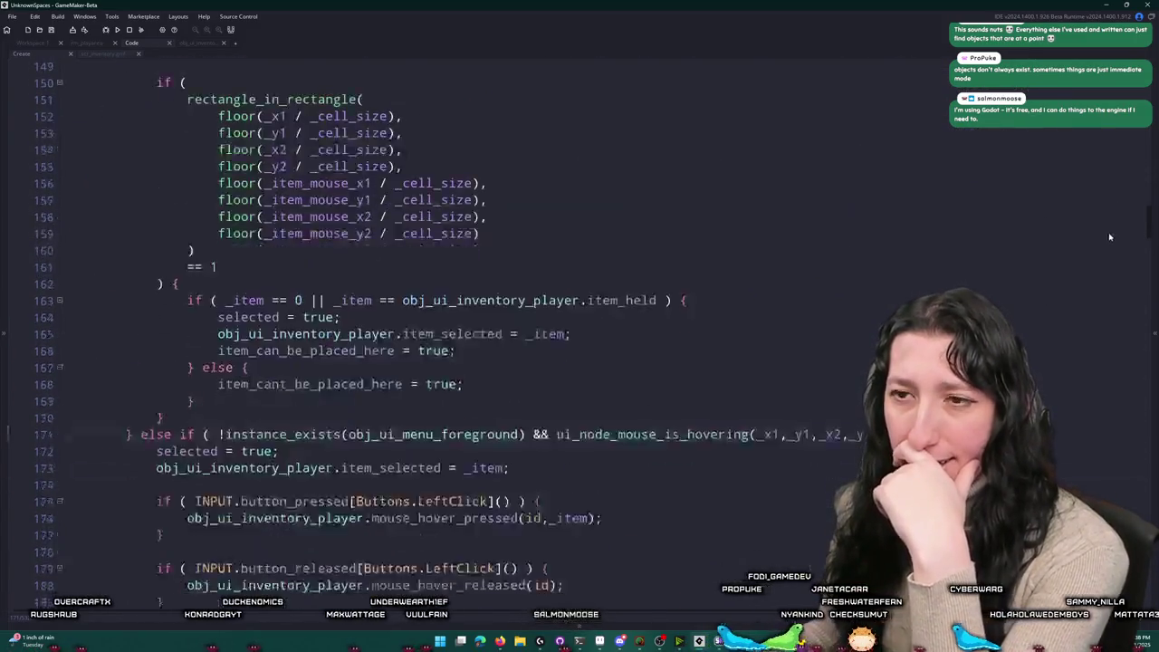
scroll(1108, 238, down, 2)
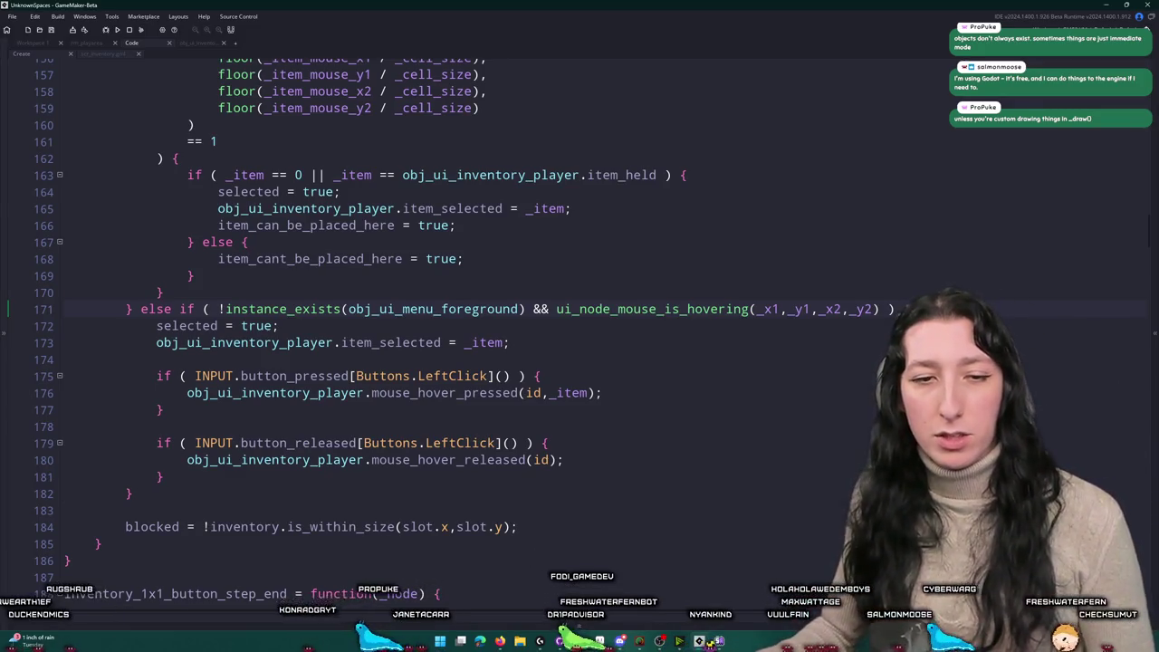
Step: Scroll down to inventory_1x1_button_step_end and its left-release item placement check
scroll(301, 399, down, 8)
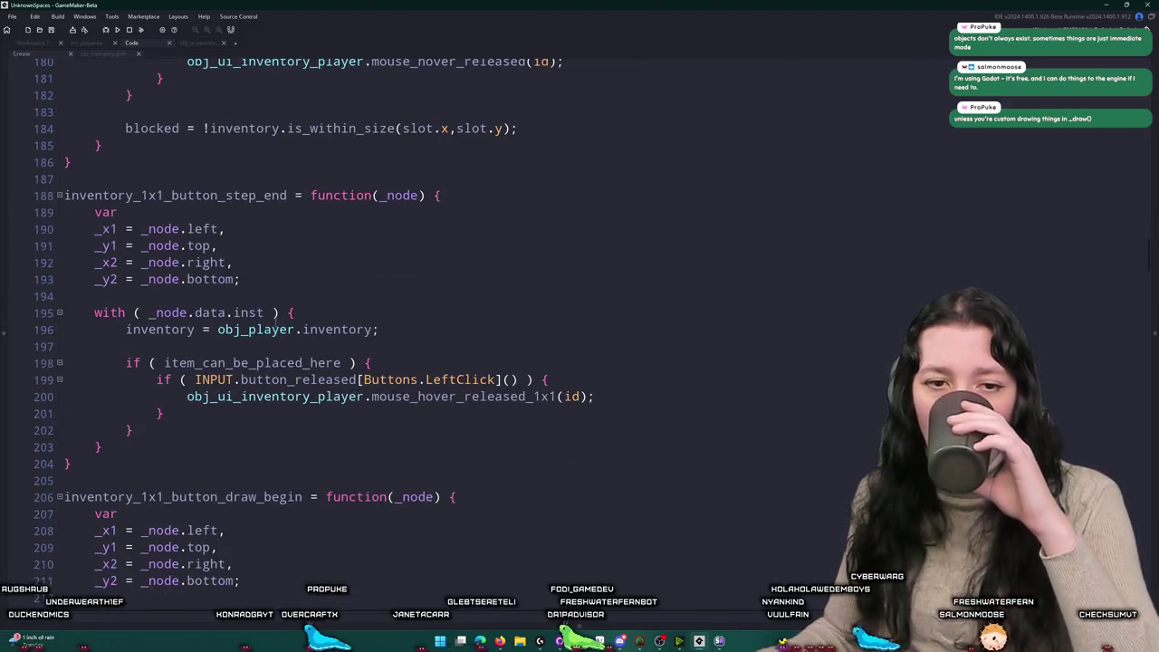
scroll(266, 312, down, 2)
scroll(266, 312, down, 2)
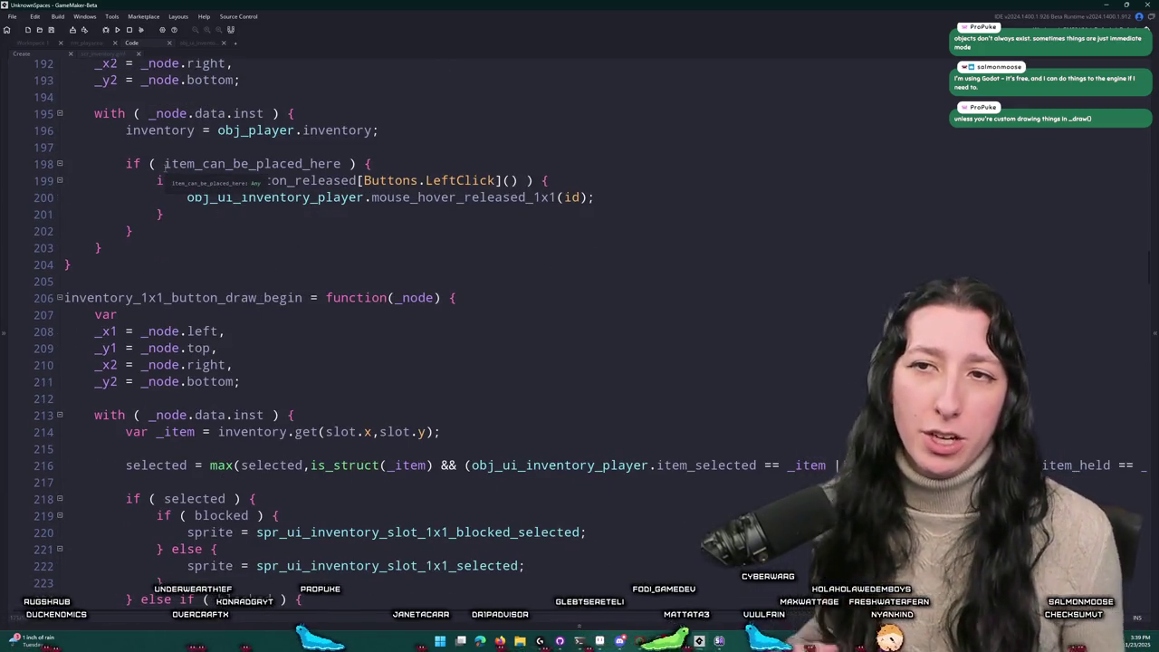
key(Return)
key(Return)
text(draw)
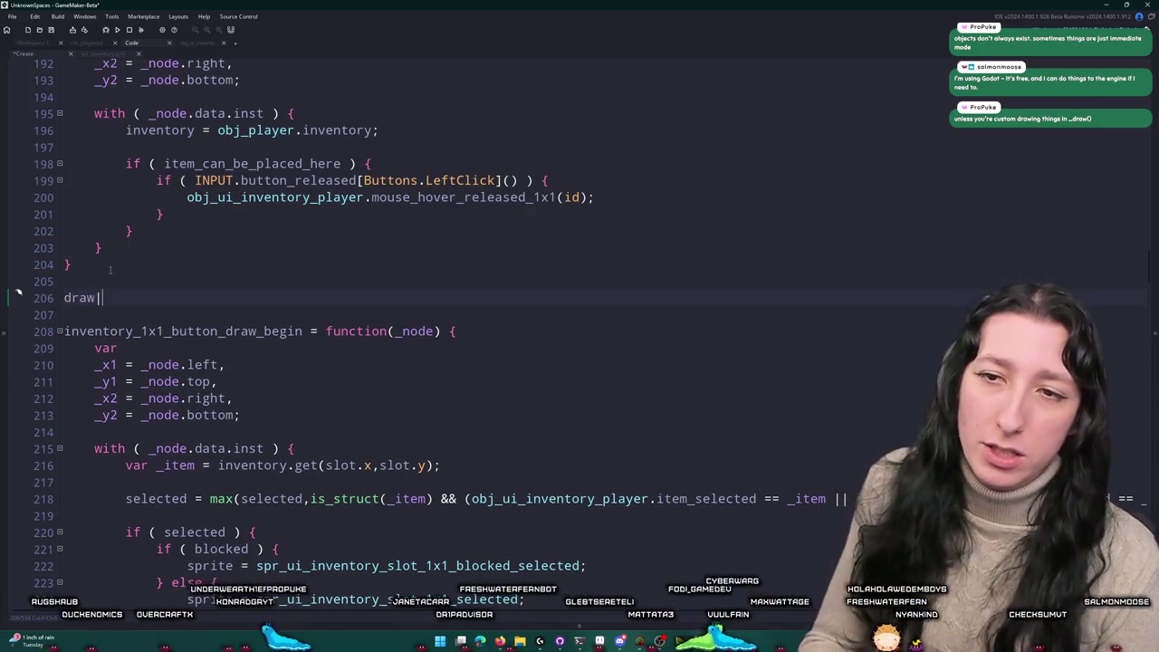
text(_sprite()
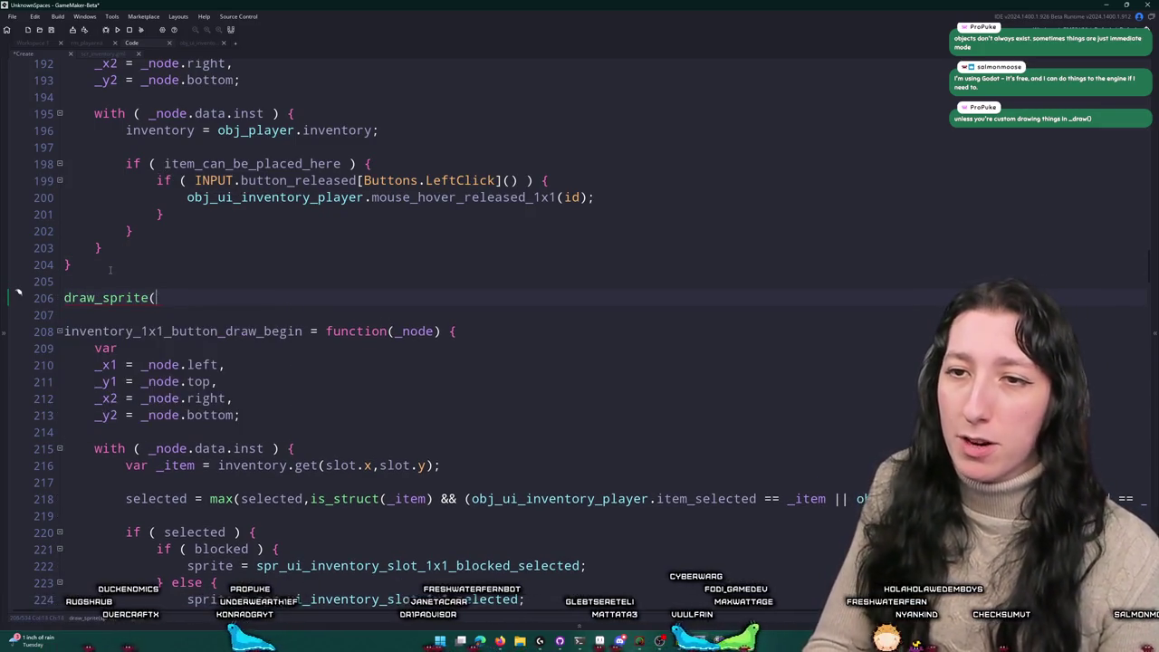
text(spr_ui)
key(Return)
text(,0,)
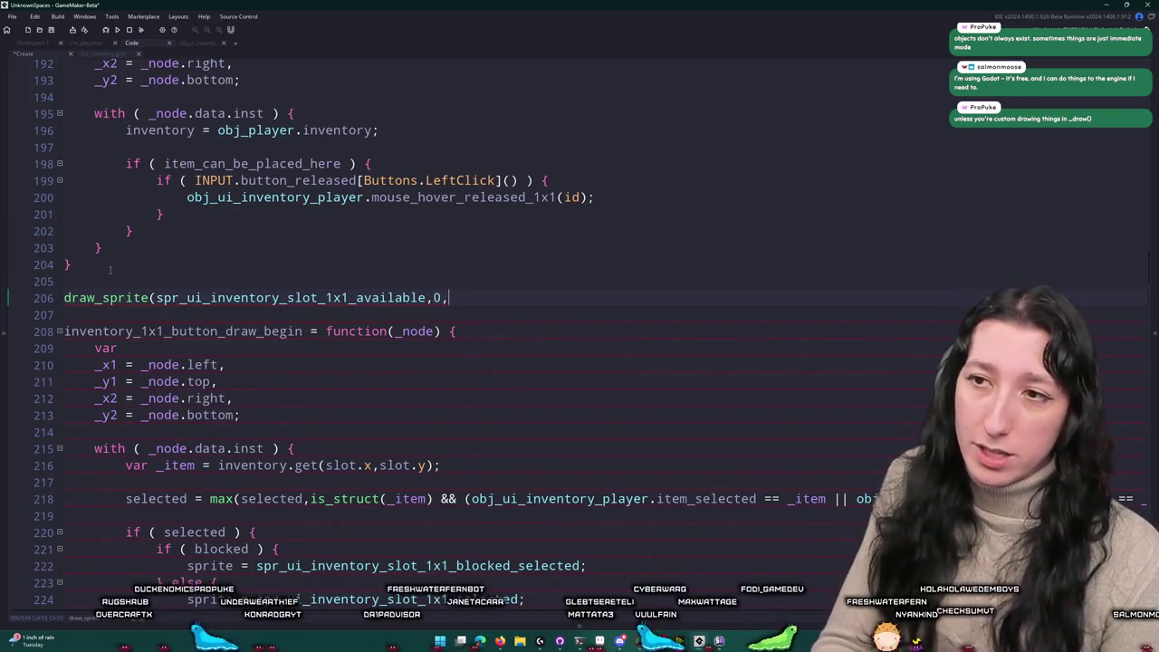
text(x,y);)
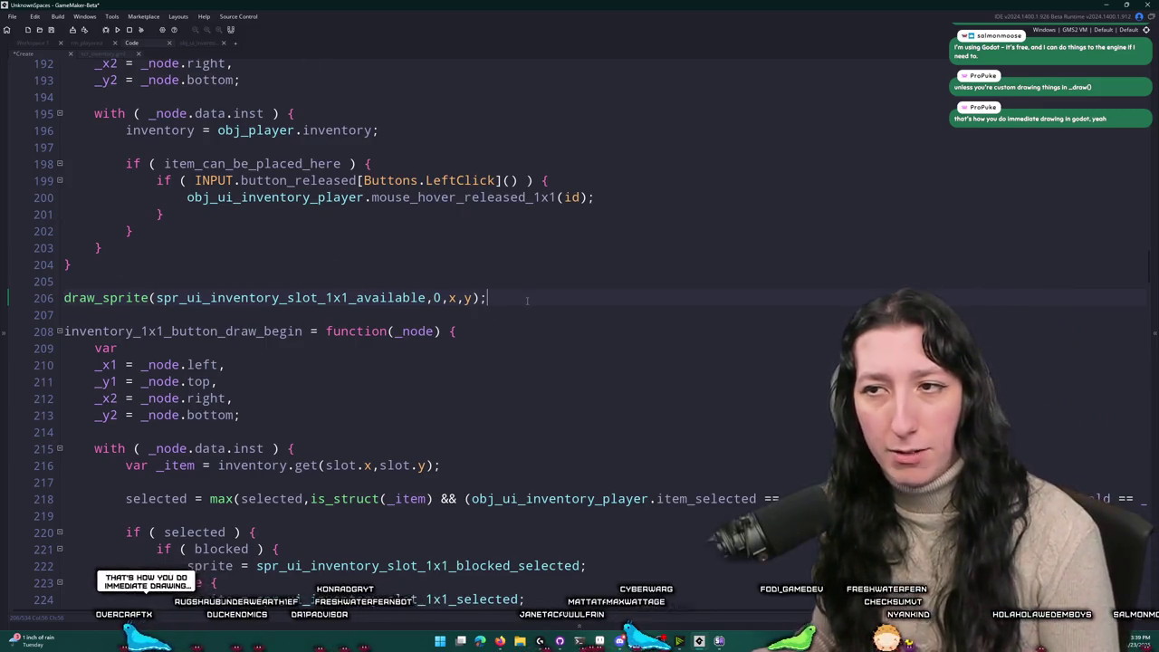
click(405, 298)
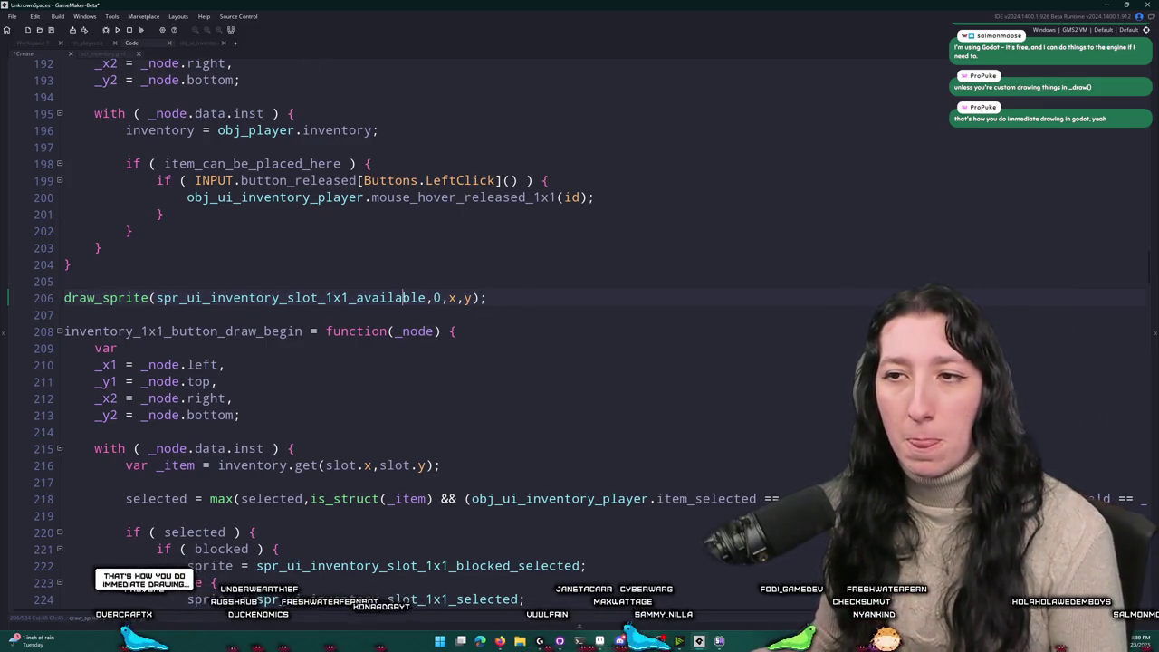
mouse_move(488, 298)
mouse_down()
mouse_move(402, 298)
mouse_move(352, 273)
mouse_up()
key(BackSpace)
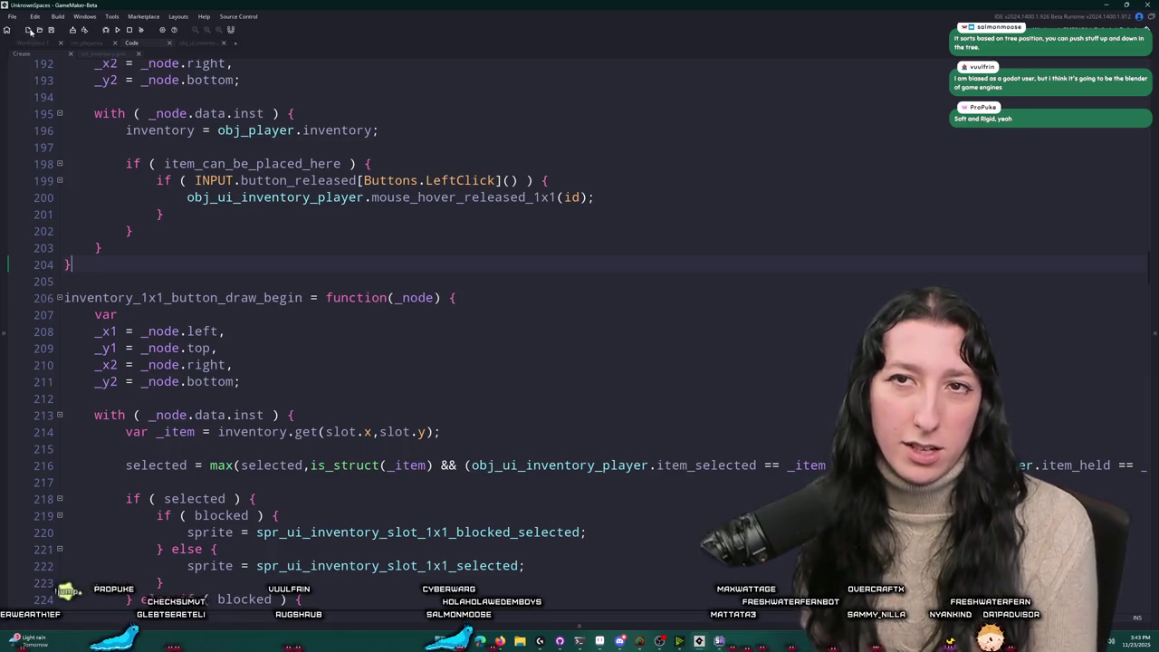
Step: Launch Steam from the Windows search
click(12, 16)
mouse_move(36, 83)
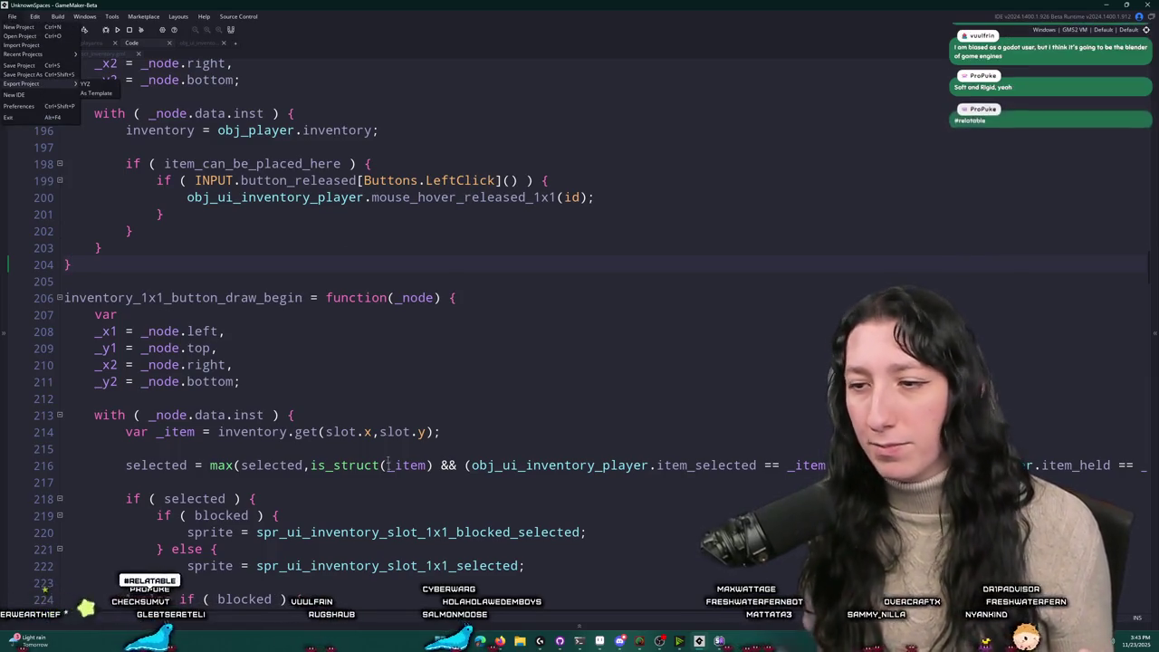
key(super)
text(asteam)
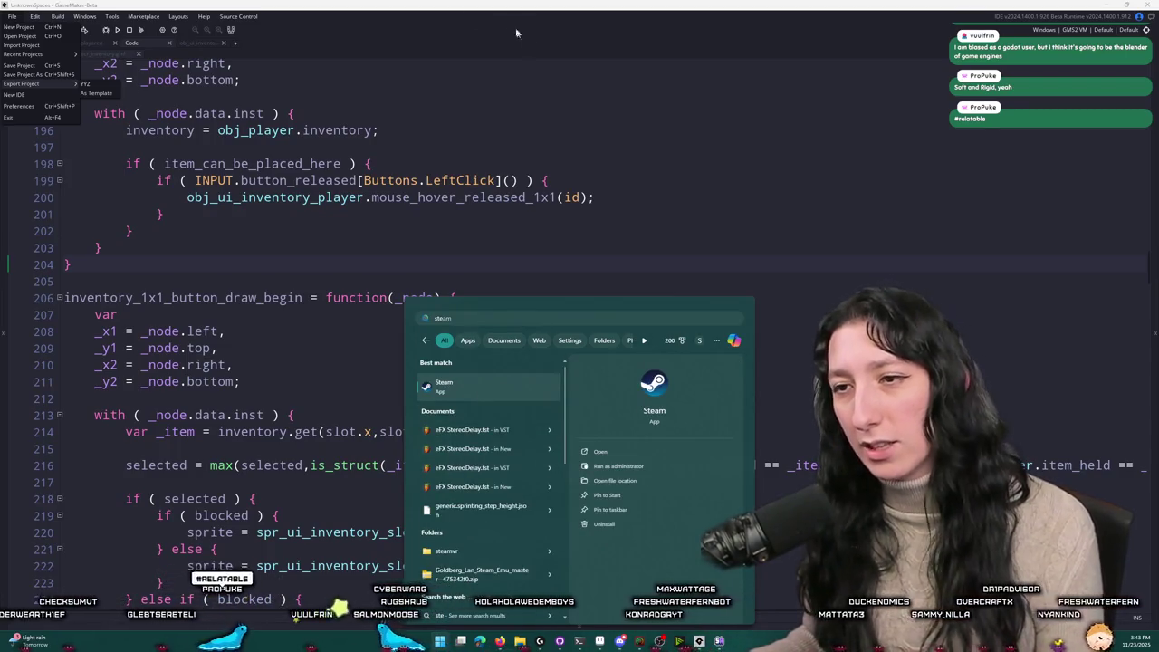
key(Return)
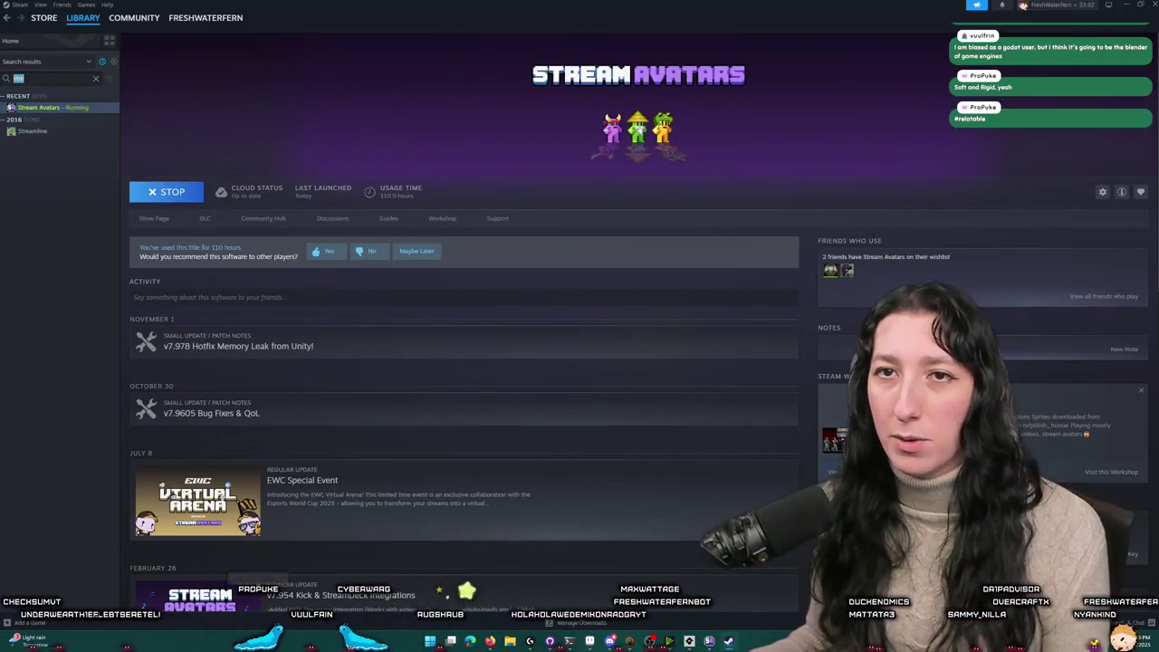
Step: Filter the library for 'bri' and start Bring Me Hope Playtest, keeping the Local Save
text(bri)
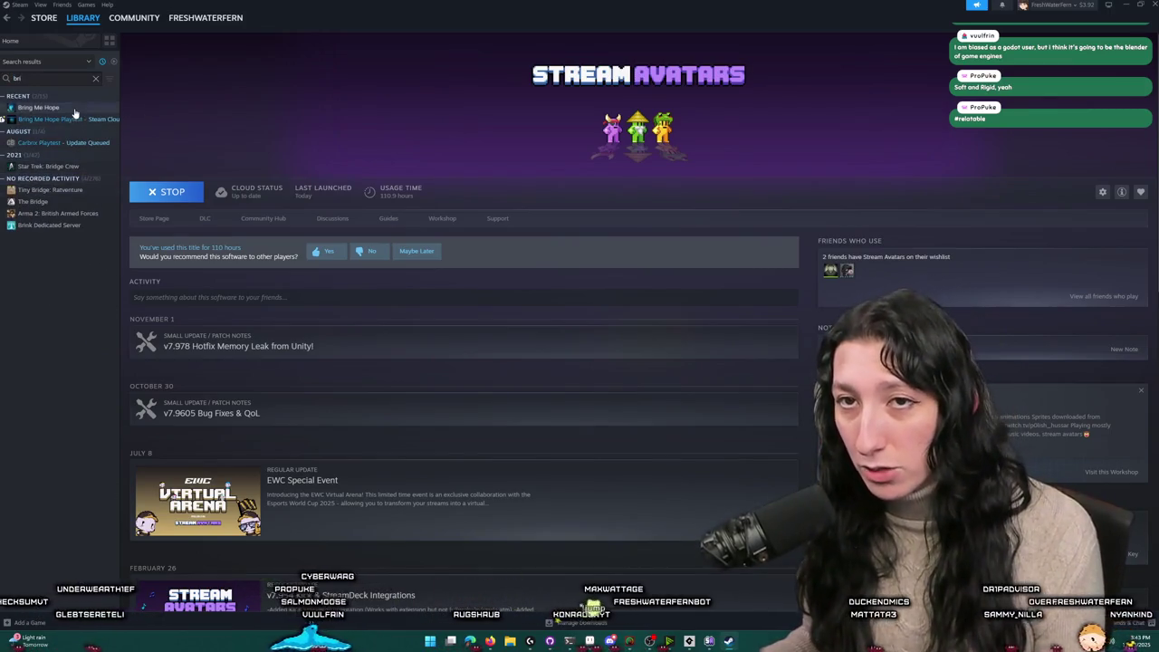
click(77, 109)
double_click(77, 121)
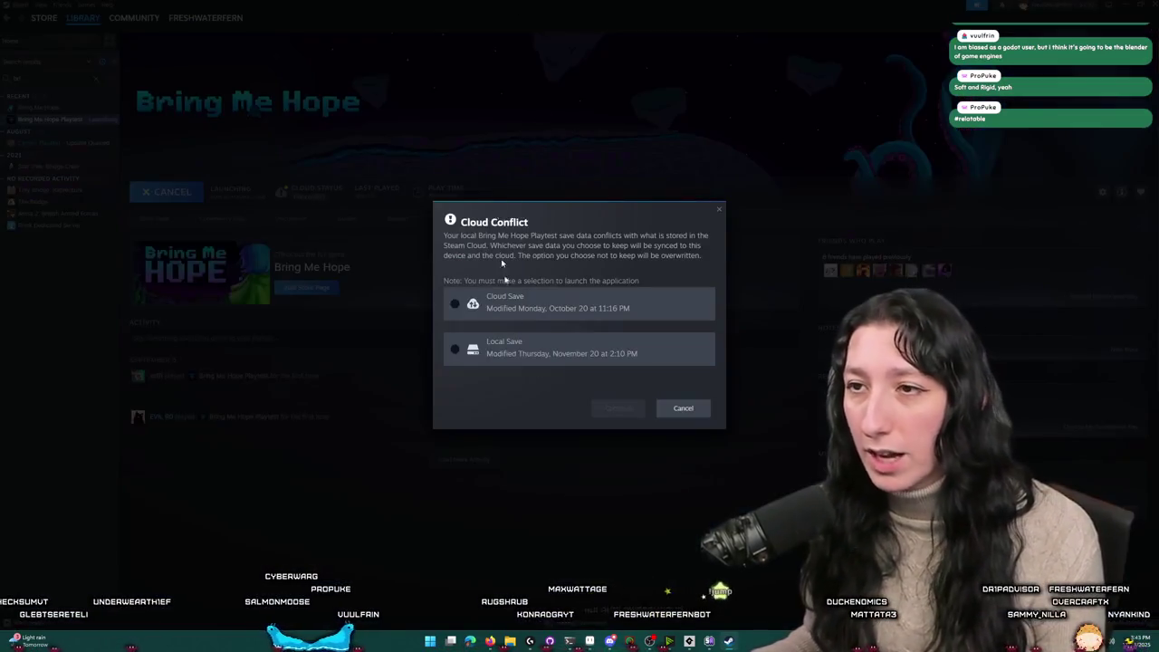
click(579, 306)
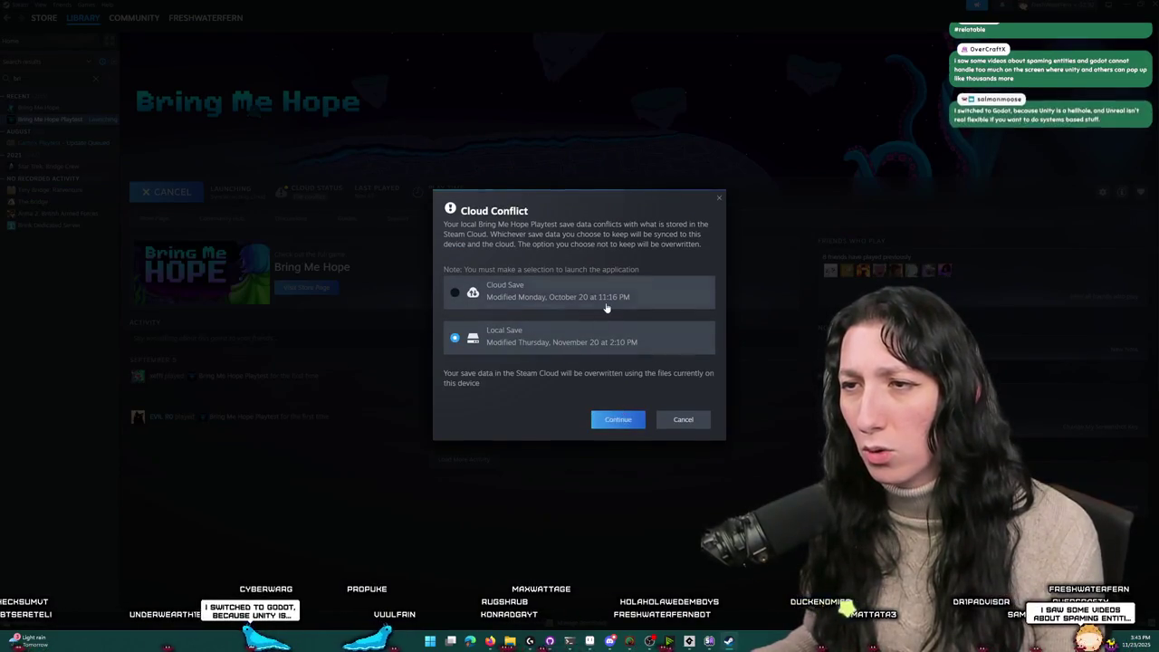
click(617, 419)
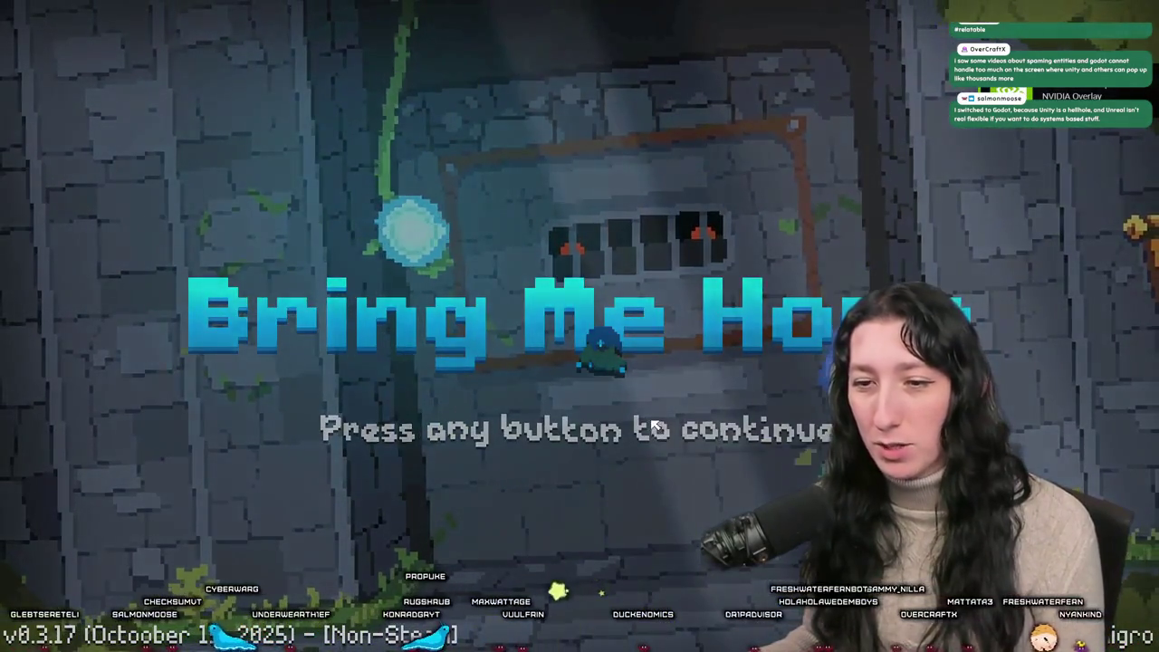
Step: Get past the title and warning screens and set the master volume to 0%
click(685, 400)
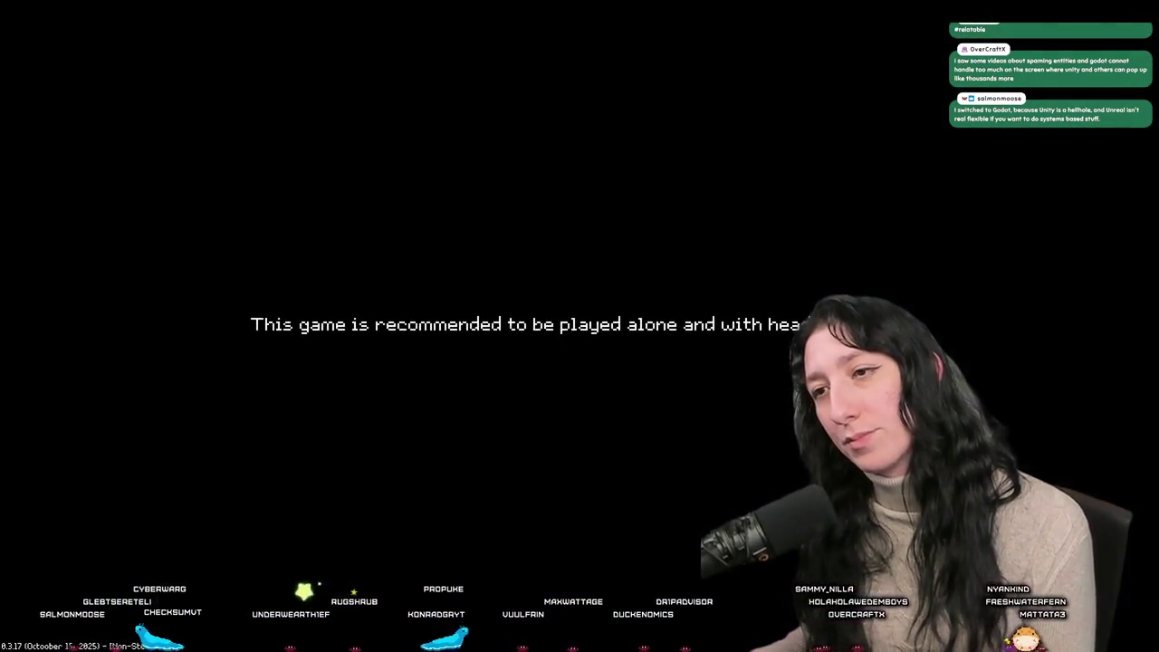
key(Down)
key(Return)
key(Down)
key(Down)
key(Return)
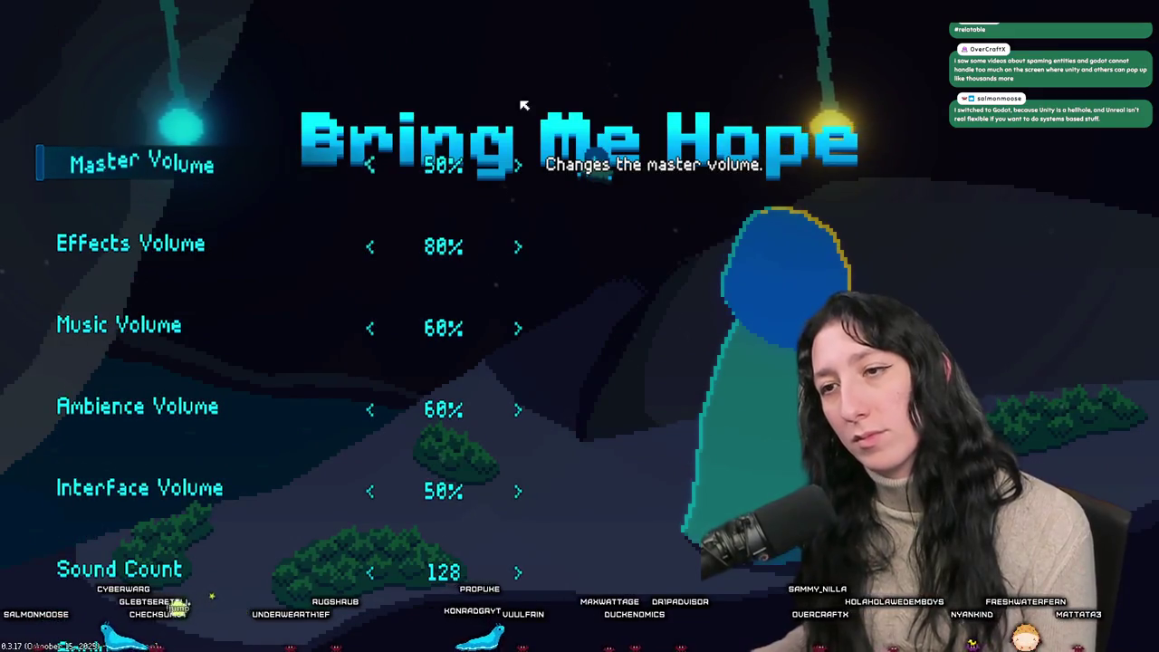
key(Left)
key(Left)
key(Escape)
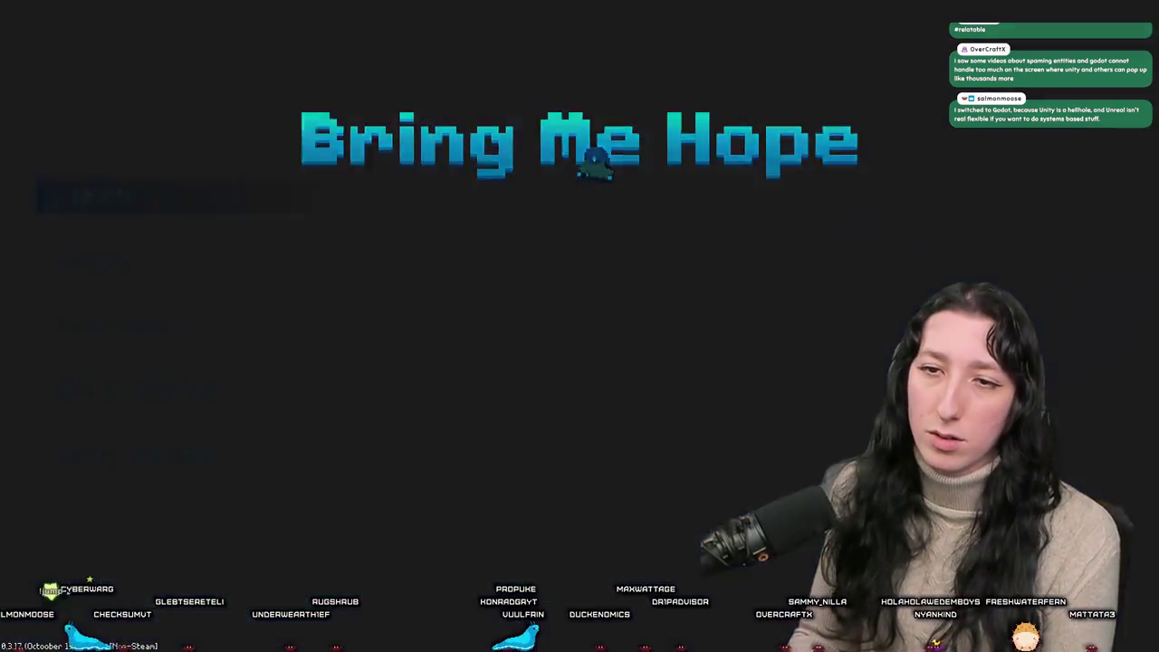
Step: Walk the character through the garden grass and down the flower path past the NPC
key(Right)
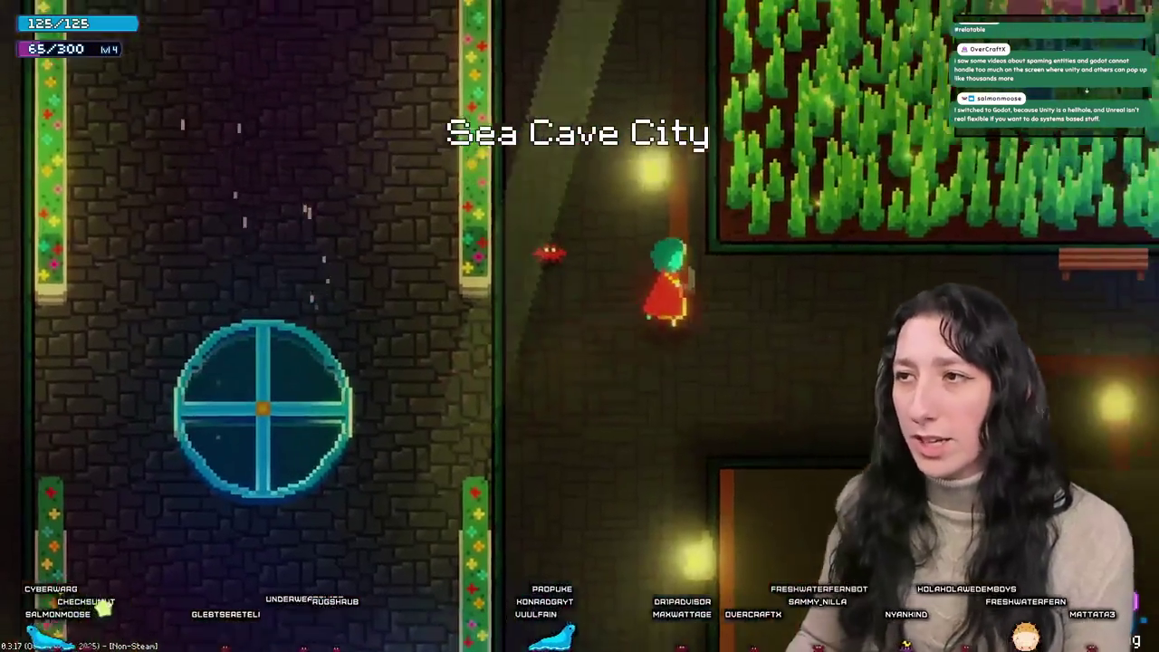
key(Up)
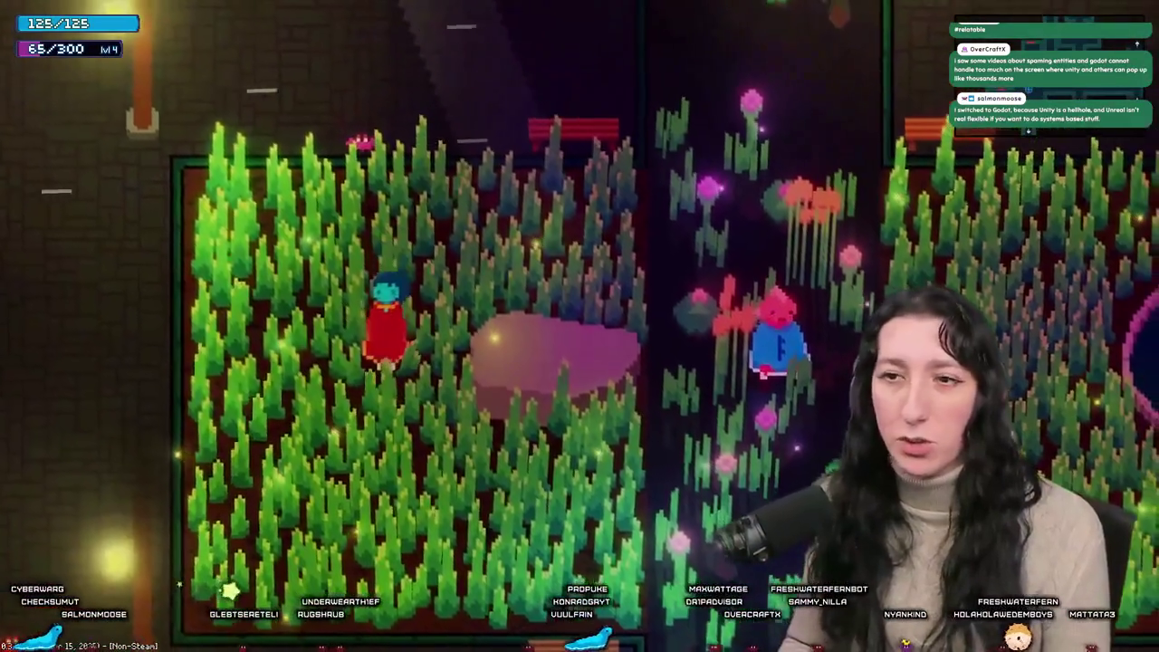
key(Down)
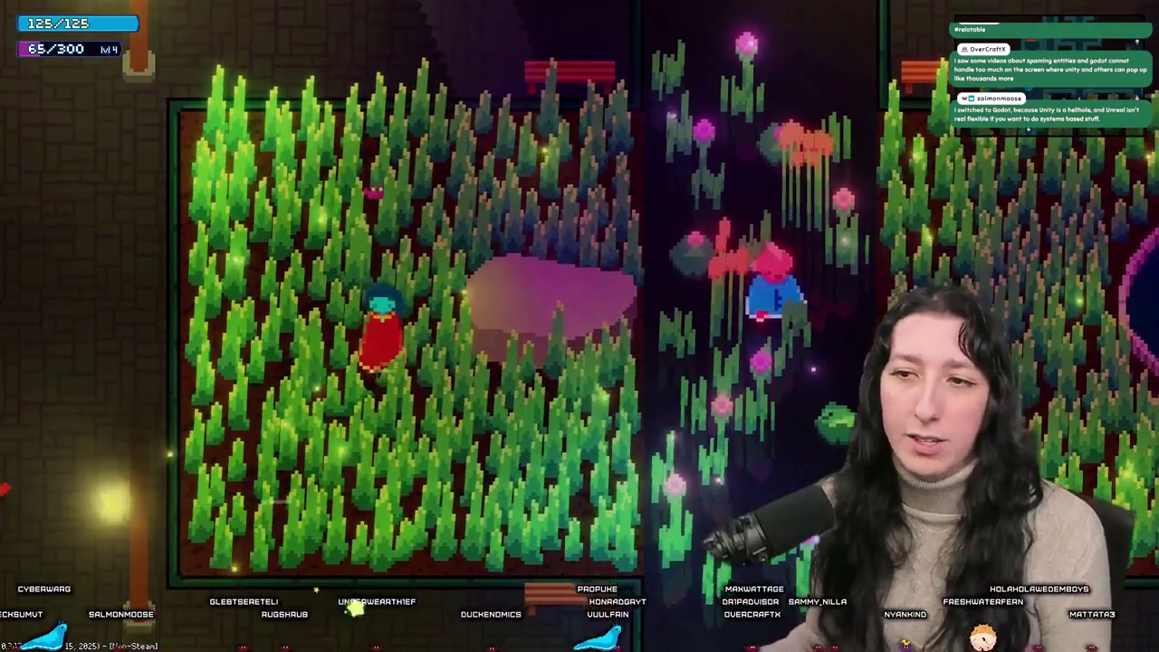
key(Right)
key(Down)
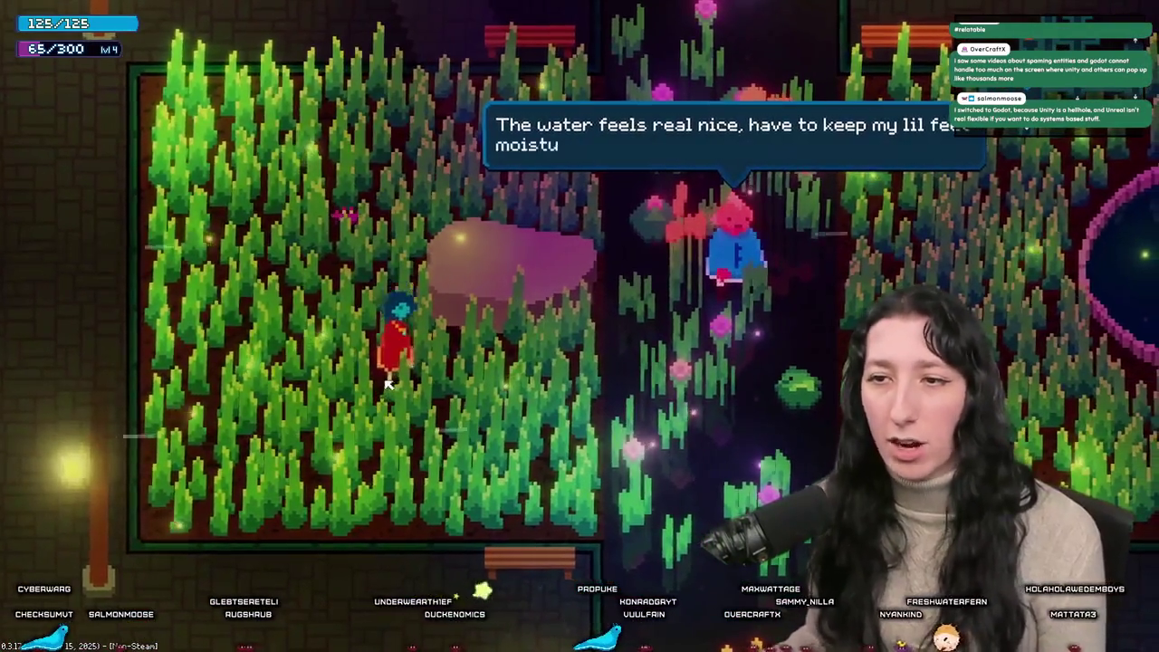
key(Left)
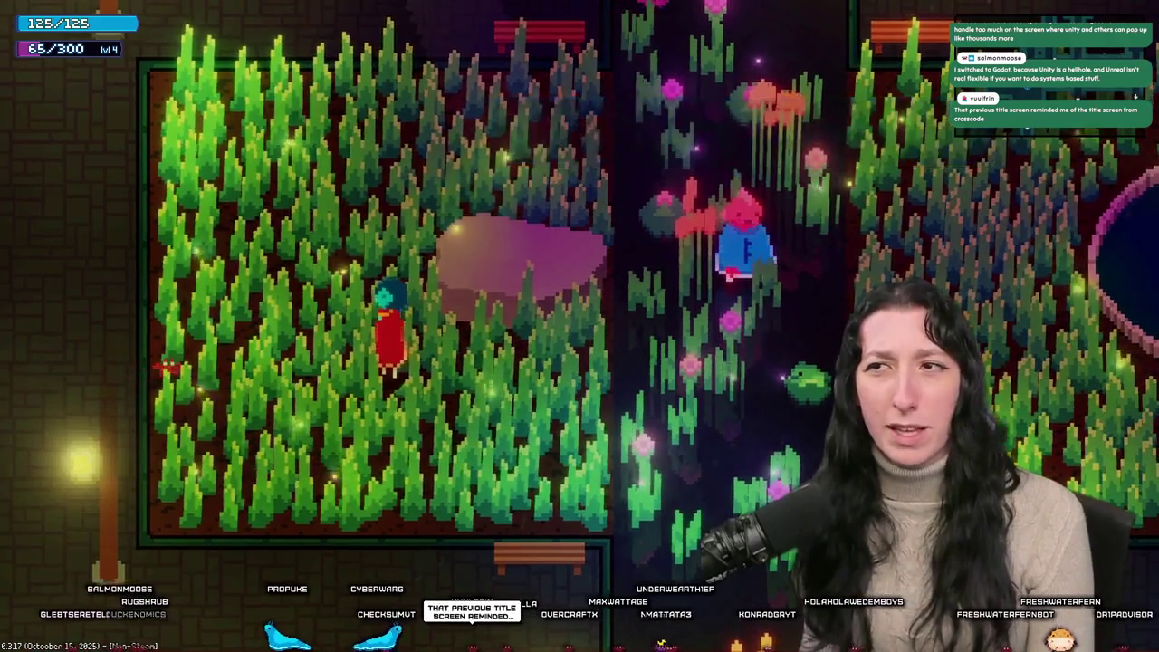
key(w)
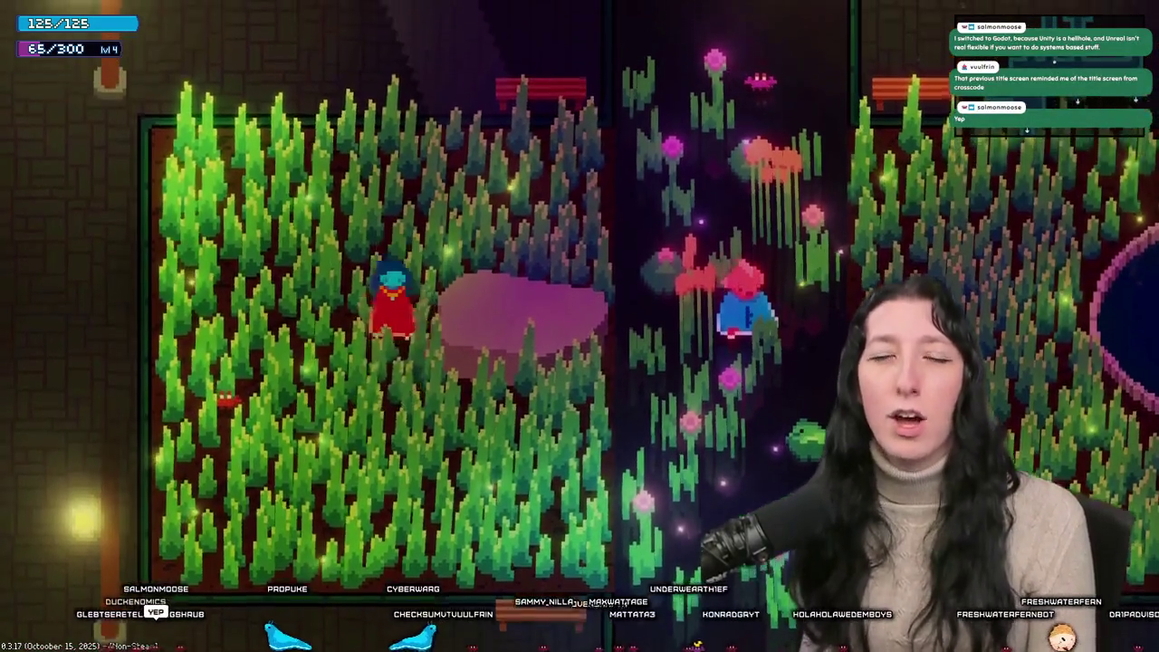
key(d)
key(s)
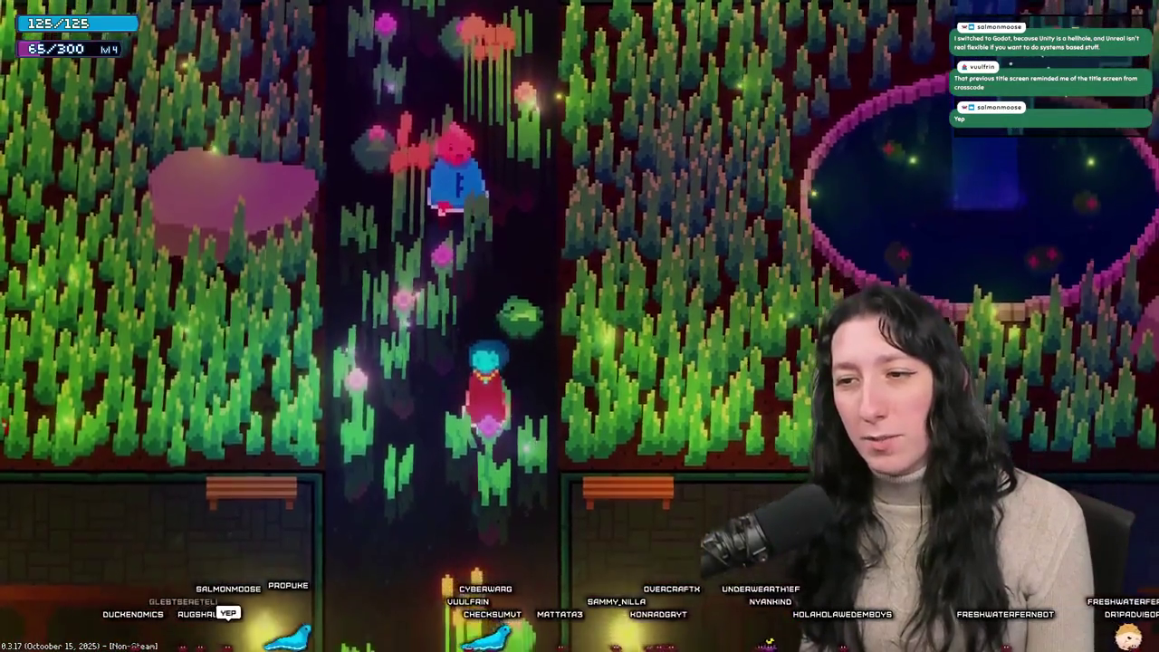
key(a)
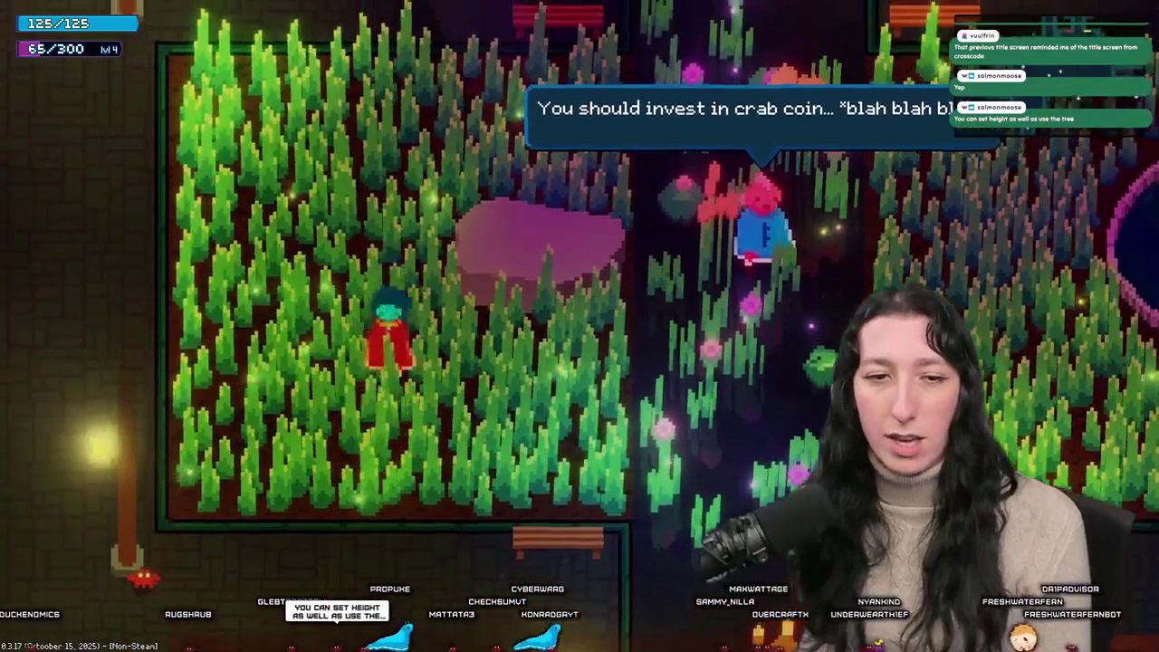
key(d)
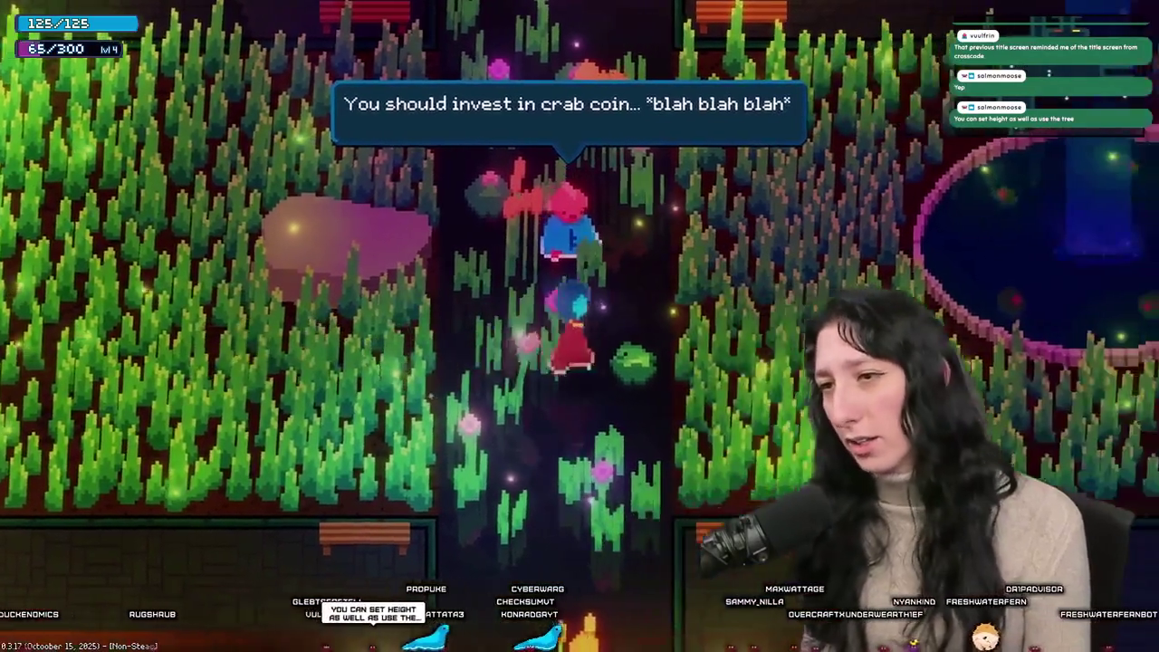
key(s)
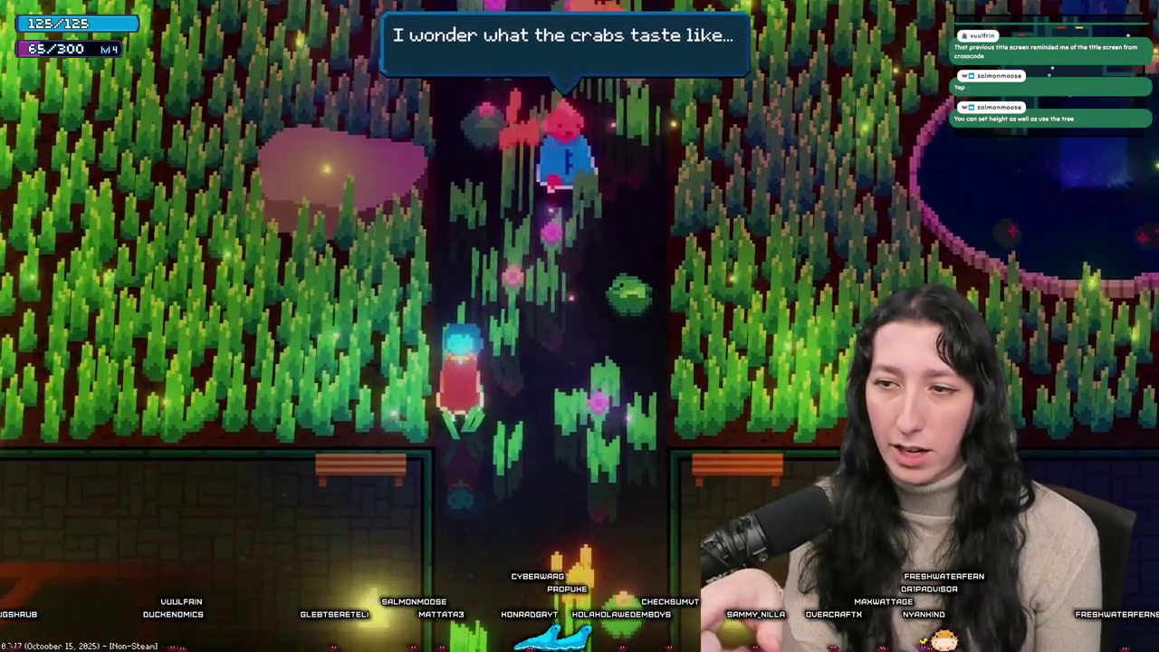
key(s)
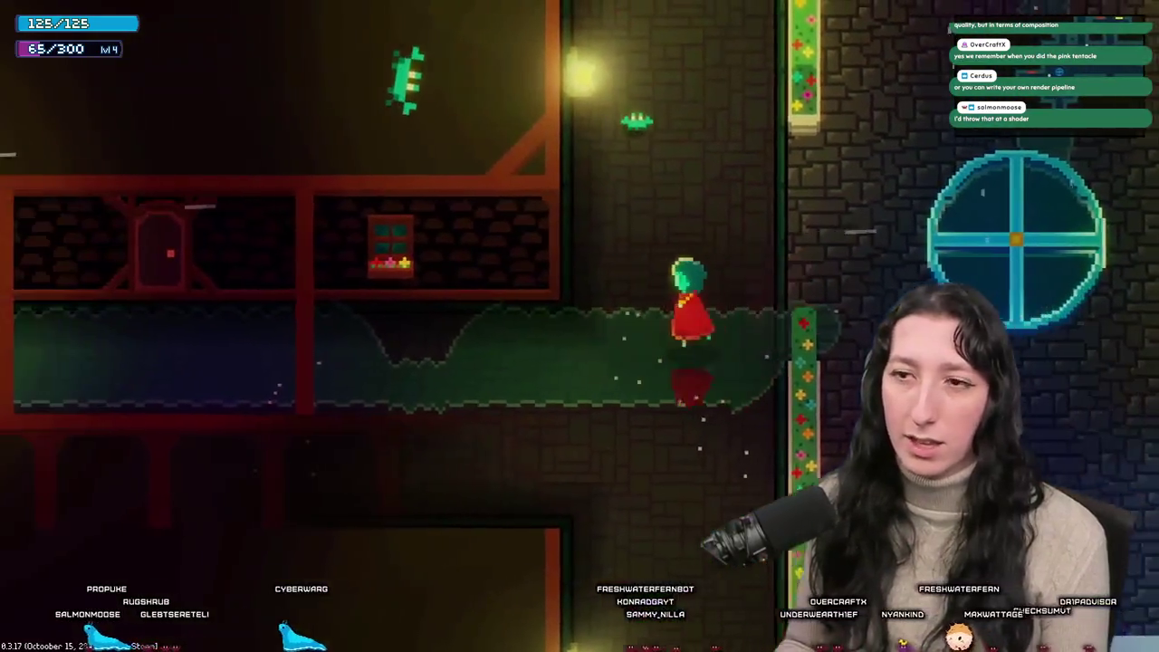
Step: Walk and dash through the house's rooms up to the teleporter
key(a)
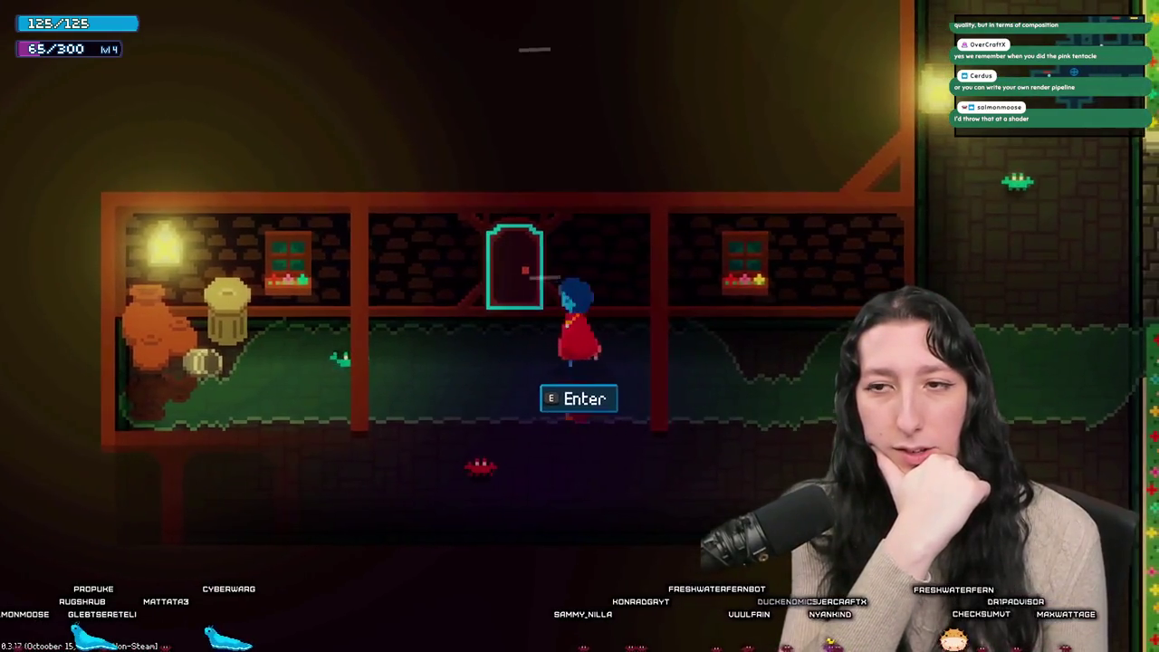
key(a)
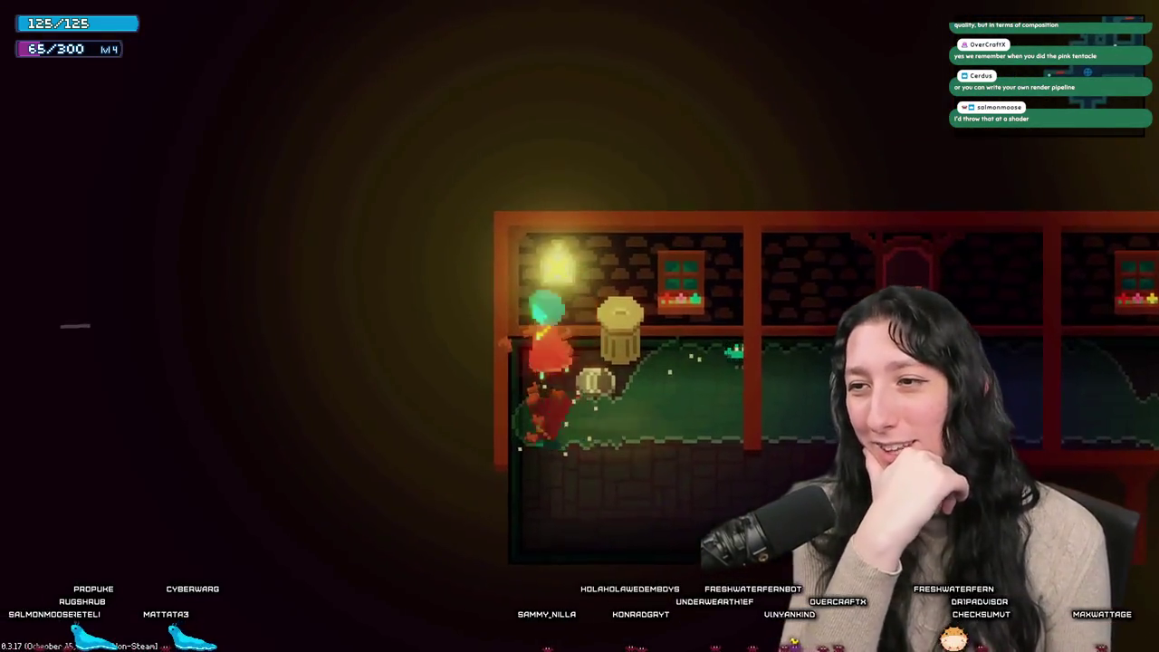
key(shift+d)
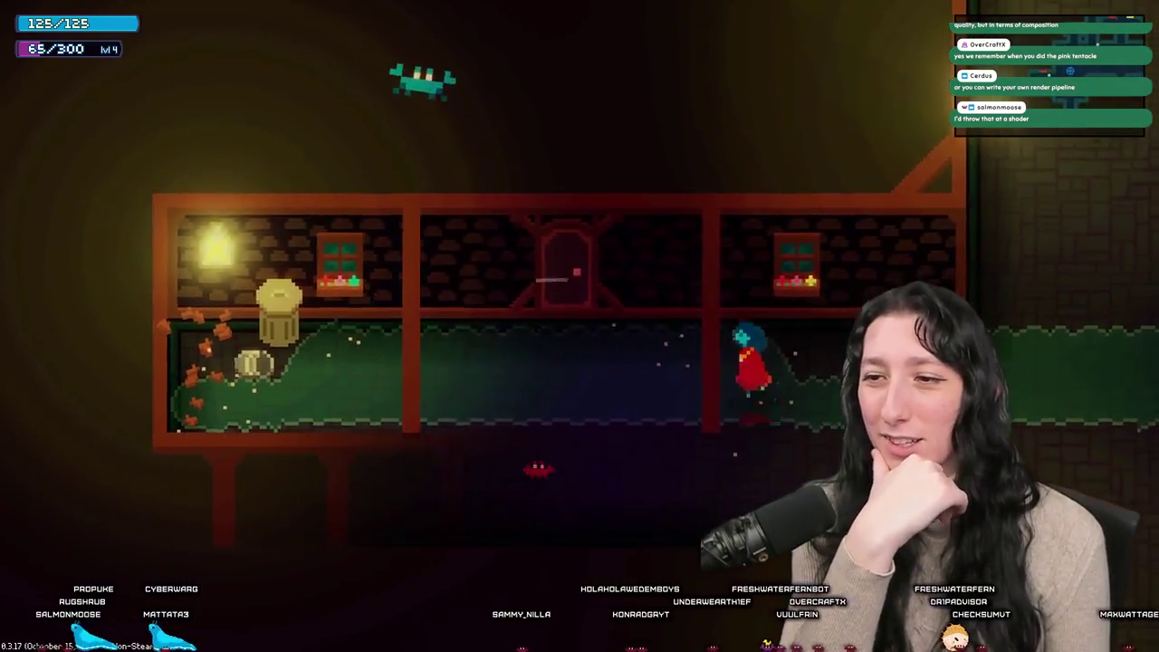
key(shift+a)
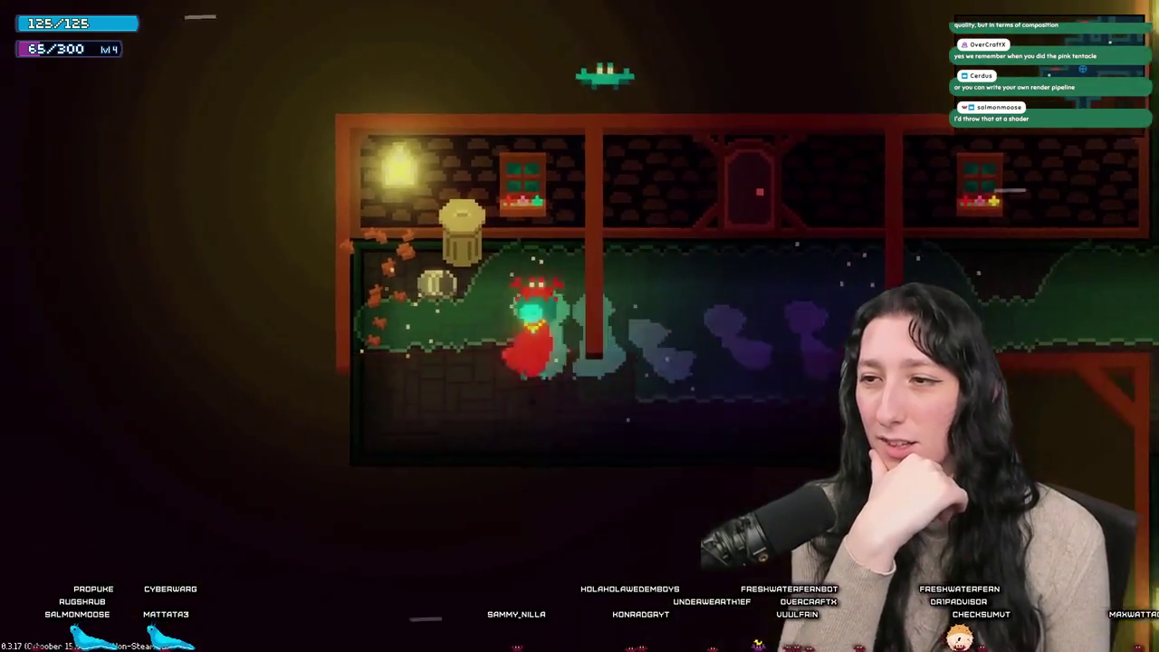
key(shift+d)
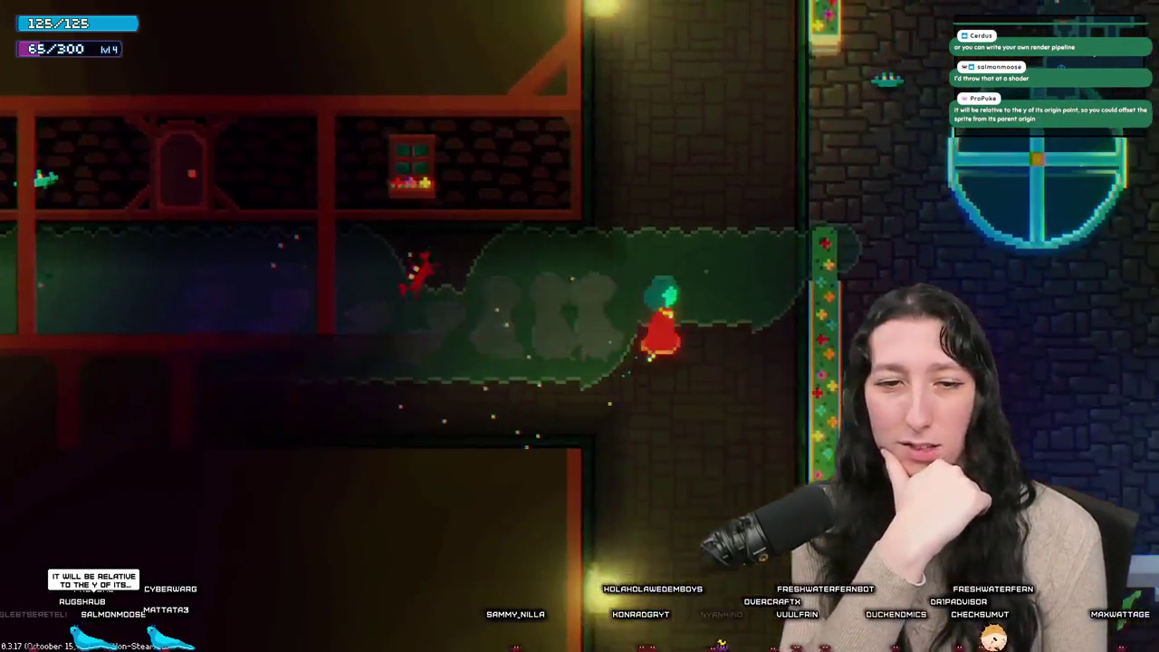
key(w)
key(d)
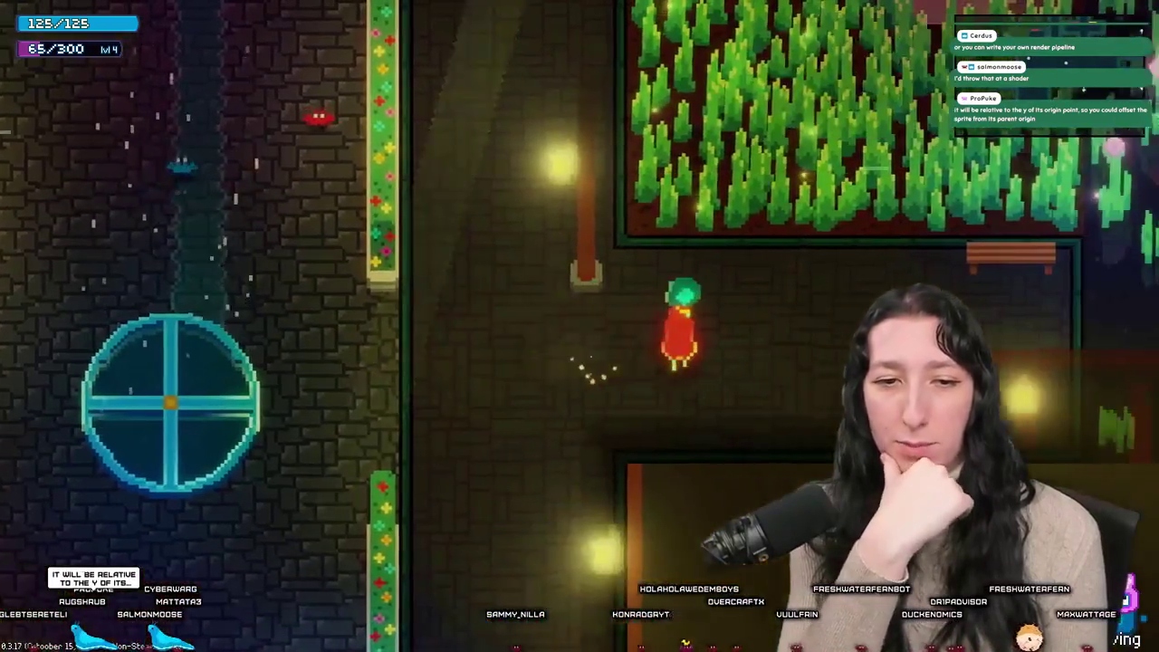
Step: Visit the villager in the grass room, then head west and south into the stone corridor
key(s)
key(s)
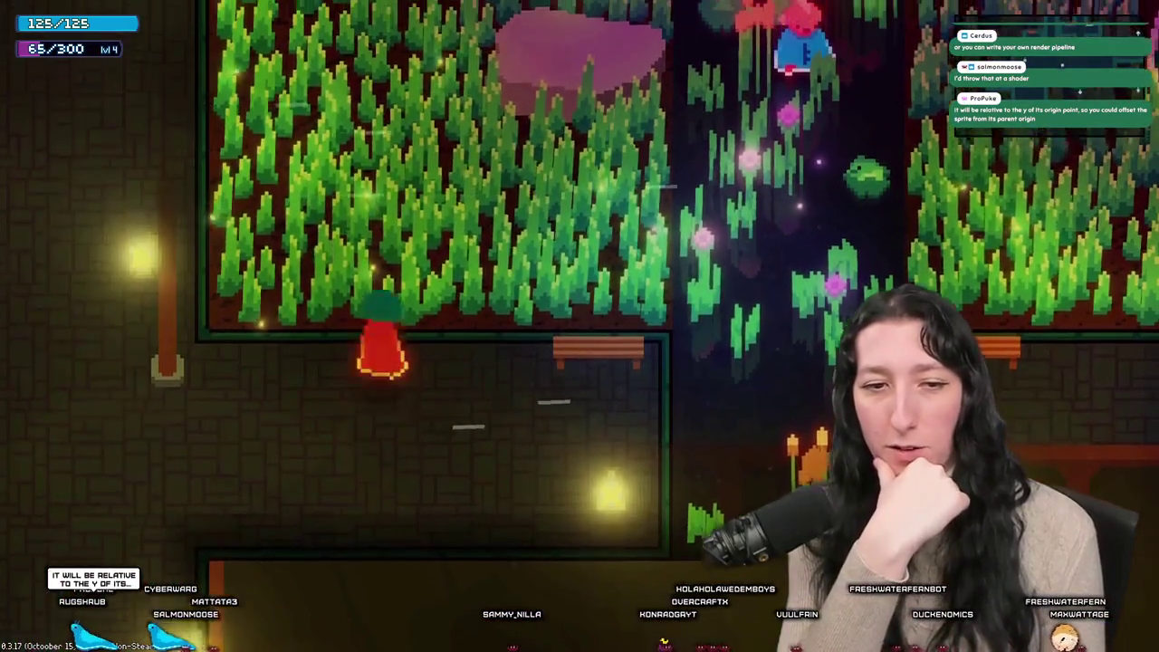
key(s)
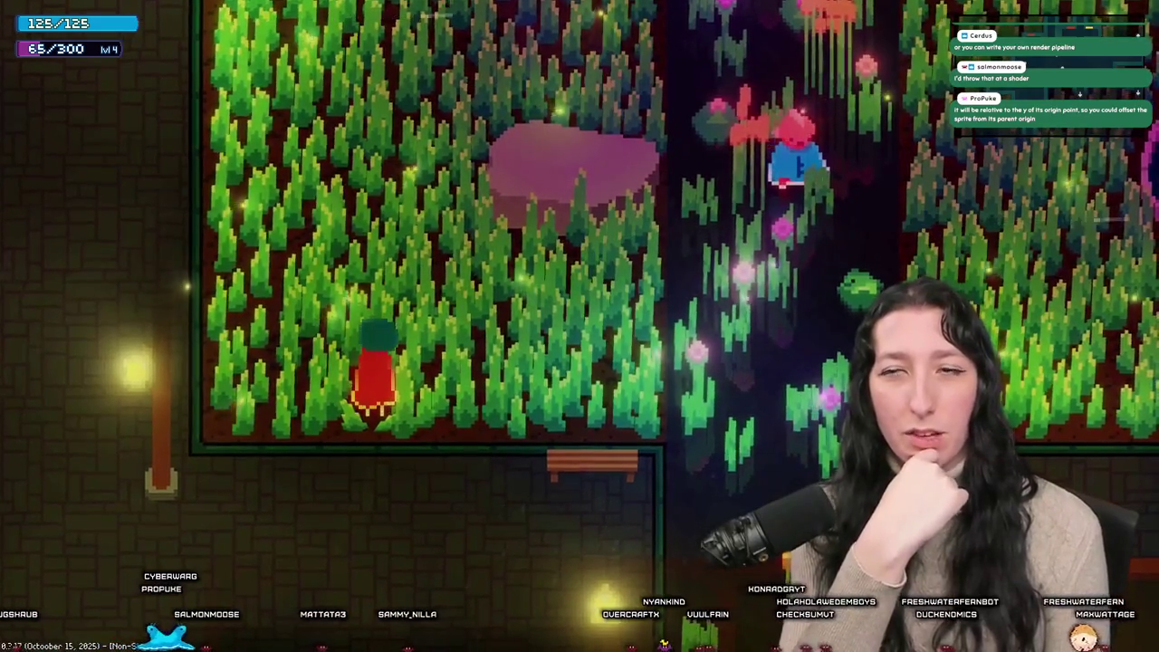
key(w)
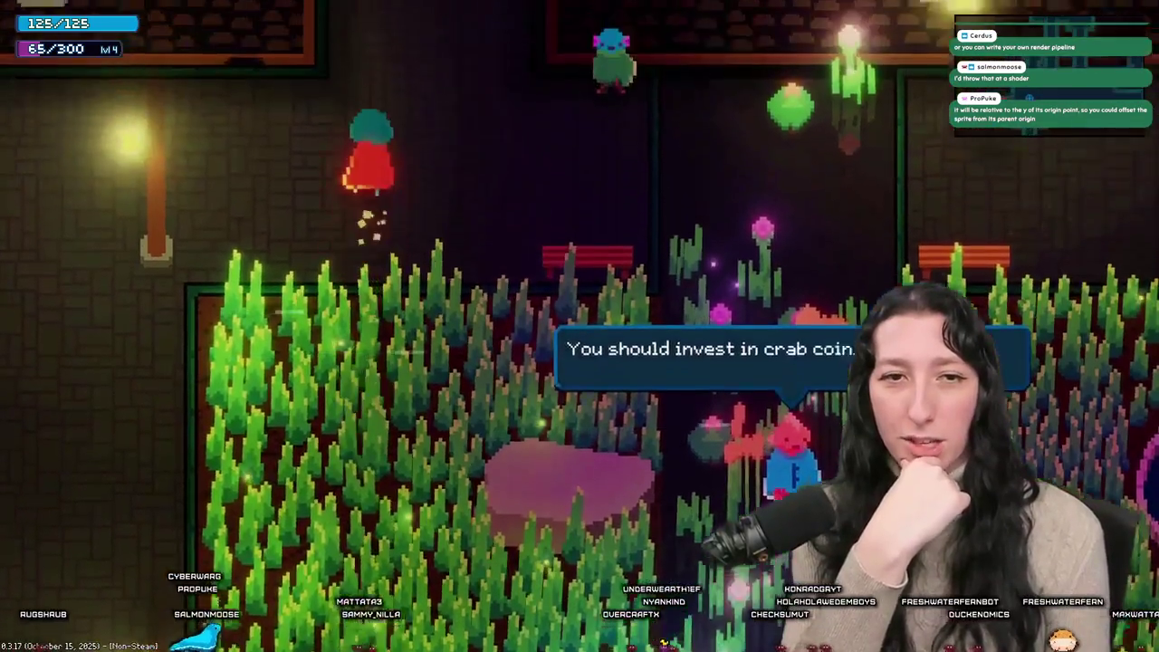
key(s)
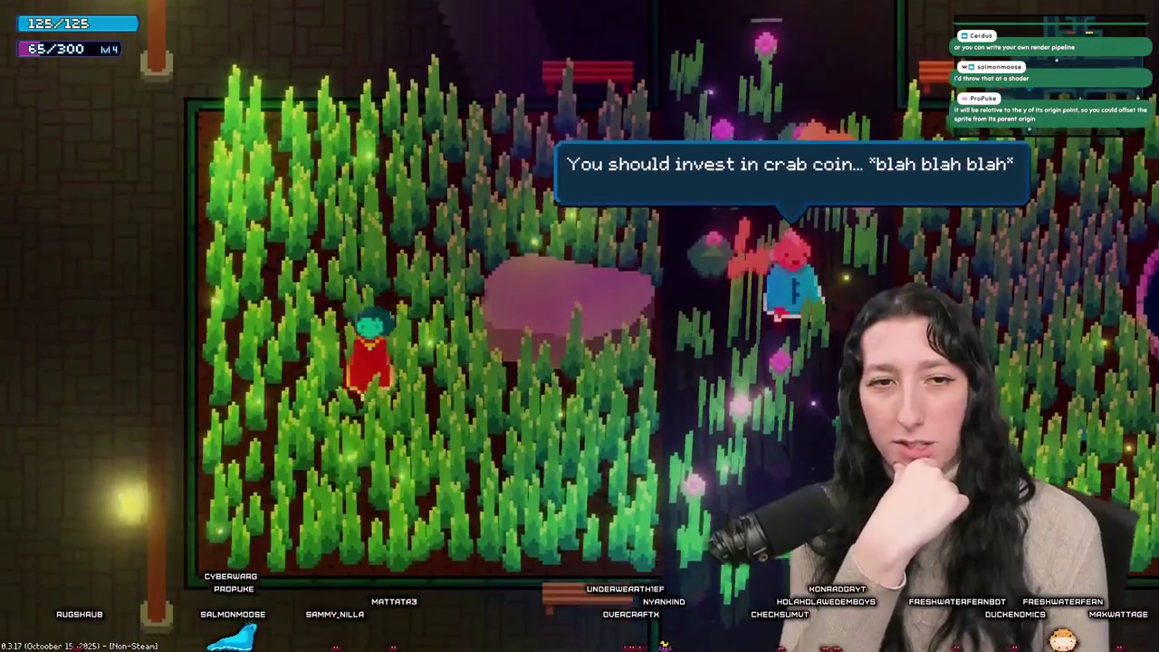
key(w)
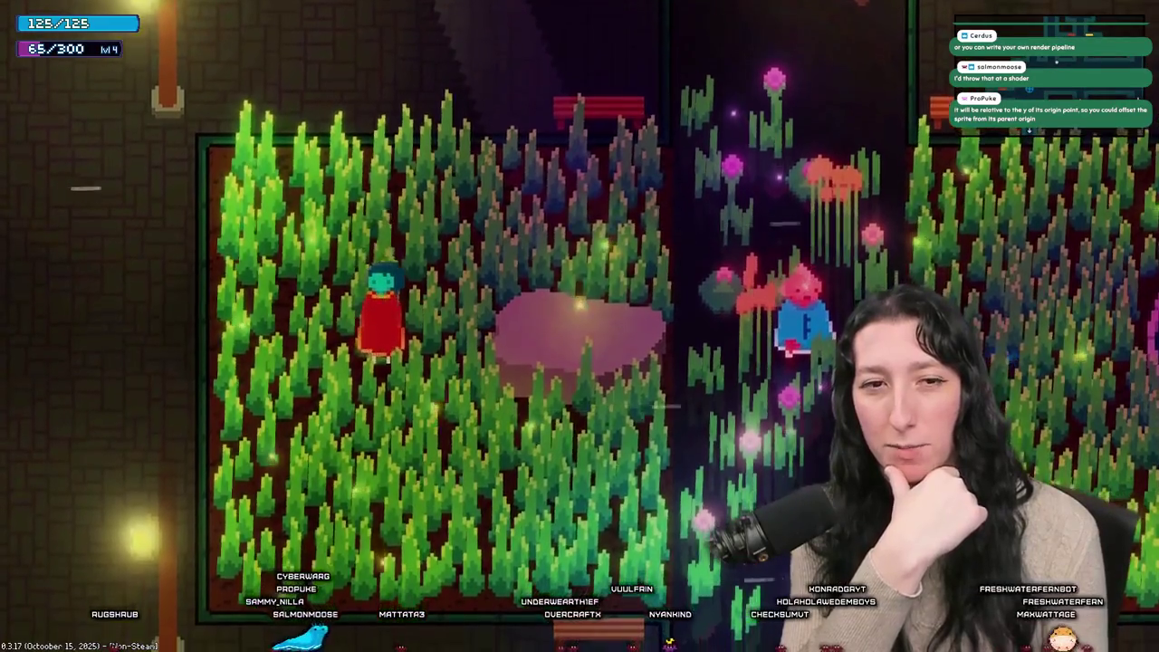
key(a)
key(s)
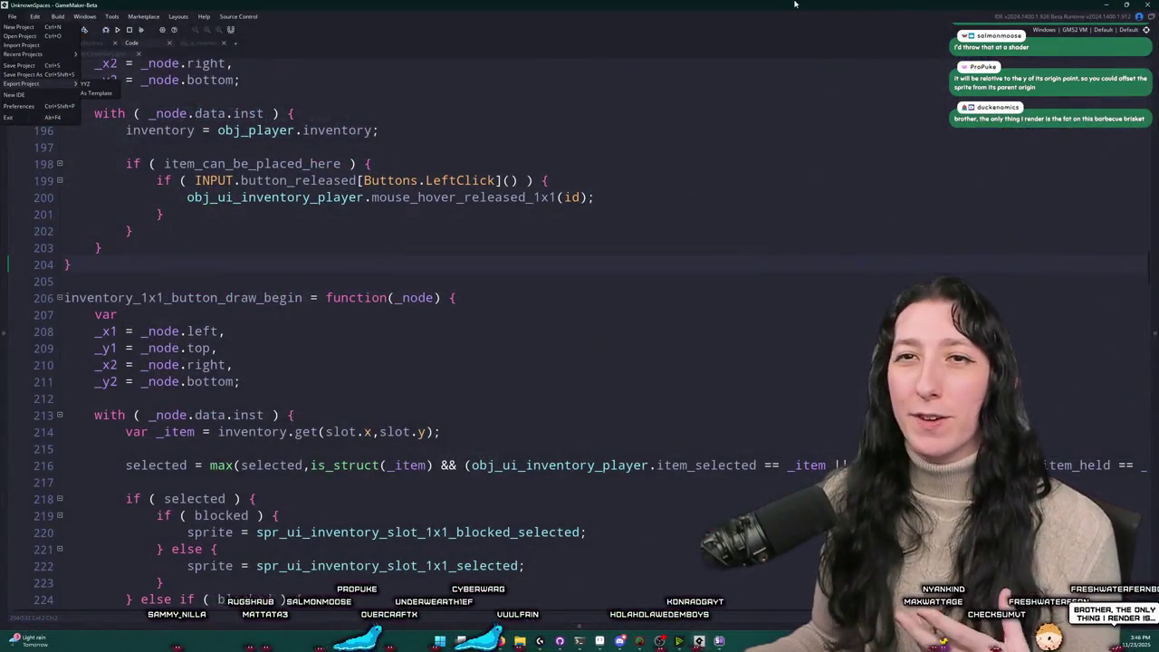
Step: Close the File menu and its Export Project submenu by clicking in the code editor
click(695, 203)
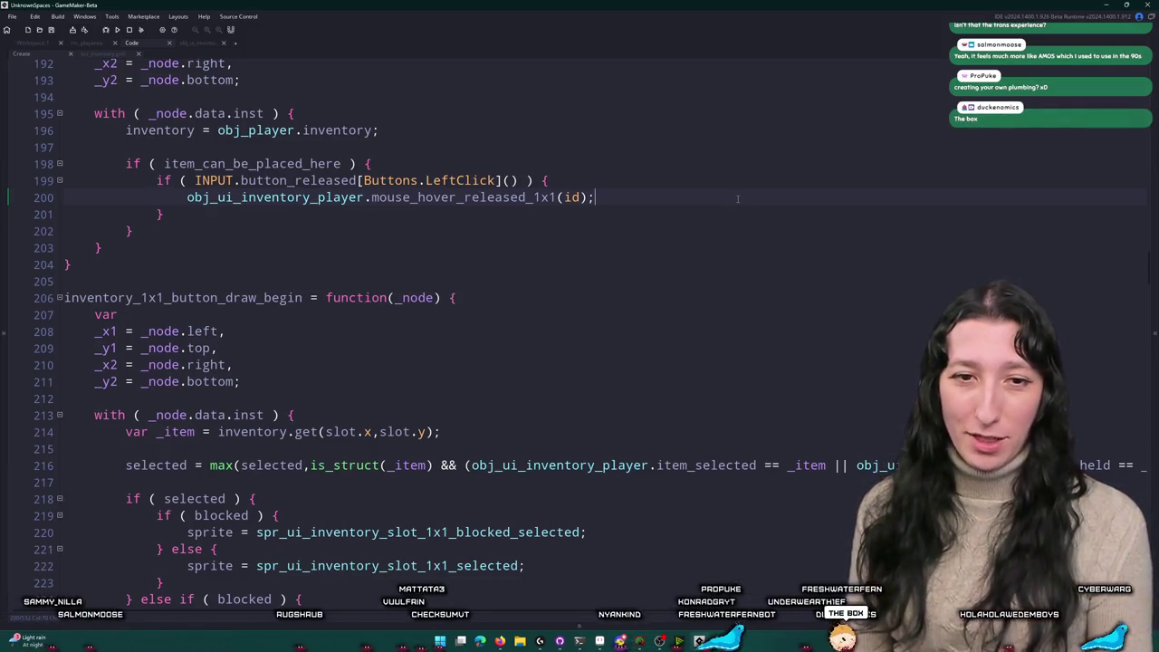
Step: Undo the stray paste below the function and locate the instance_exists check on line 295
click(78, 265)
key(Return)
key(Return)
text(draw_sprite(spr_ui_inventory_slot_1x1_available,0,x,y);)
key(BackSpace)
key(BackSpace)
key(BackSpace)
key(ctrl+z)
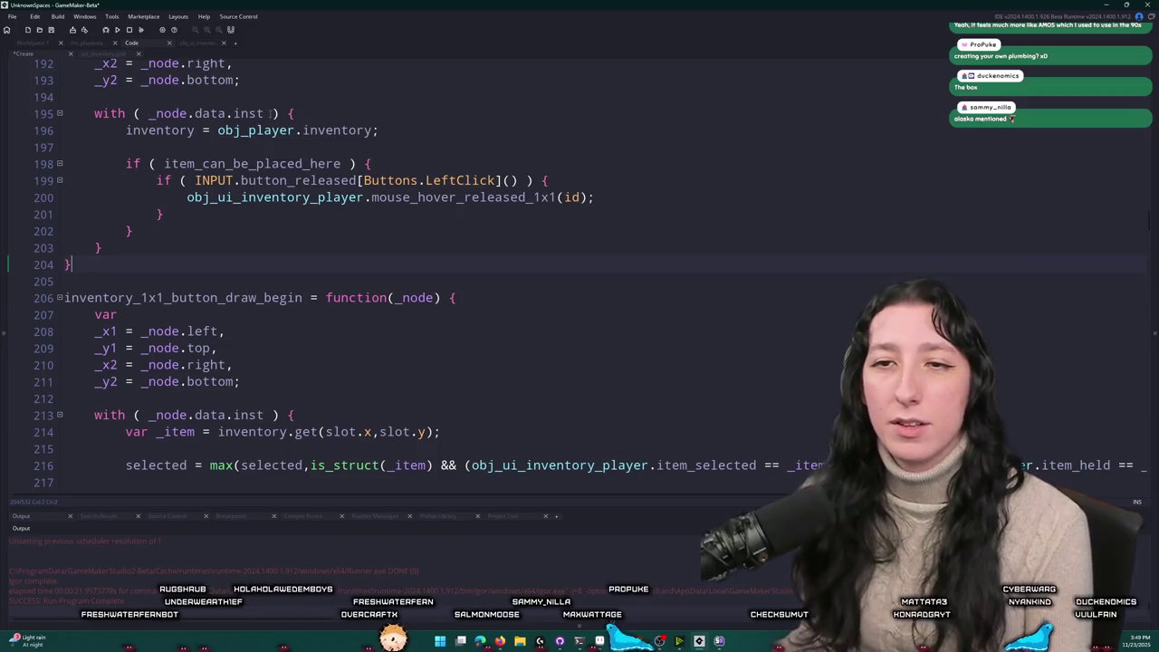
scroll(371, 156, up, 1)
scroll(370, 156, up, 1)
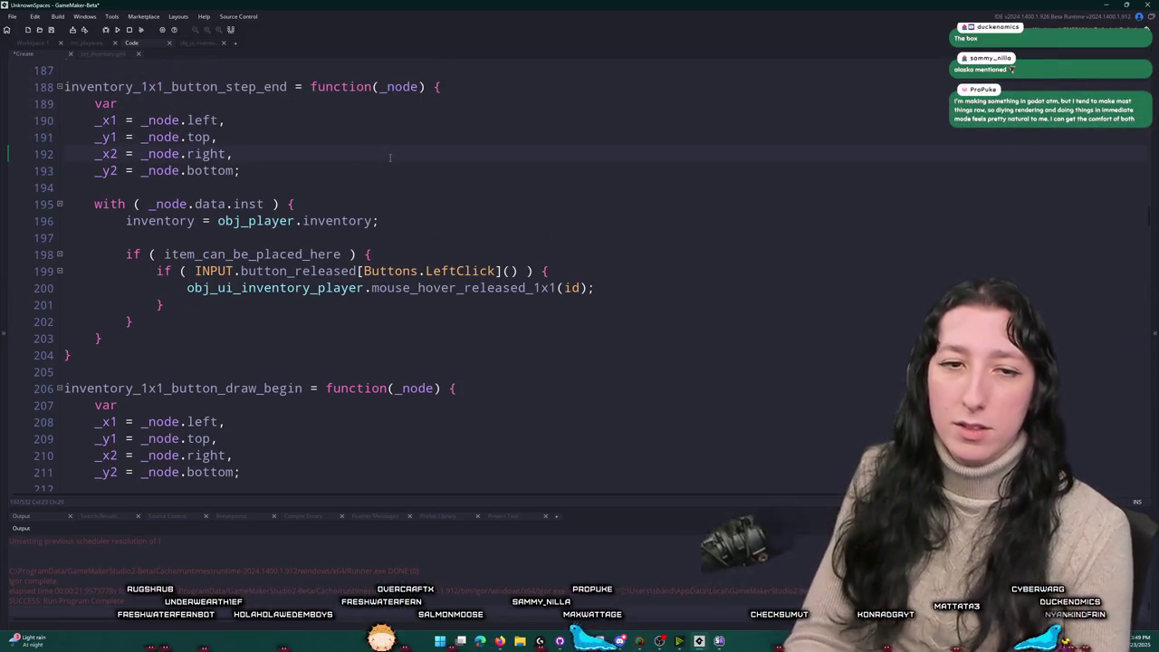
key(ctrl+z)
key(ctrl+Right)
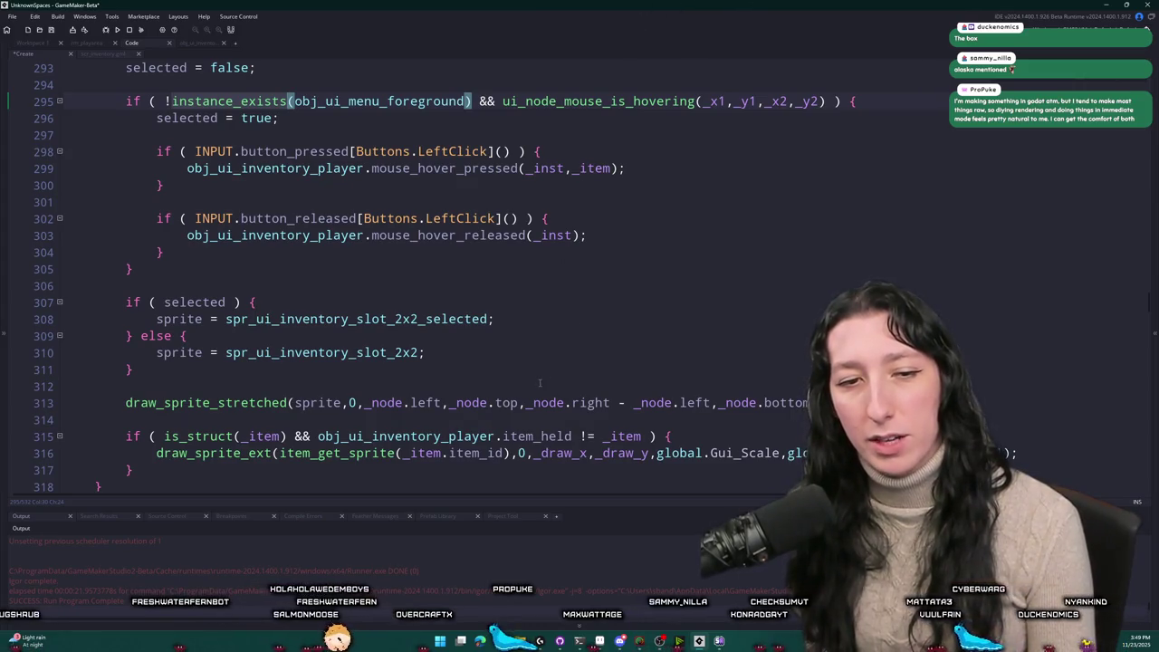
scroll(531, 264, up, 2)
Step: Delete the '!instance_exists(obj_ui_menu_foreground) && ' check from lines 295 and 337
click(166, 137)
key(ctrl+Delete)
key(ctrl+Delete)
key(ctrl+Delete)
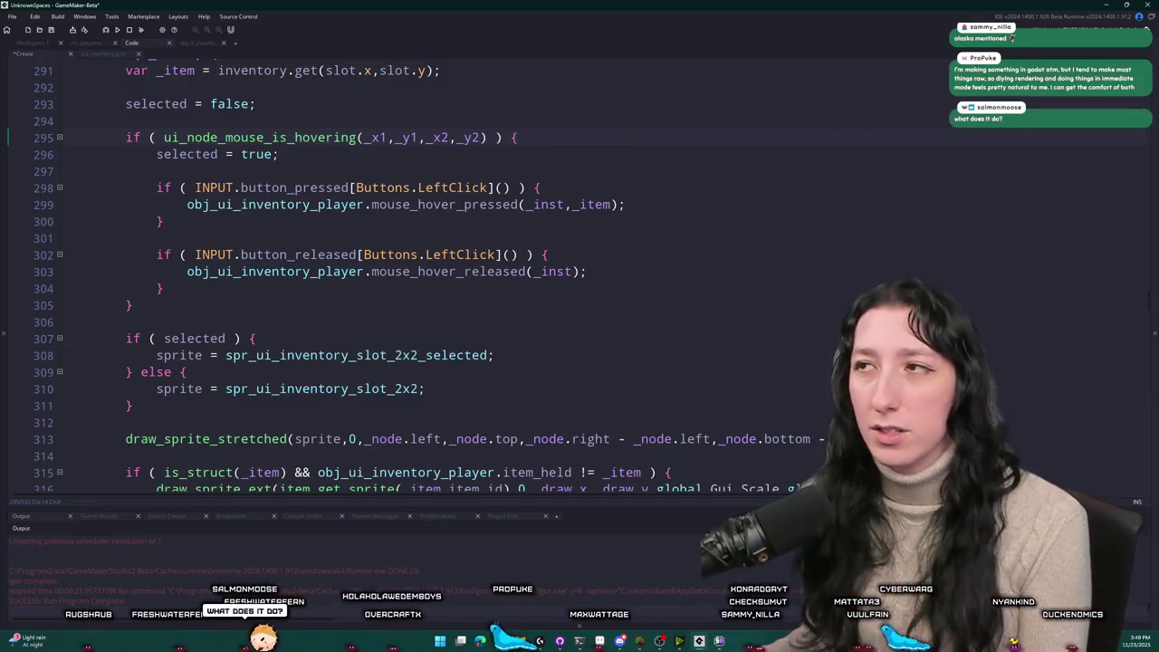
scroll(332, 99, down, 15)
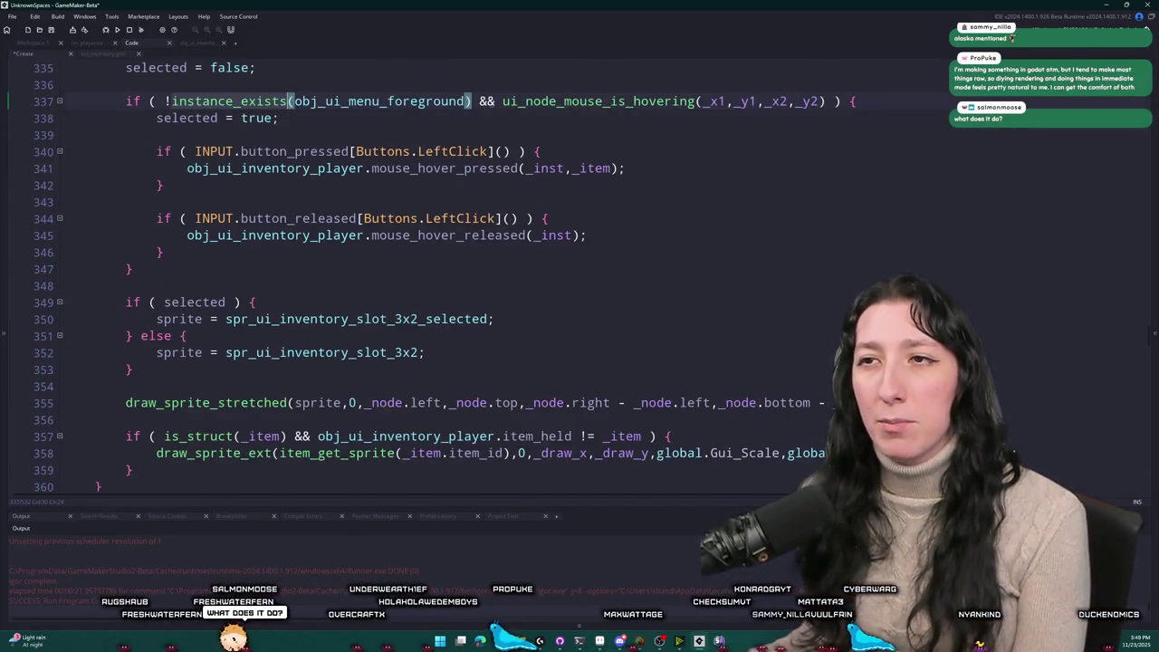
click(387, 100)
click(166, 100)
key(ctrl+Delete)
key(ctrl+Delete)
key(ctrl+Delete)
Step: Remove the same menu-foreground check from line 171, then build and run the game
scroll(221, 150, up, 20)
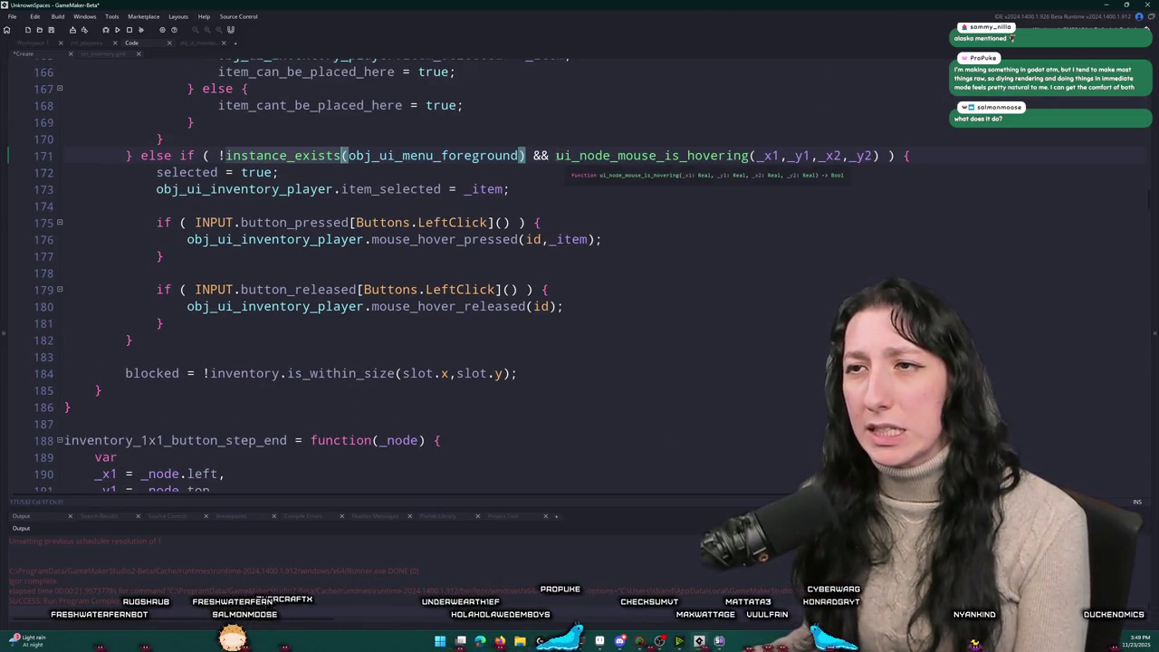
click(222, 155)
key(BackSpace)
key(ctrl+Delete)
key(ctrl+Delete)
key(ctrl+Delete)
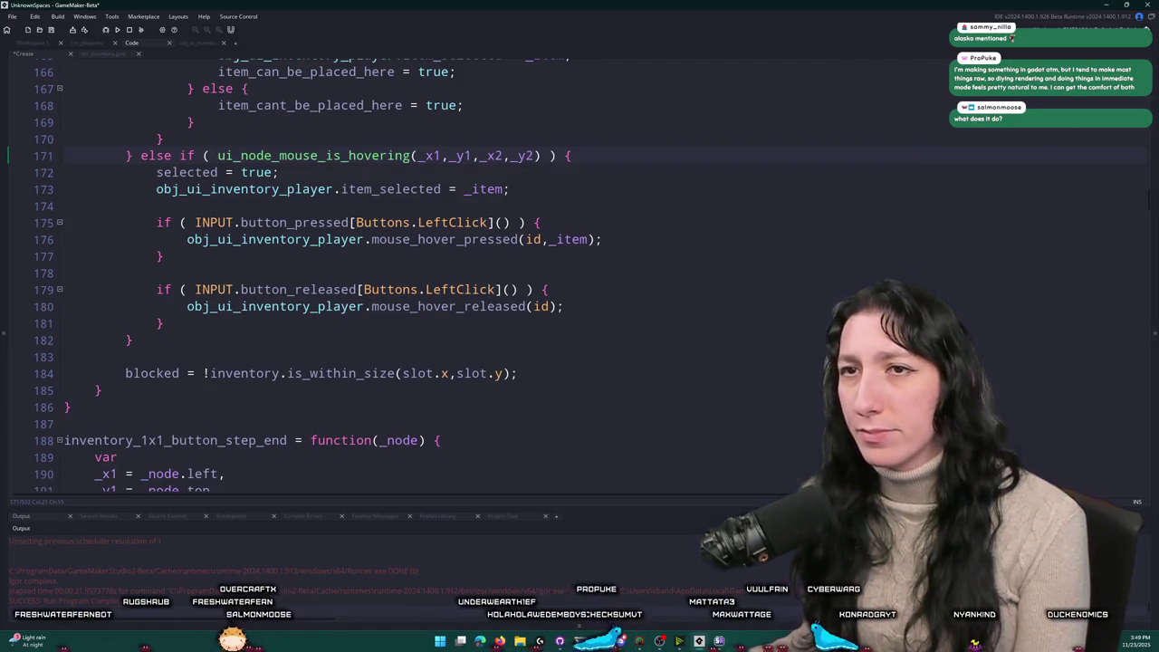
click(190, 122)
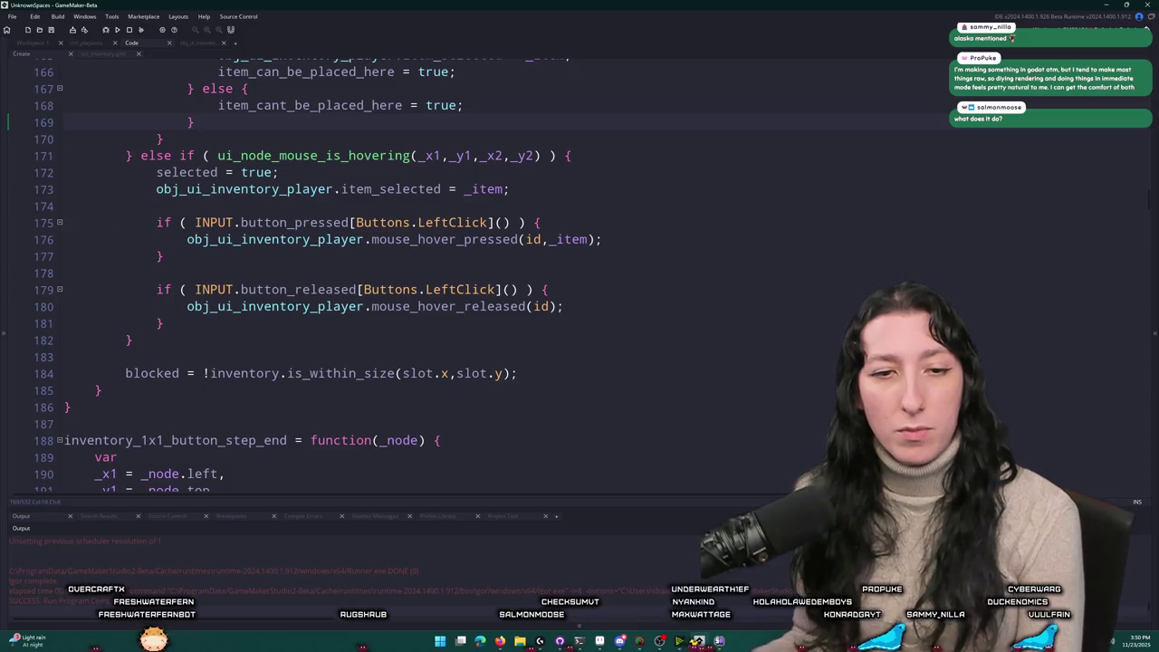
click(117, 31)
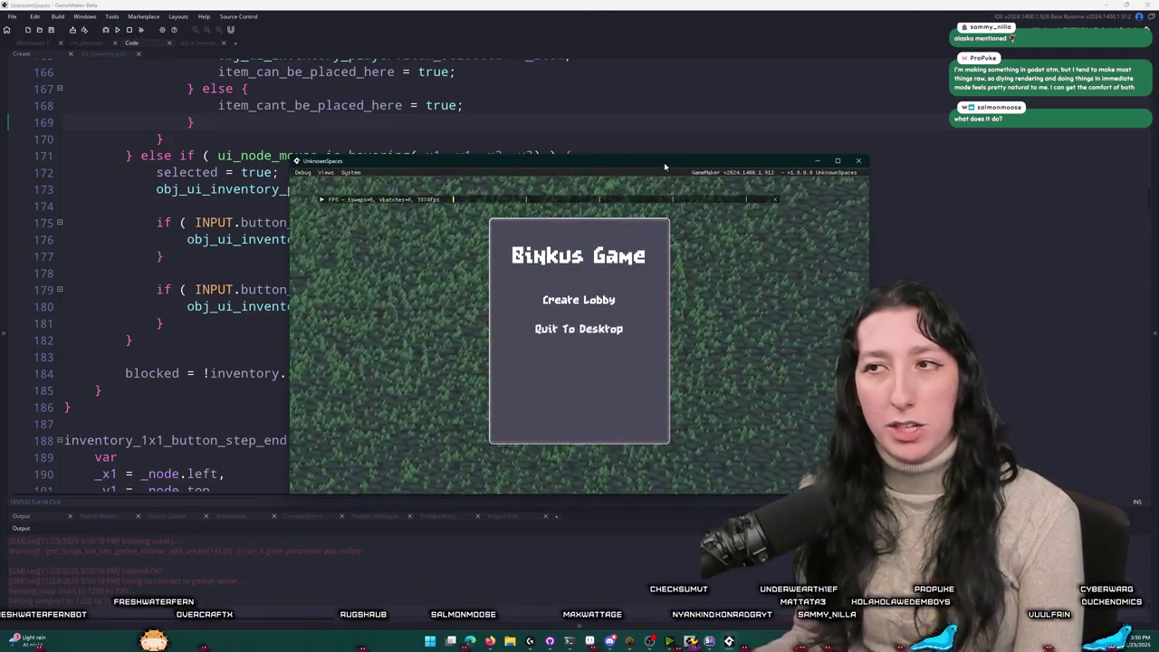
Step: Maximize the game window, create a lobby and open the inventory screen
double_click(664, 166)
click(561, 254)
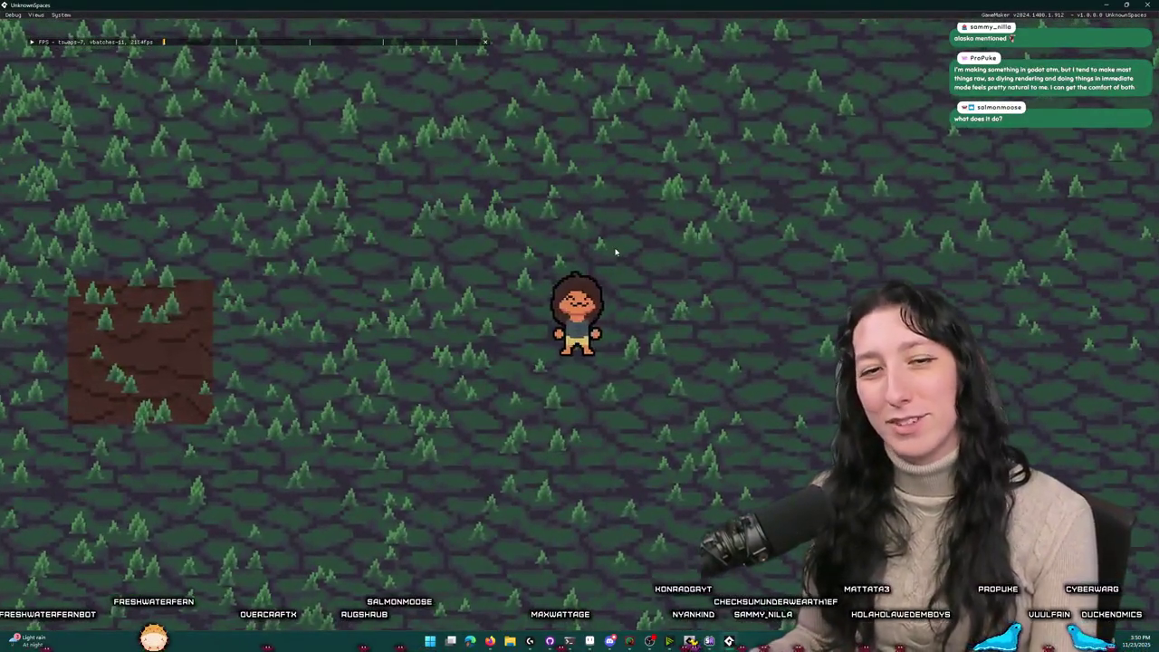
key(e)
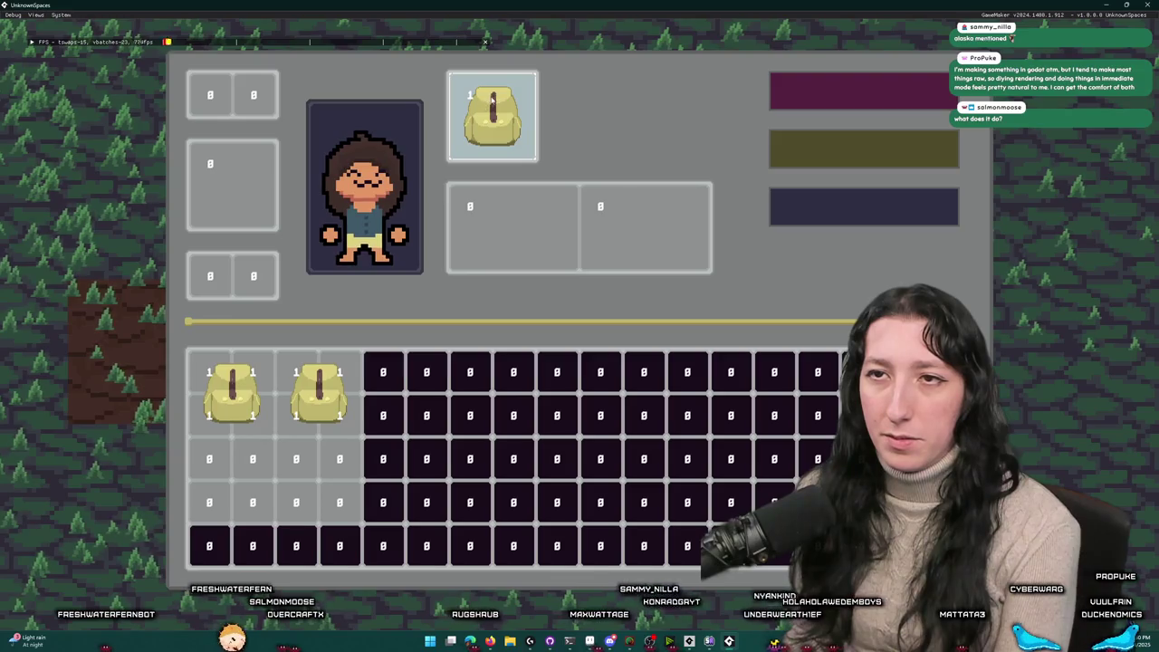
Step: Equip both backpacks into the two empty equipment slots
mouse_move(231, 382)
mouse_down()
mouse_move(163, 382)
mouse_move(231, 389)
mouse_up()
mouse_move(492, 116)
mouse_down()
mouse_move(48, 181)
mouse_move(475, 106)
mouse_up()
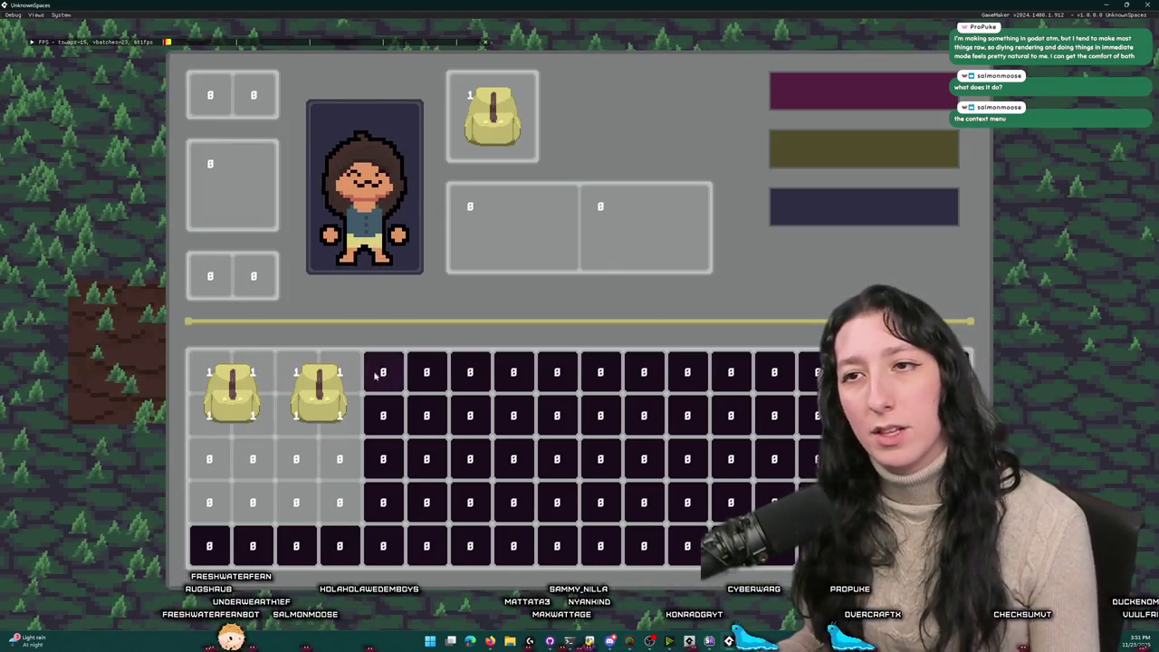
mouse_move(255, 415)
mouse_down()
mouse_move(308, 399)
mouse_move(512, 226)
mouse_up()
mouse_move(318, 399)
mouse_down()
mouse_move(388, 376)
mouse_move(634, 231)
mouse_move(414, 381)
mouse_move(443, 396)
mouse_move(643, 236)
mouse_move(234, 186)
mouse_up()
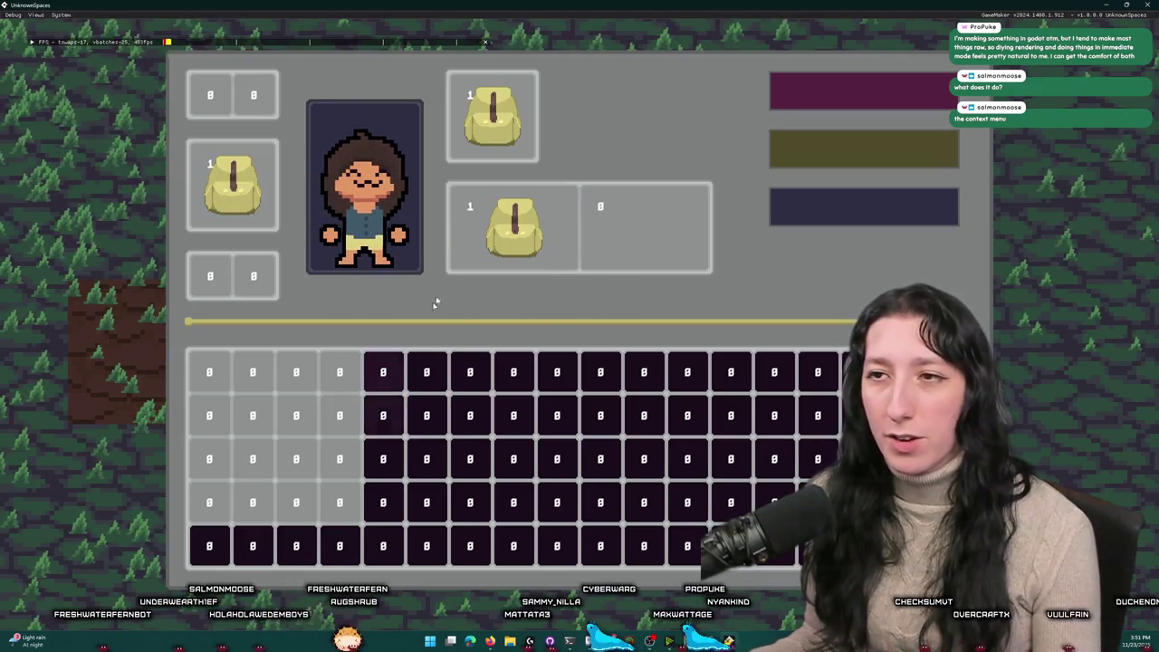
Step: Shuffle backpacks between equipment slots while closing and reopening the inventory
drag(492, 116, 643, 227)
key(e)
drag(296, 240, 842, 372)
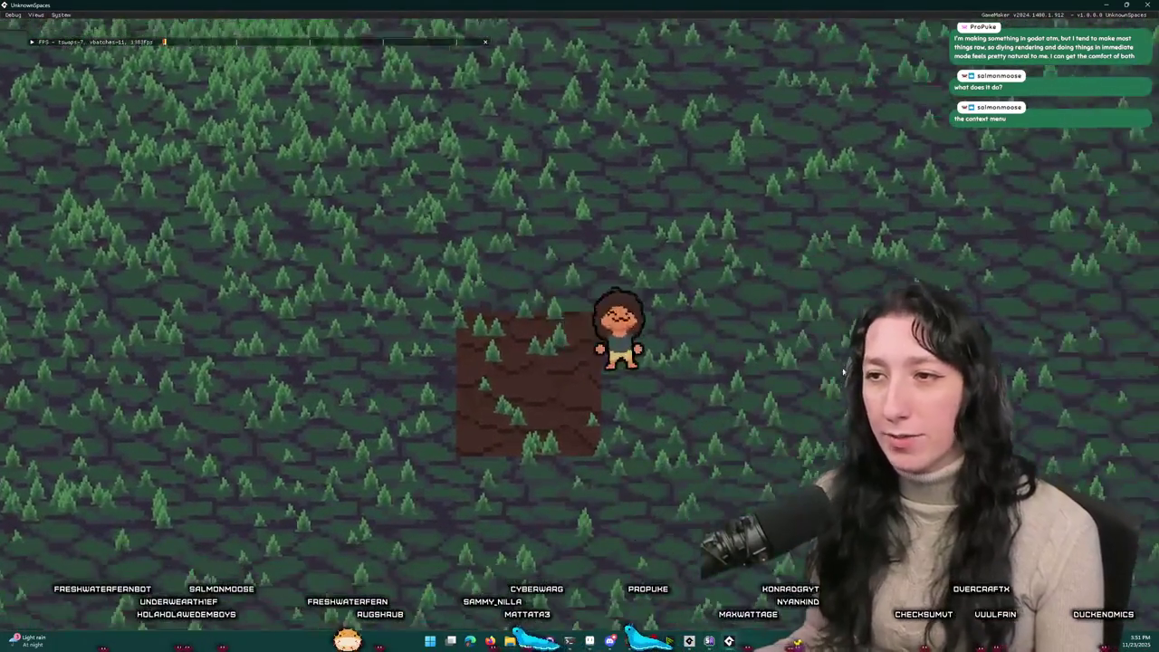
key(e)
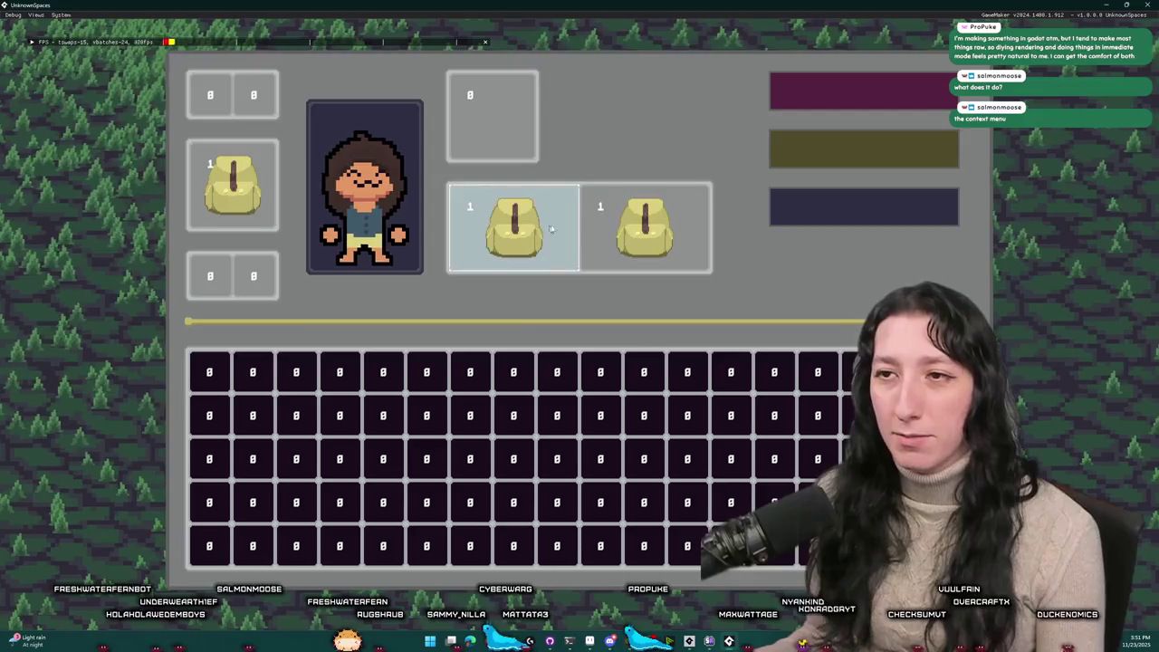
drag(550, 230, 491, 116)
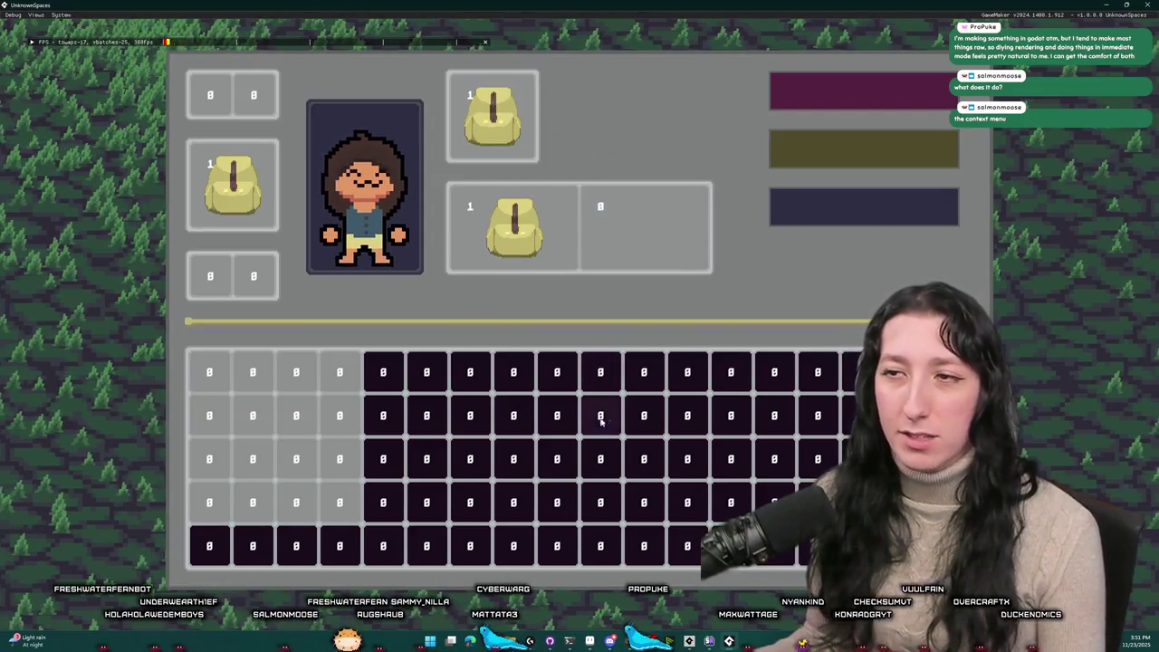
key(e)
click(292, 405)
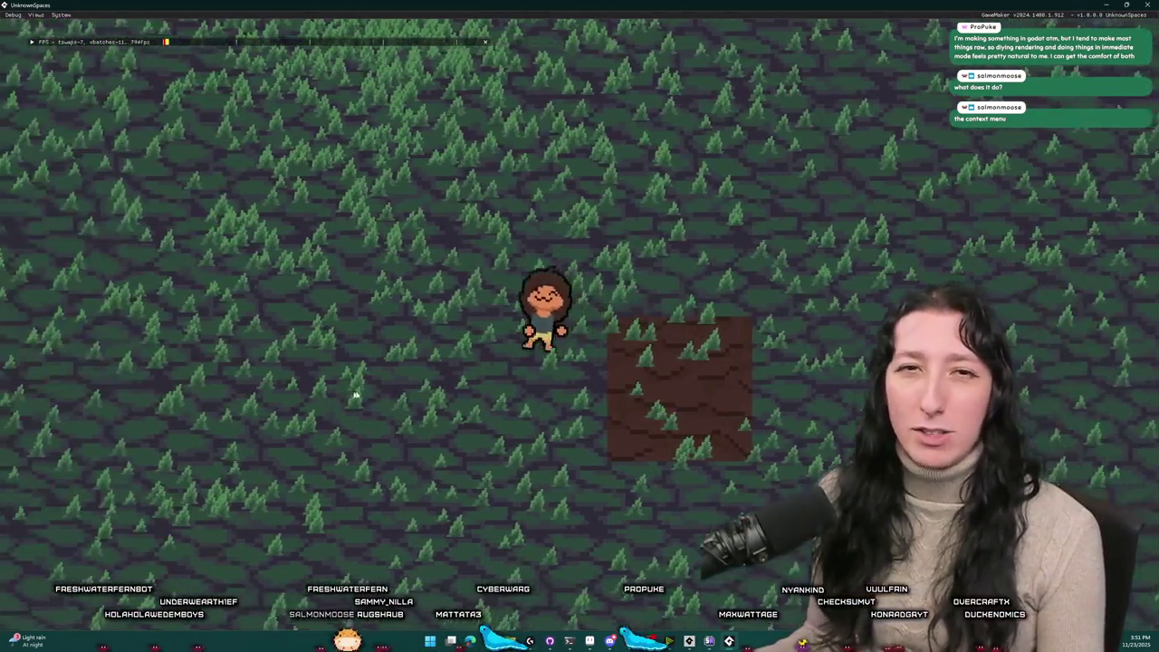
key(e)
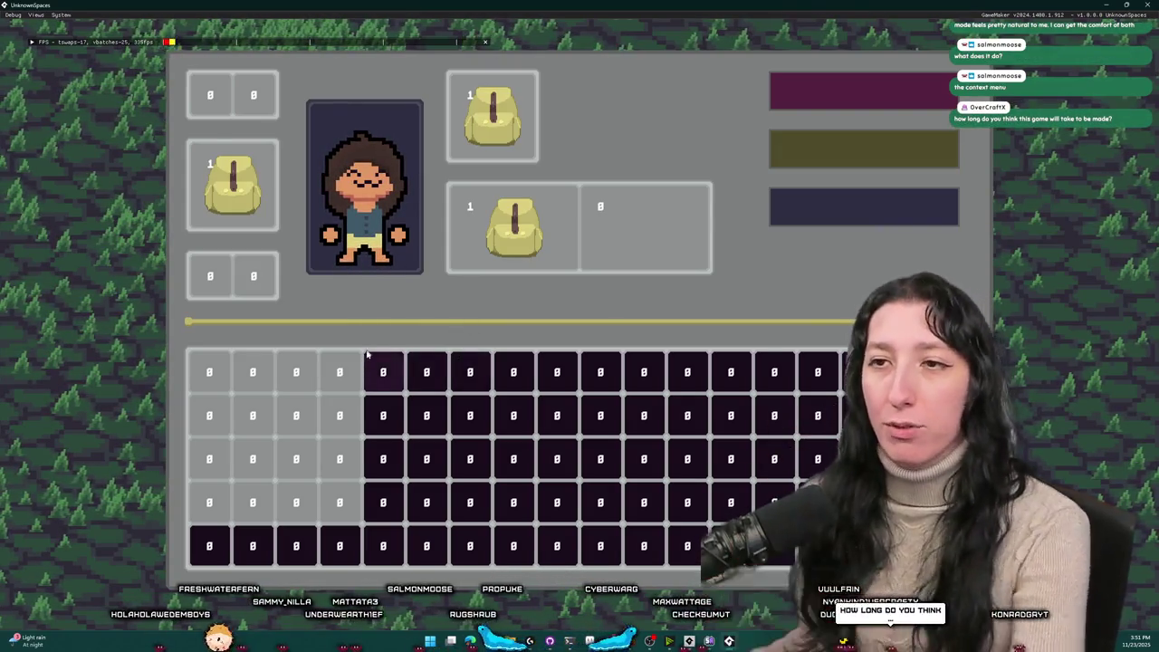
key(e)
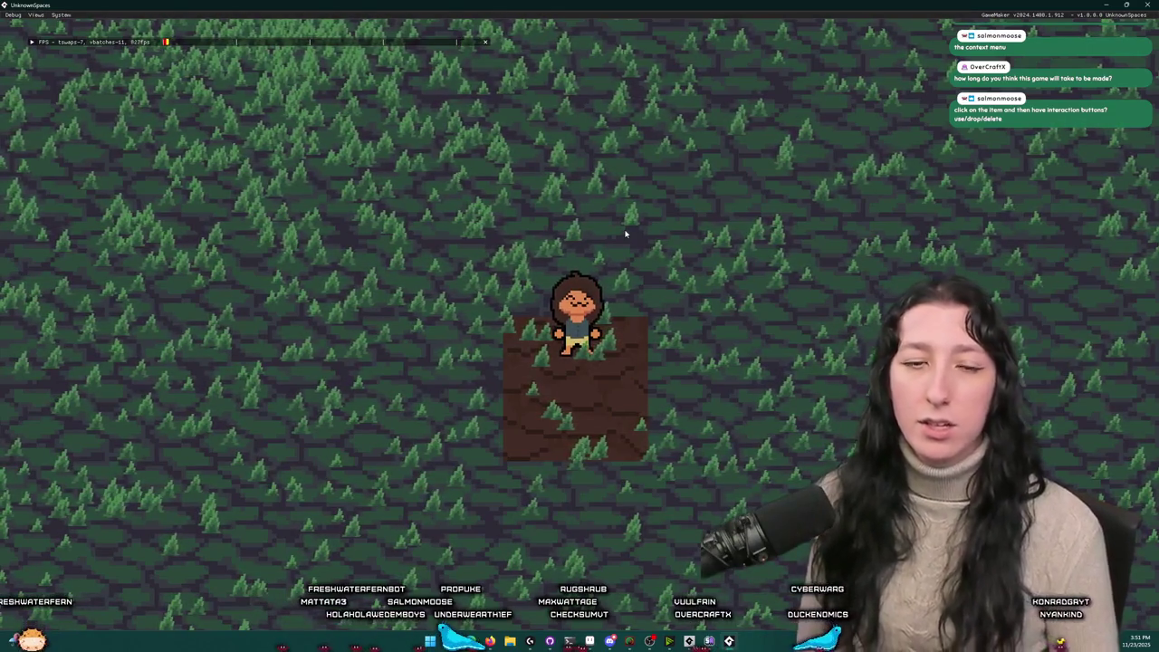
key(i)
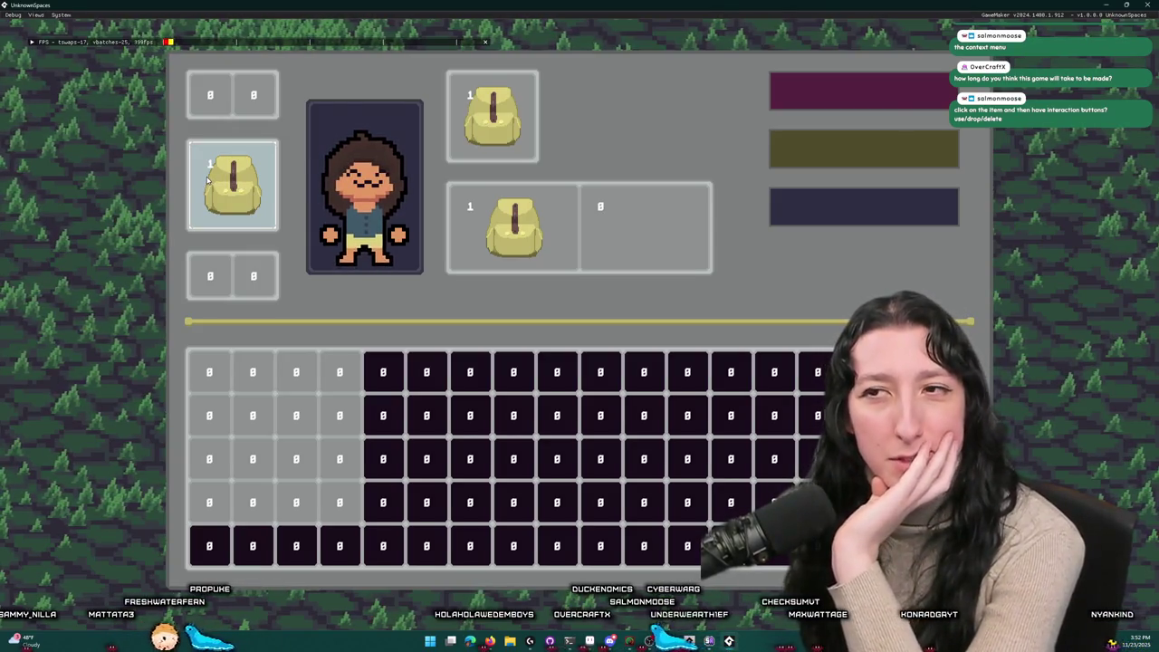
Step: Test dragging a backpack among side slot, grid and panel, then refill the middle slots
mouse_move(281, 193)
mouse_down()
mouse_move(513, 227)
mouse_move(645, 227)
mouse_up()
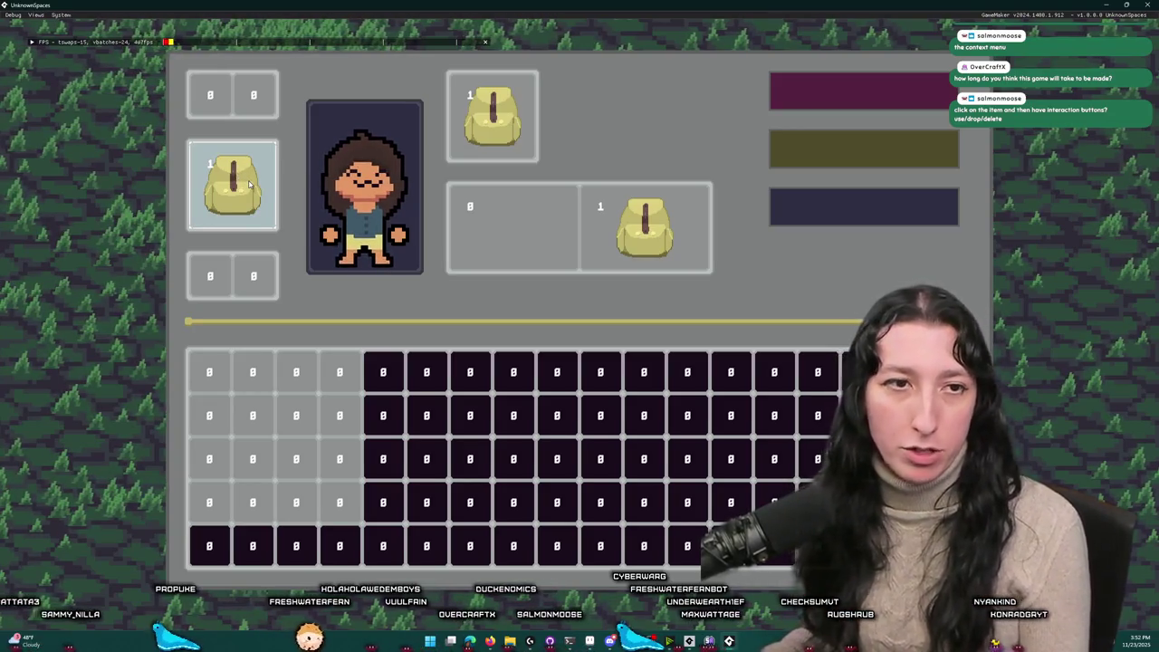
drag(241, 185, 155, 175)
mouse_move(82, 170)
mouse_down()
mouse_move(233, 176)
mouse_move(85, 160)
mouse_move(233, 181)
mouse_move(139, 172)
mouse_up()
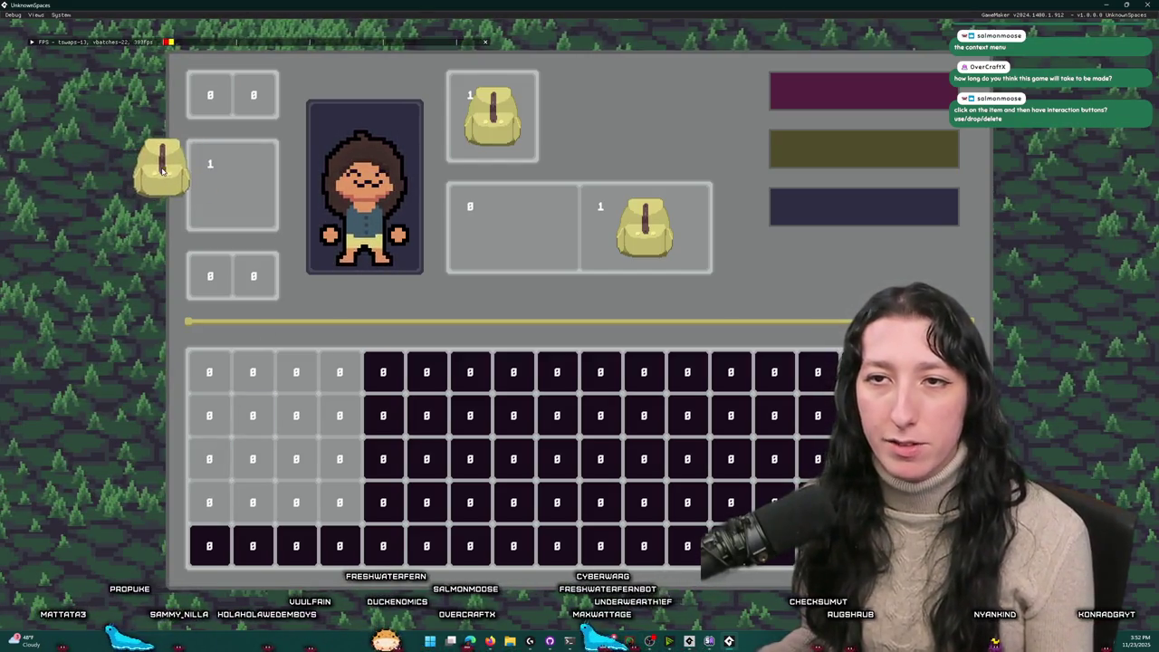
mouse_move(161, 172)
mouse_down()
mouse_move(233, 181)
mouse_move(414, 298)
mouse_move(308, 360)
mouse_up()
mouse_move(645, 226)
mouse_down()
mouse_move(313, 389)
mouse_move(474, 292)
mouse_move(318, 390)
mouse_move(156, 353)
mouse_up()
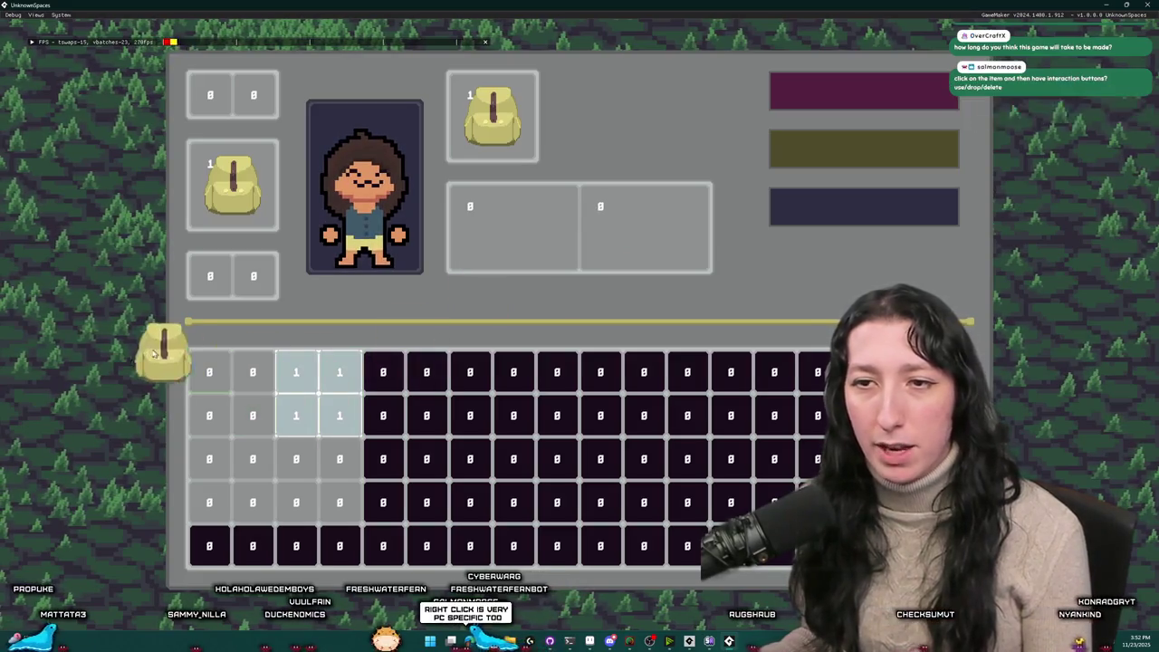
mouse_move(1060, 360)
mouse_down()
mouse_move(111, 230)
mouse_move(128, 241)
mouse_up()
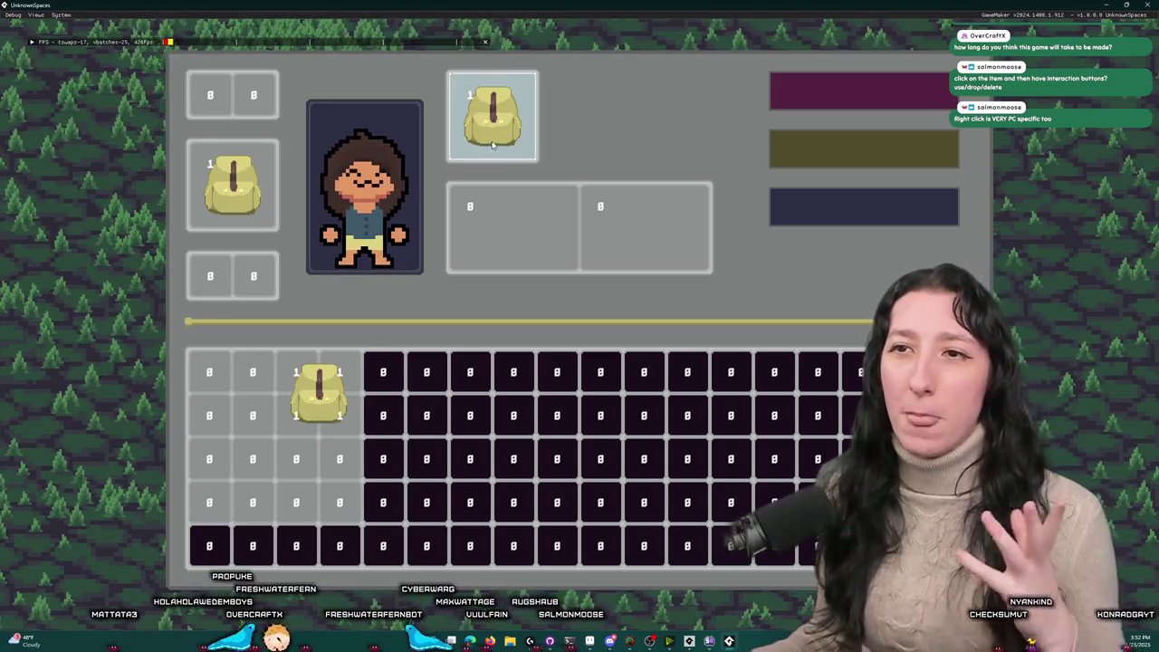
mouse_move(304, 391)
mouse_down()
mouse_move(514, 190)
mouse_move(514, 227)
mouse_up()
drag(232, 185, 645, 228)
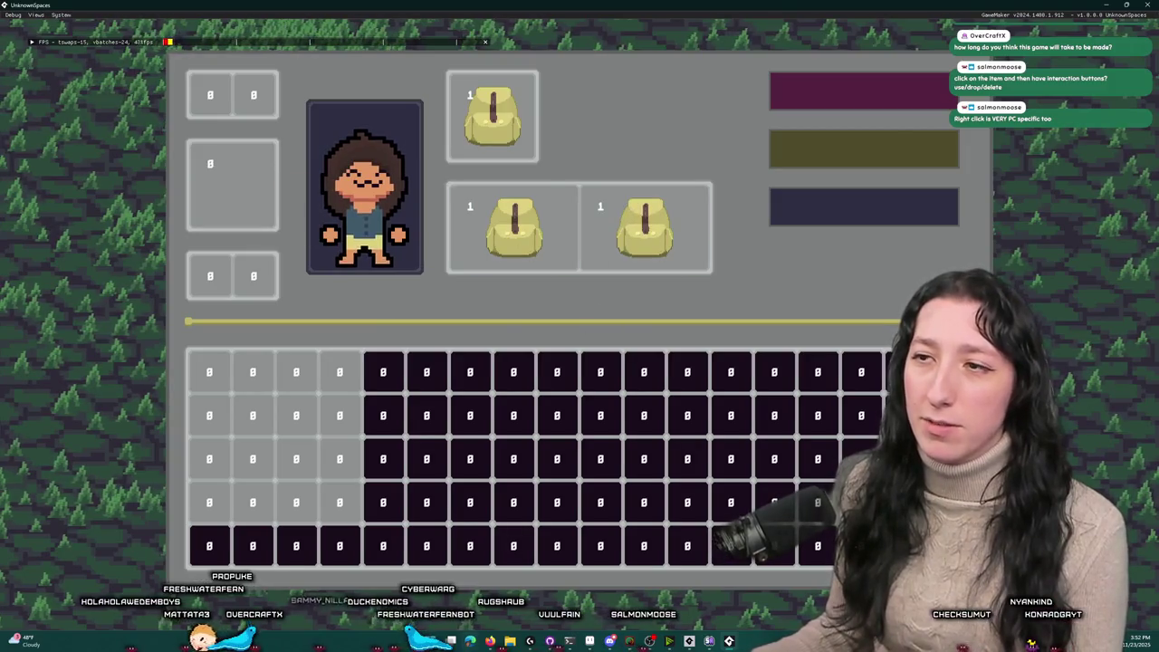
Step: Reopen the inventory, move both backpacks into the first grid cells, and close the game
key(e)
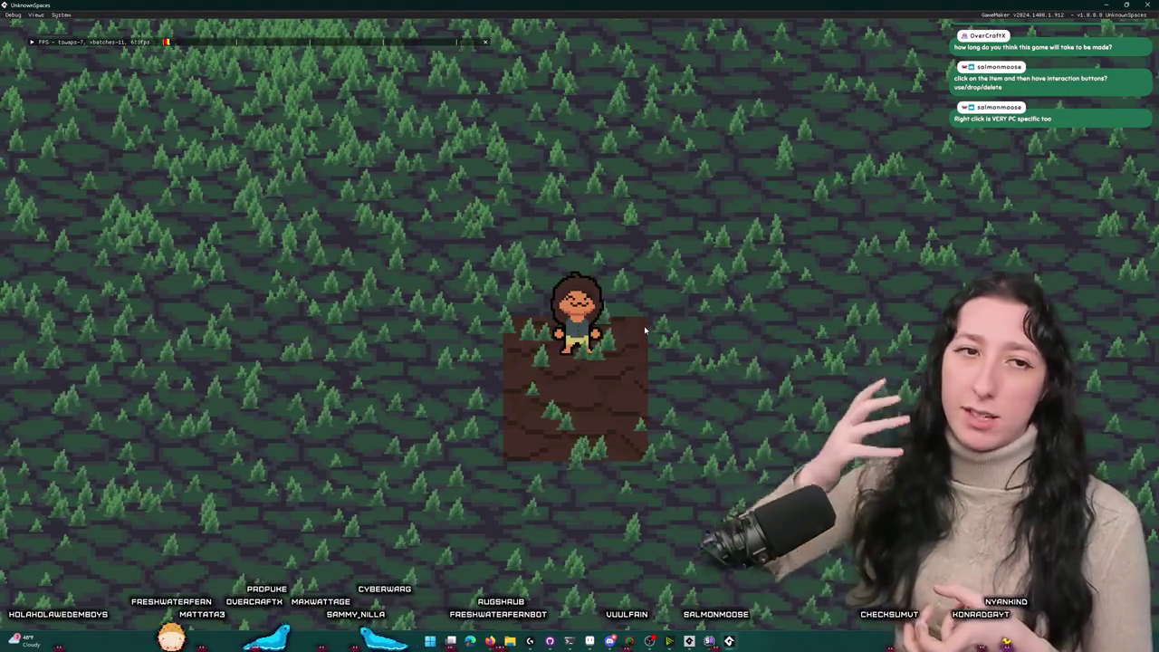
key(e)
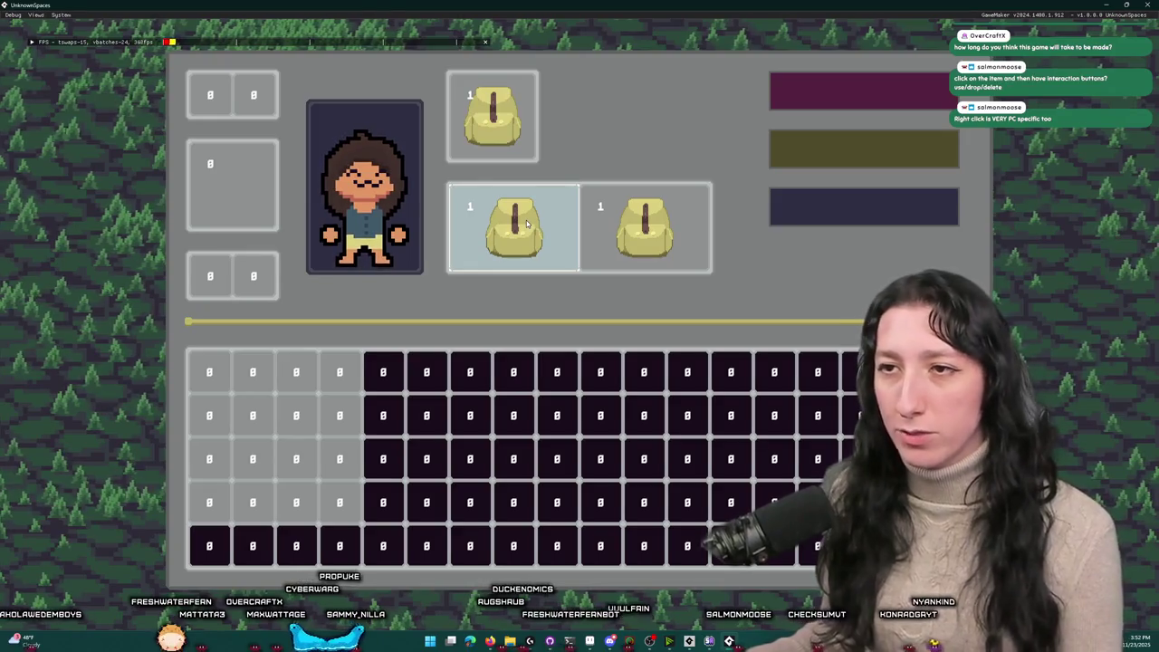
mouse_move(530, 228)
mouse_down()
mouse_move(207, 401)
mouse_move(231, 391)
mouse_up()
mouse_move(642, 228)
mouse_down()
mouse_move(321, 427)
mouse_move(318, 391)
mouse_up()
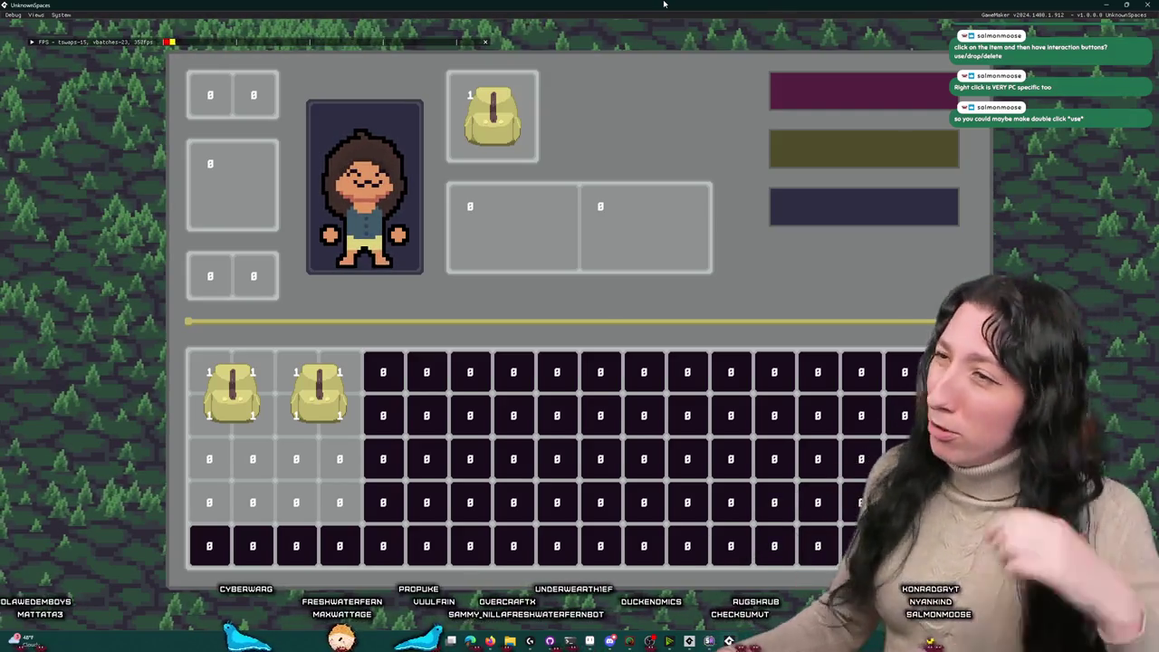
click(1153, 5)
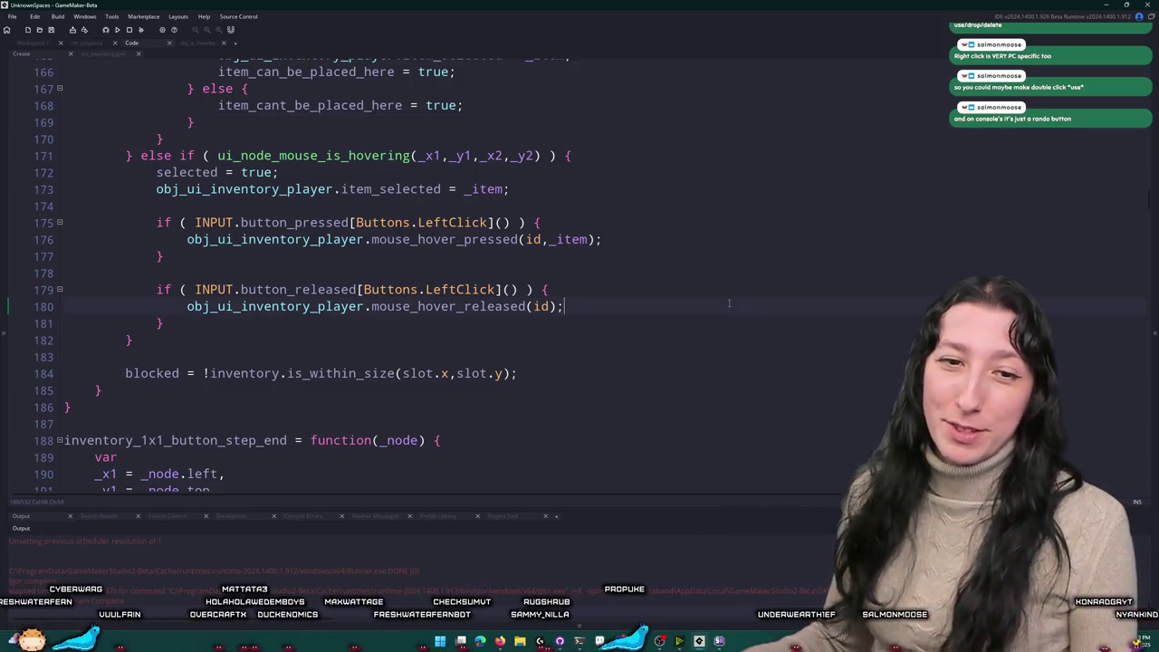
Step: Put the caret on line 176 of the slot hover code, then switch to the browser
click(716, 259)
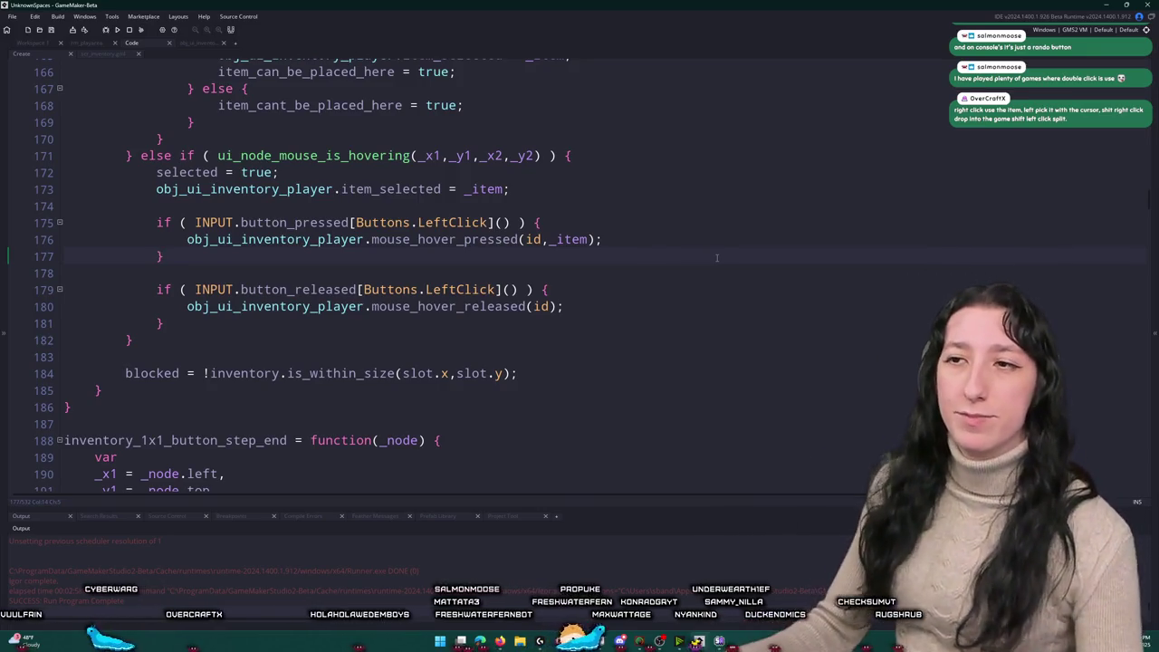
key(Up)
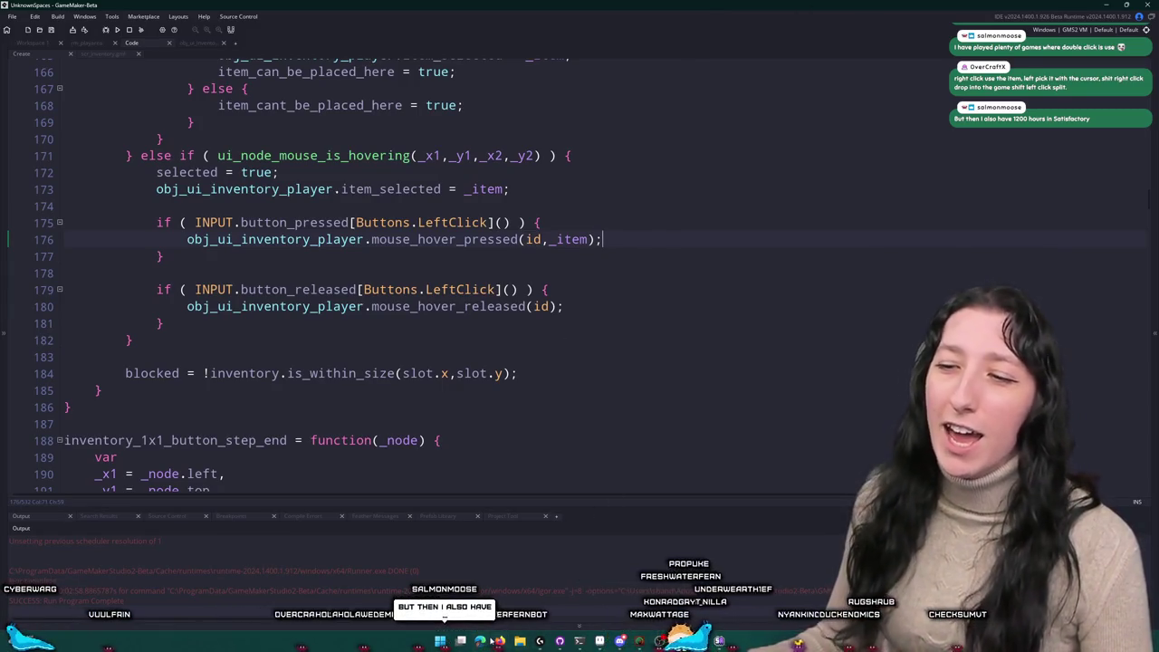
mouse_move(500, 641)
click(596, 587)
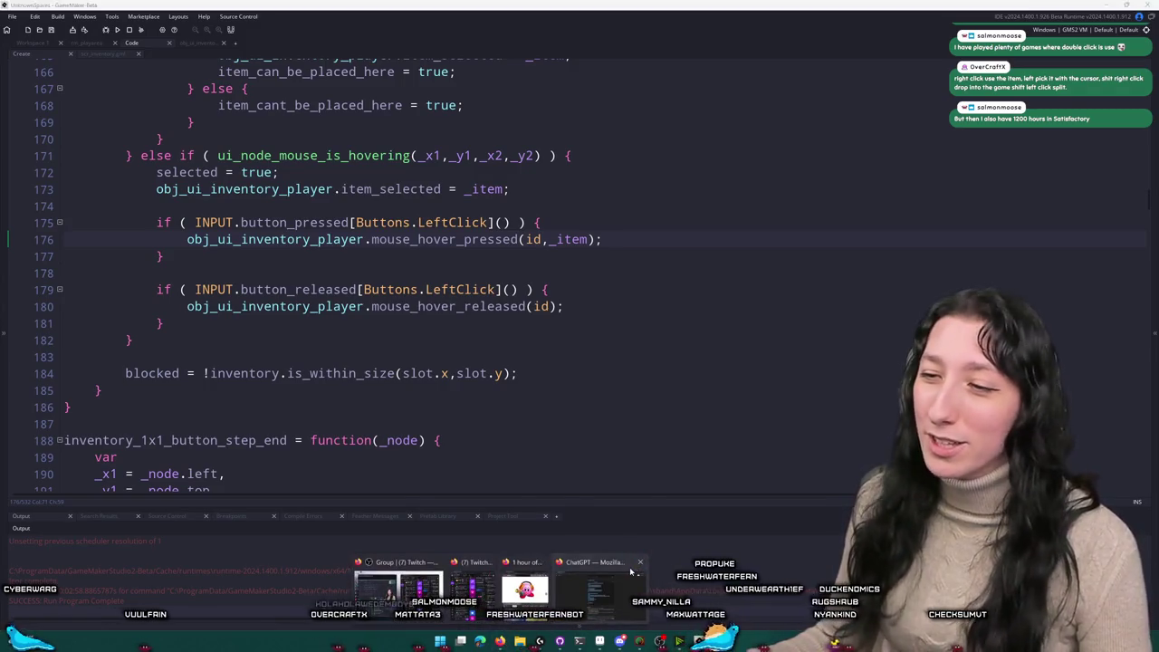
click(448, 28)
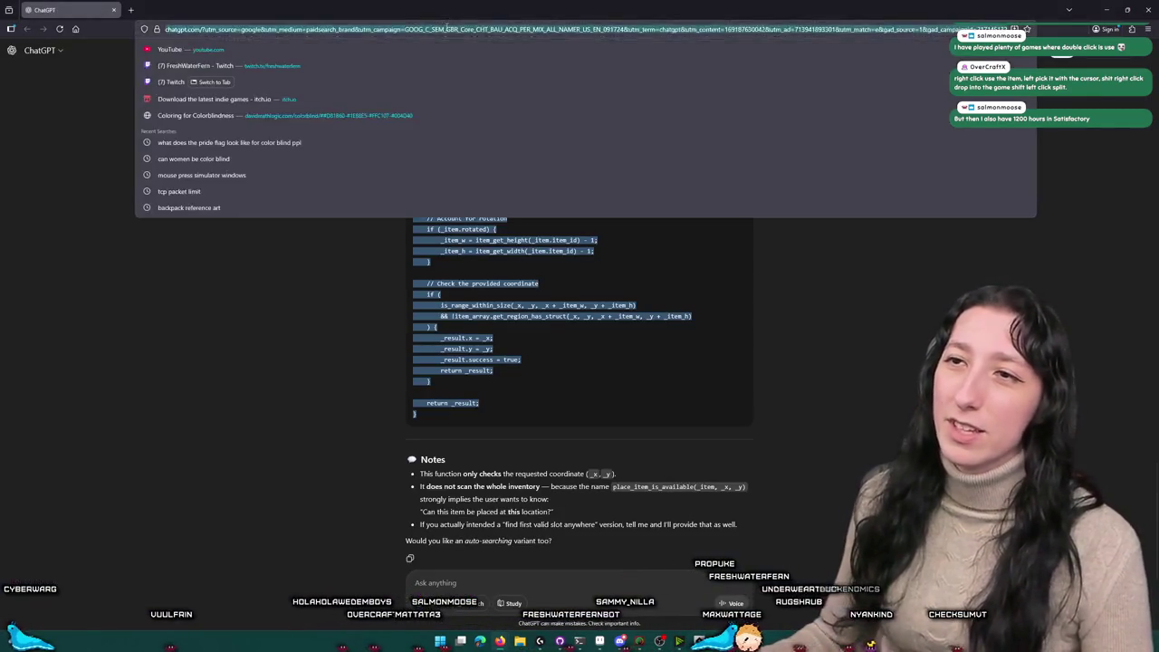
text(satisfact)
text(ory double click to)
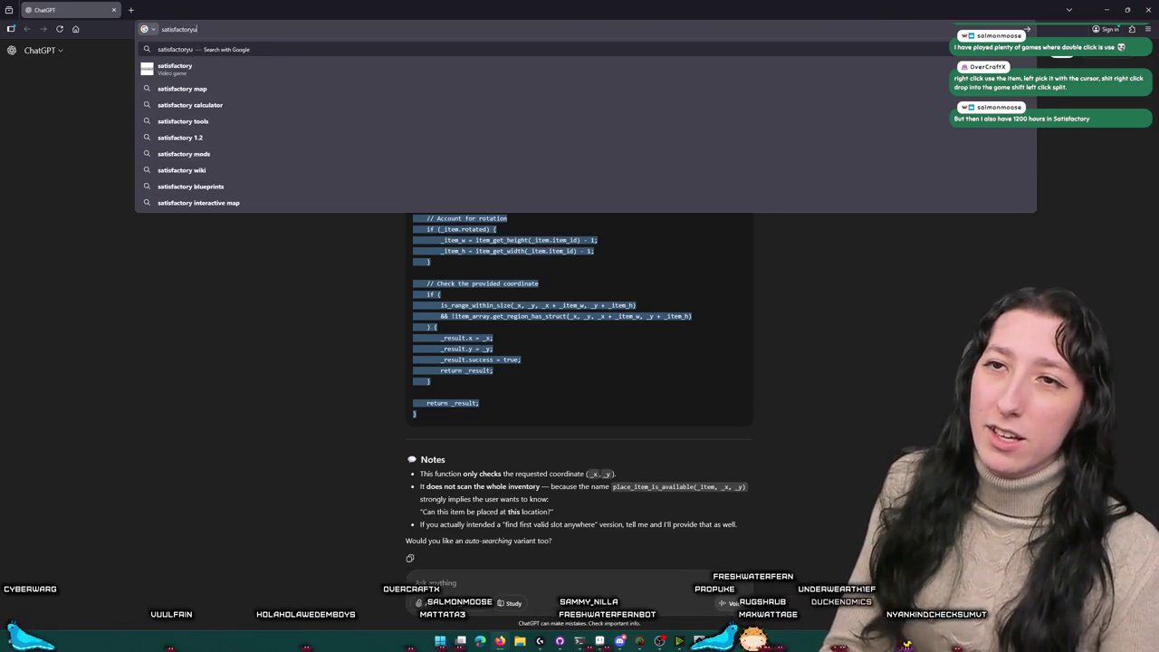
text( use)
key(Return)
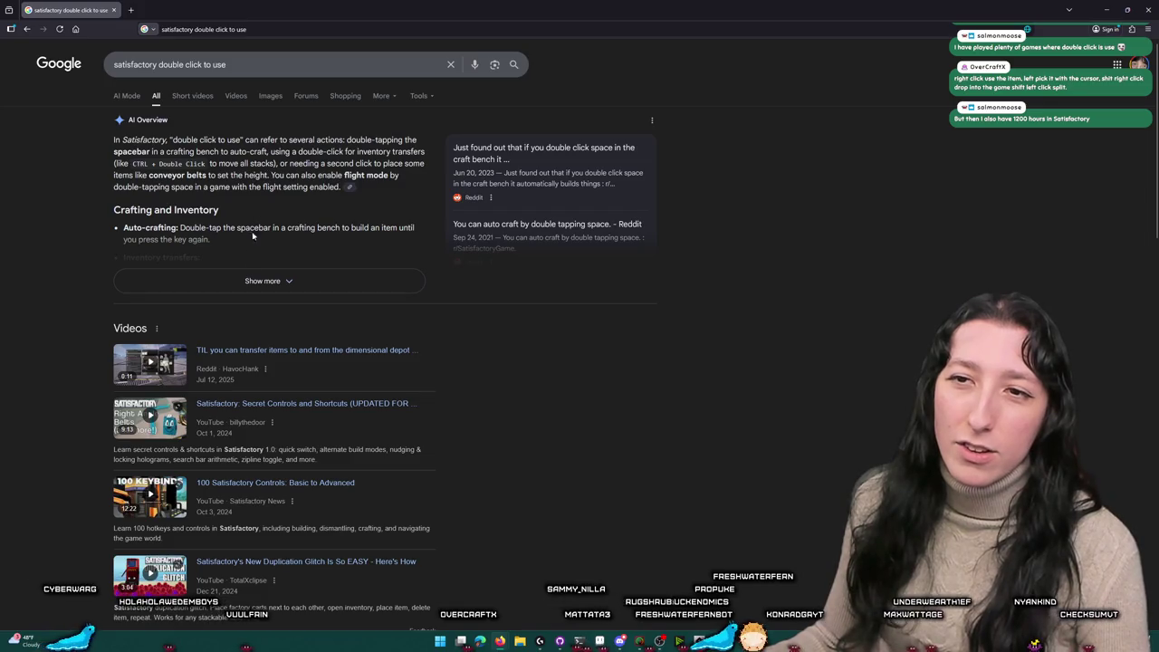
click(160, 281)
scroll(159, 259, down, 3)
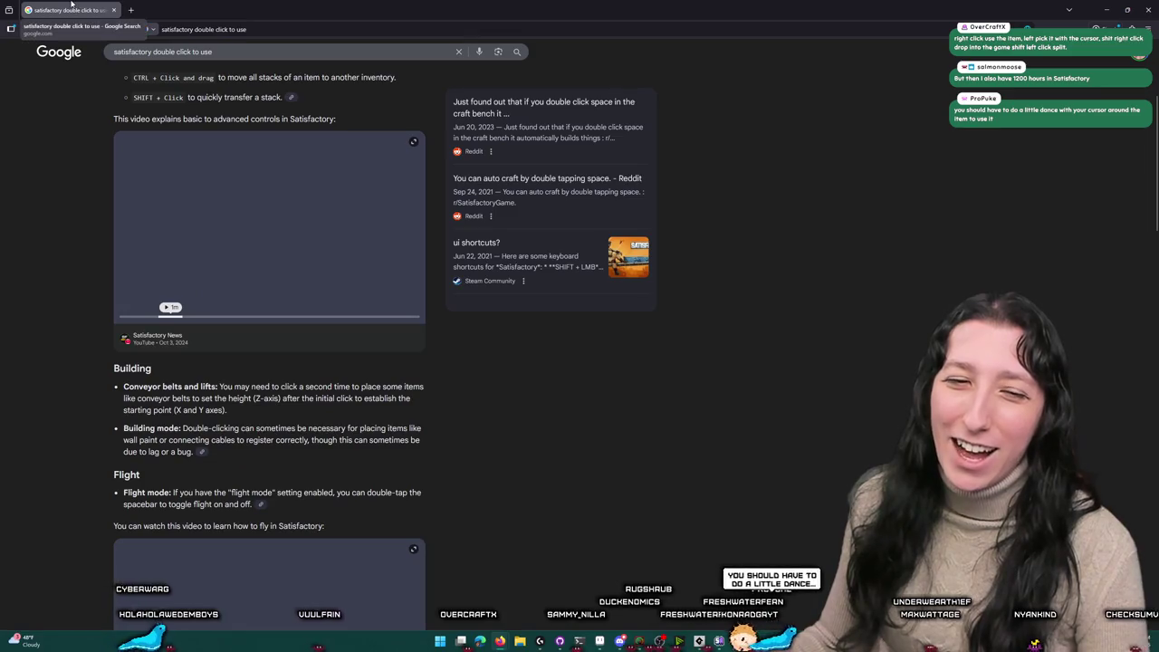
key(alt+Tab)
click(720, 308)
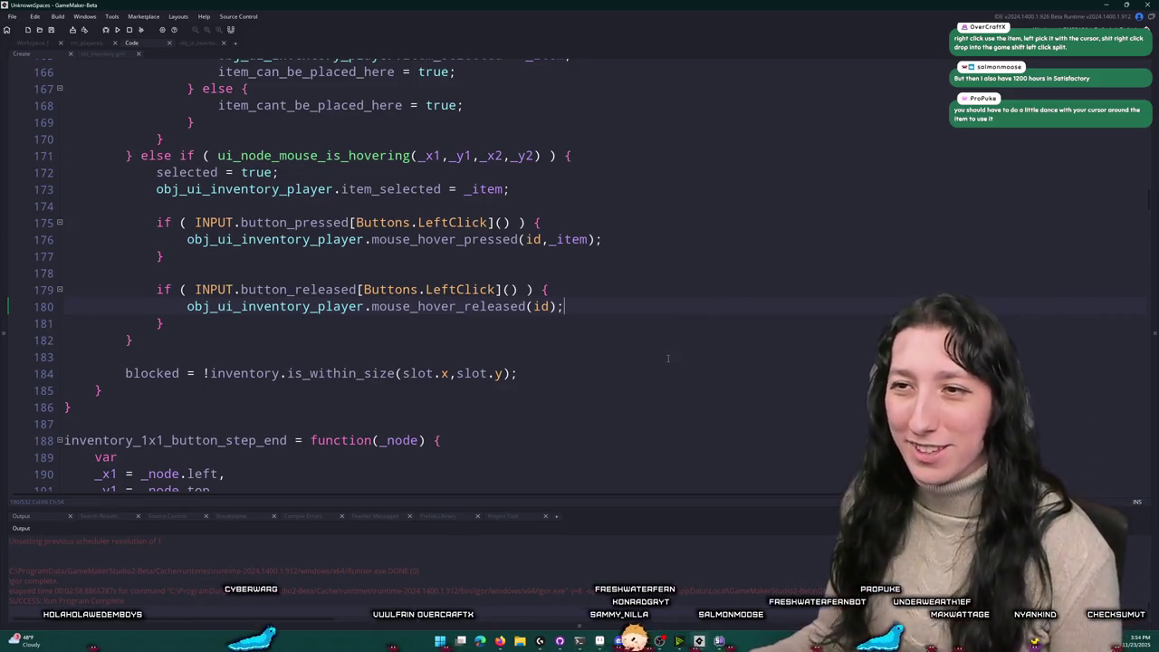
Step: From Workspace 1, open obj_ui_inventory_player's Draw GUI End event and maximize its code tab
scroll(674, 330, up, 1)
scroll(675, 330, up, 3)
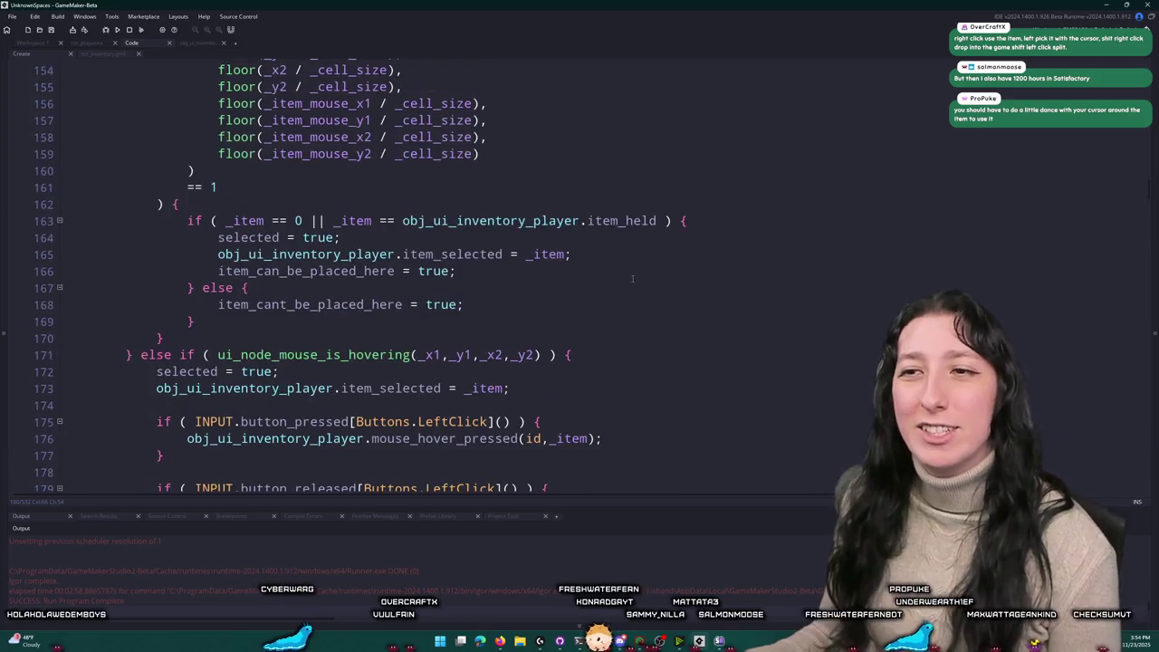
scroll(519, 278, up, 4)
scroll(518, 279, up, 10)
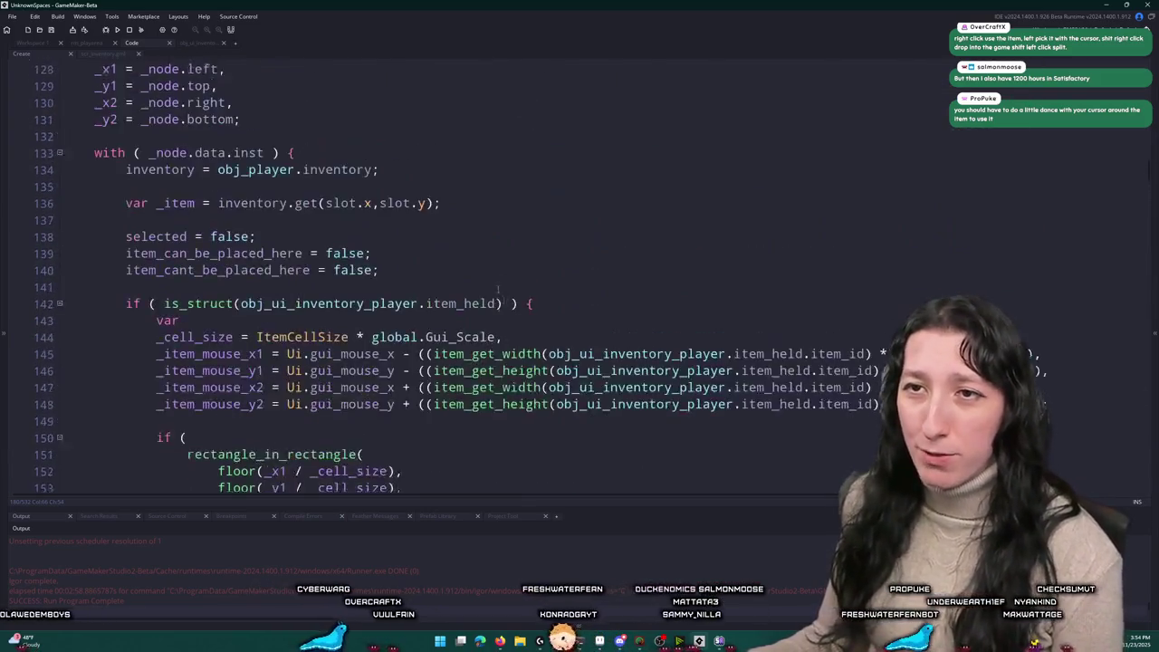
click(41, 43)
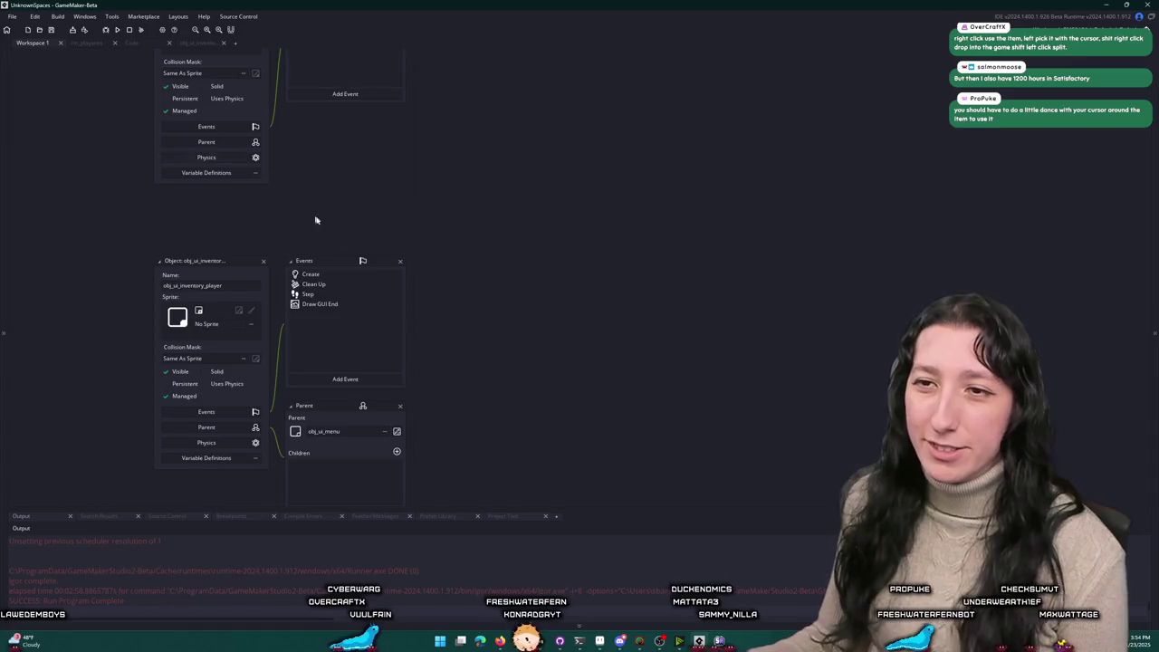
double_click(320, 303)
double_click(553, 306)
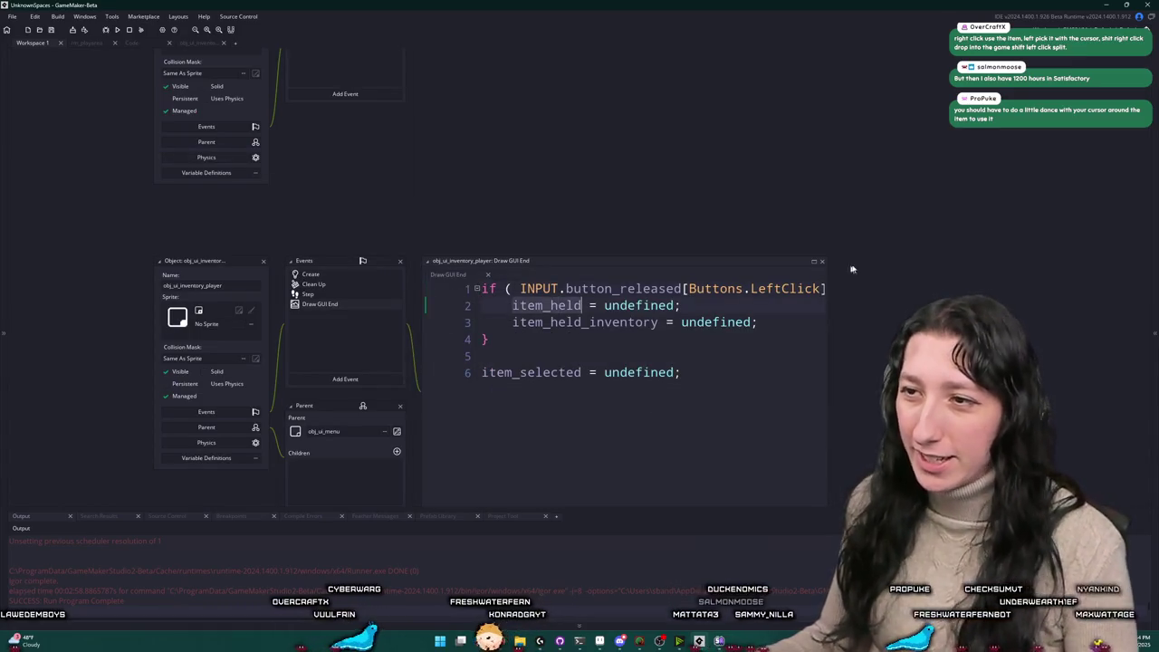
click(813, 260)
click(572, 100)
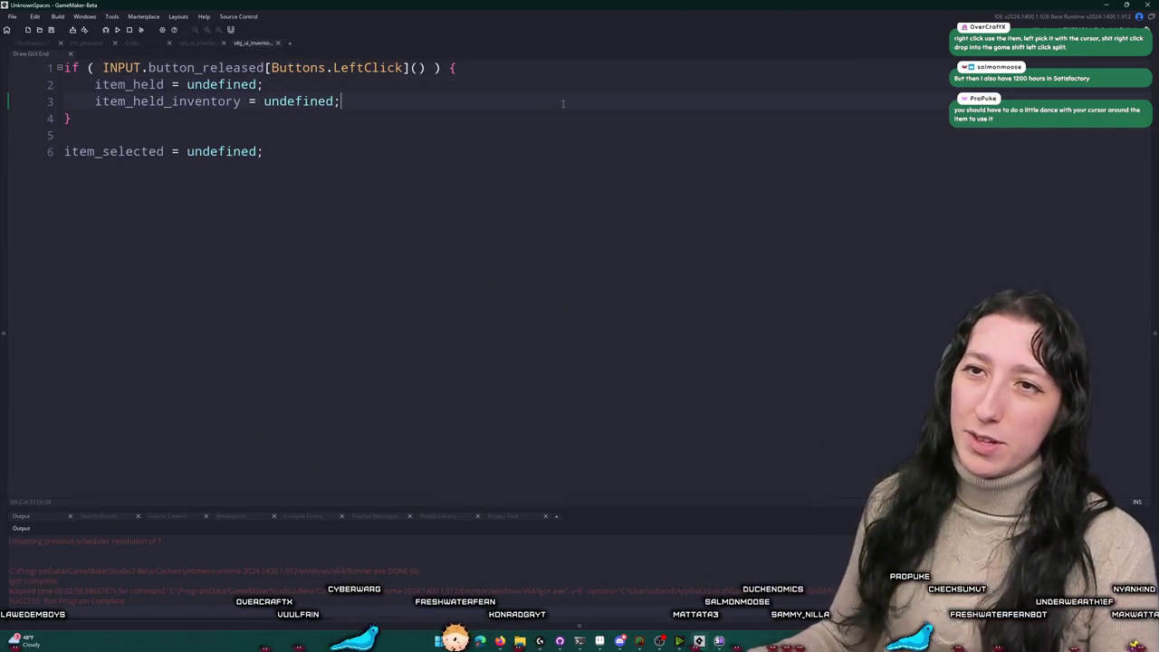
Step: Write an if on line 2 testing !ui_node_mouse_is_hovering over menu_node's left, top, right and bottom
click(583, 68)
key(Return)
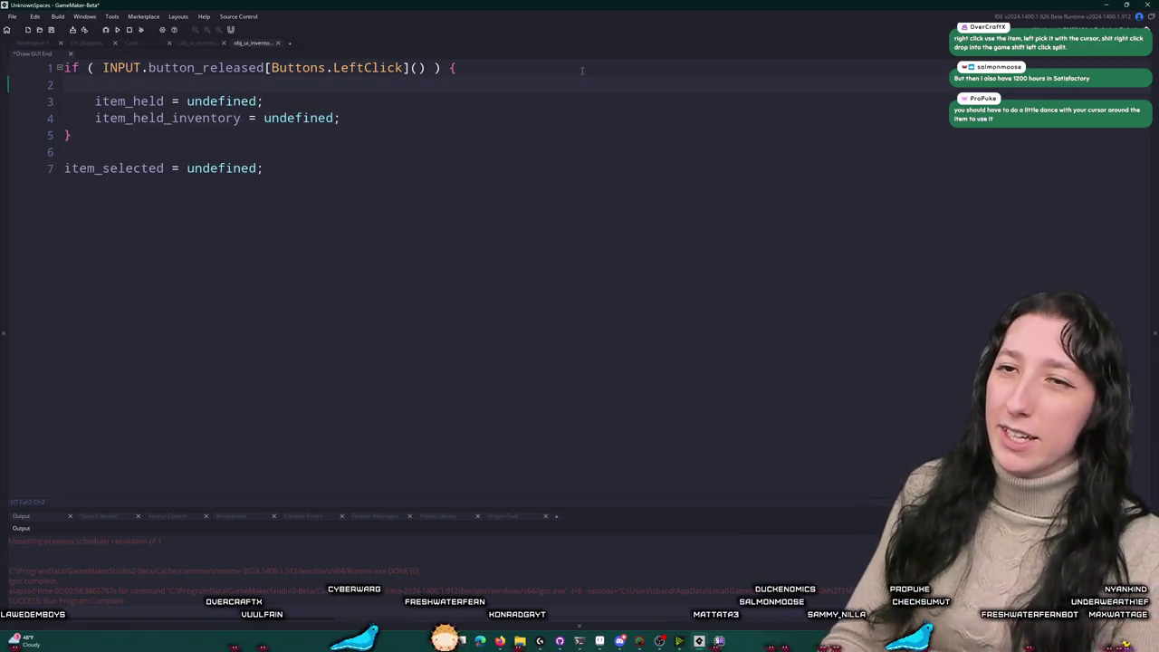
text(if ( dk)
key(BackSpace)
key(BackSpace)
text(ui_mo)
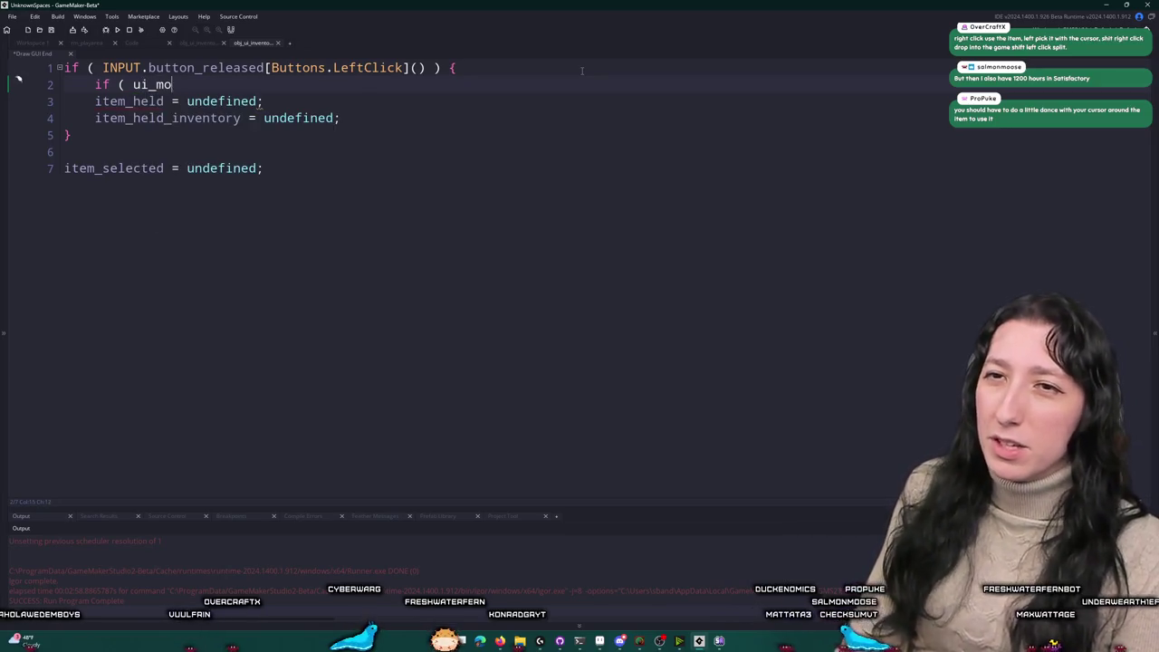
key(BackSpace)
key(BackSpace)
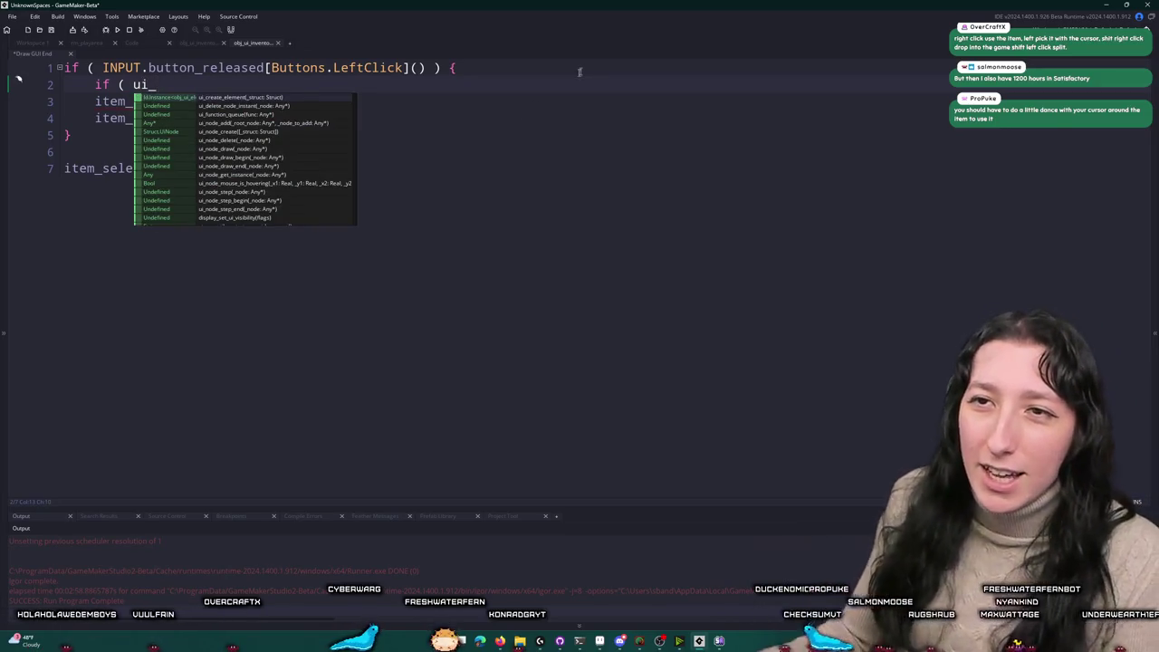
scroll(261, 136, down, 3)
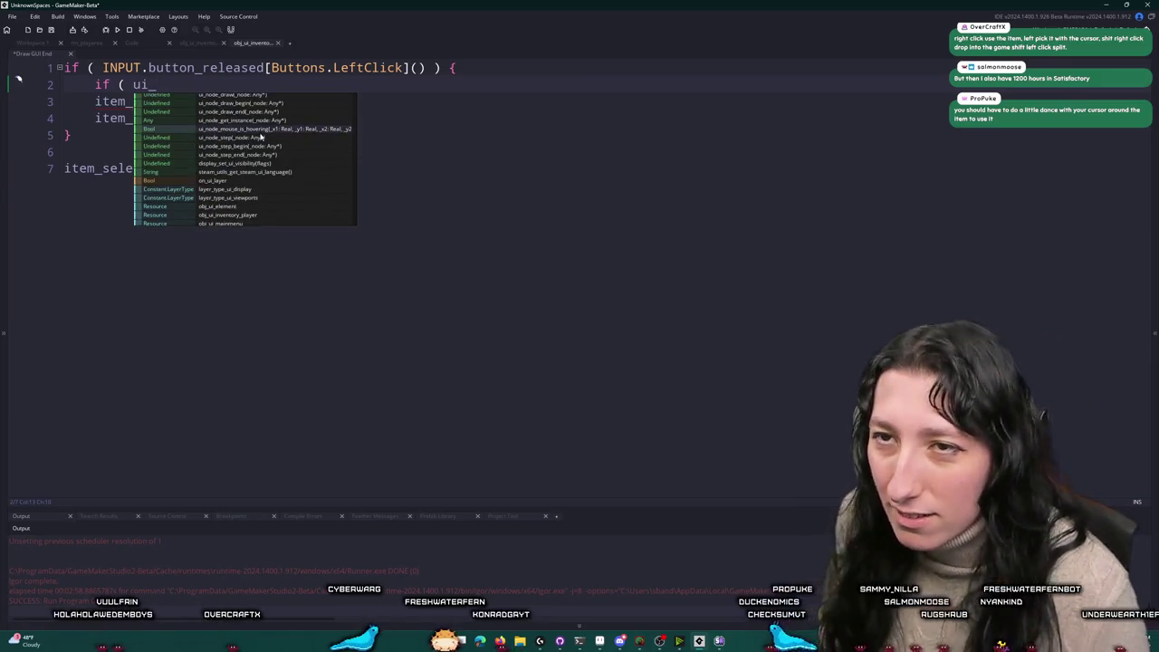
click(267, 129)
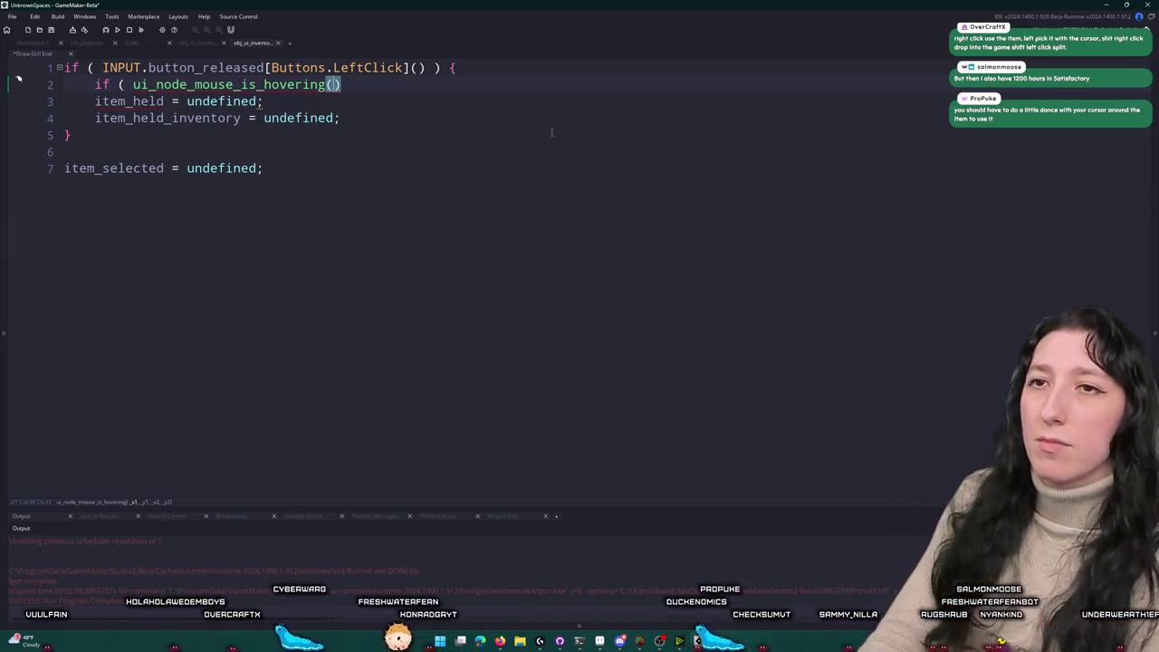
key(ctrl+Left)
text(!)
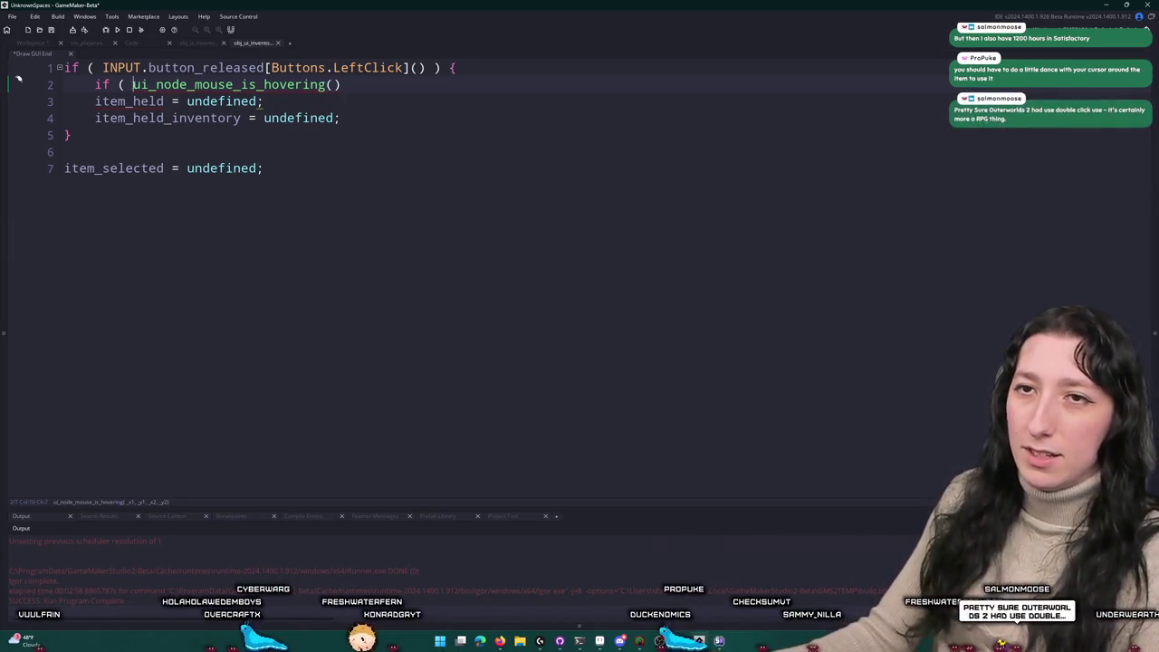
click(340, 84)
text(menu_)
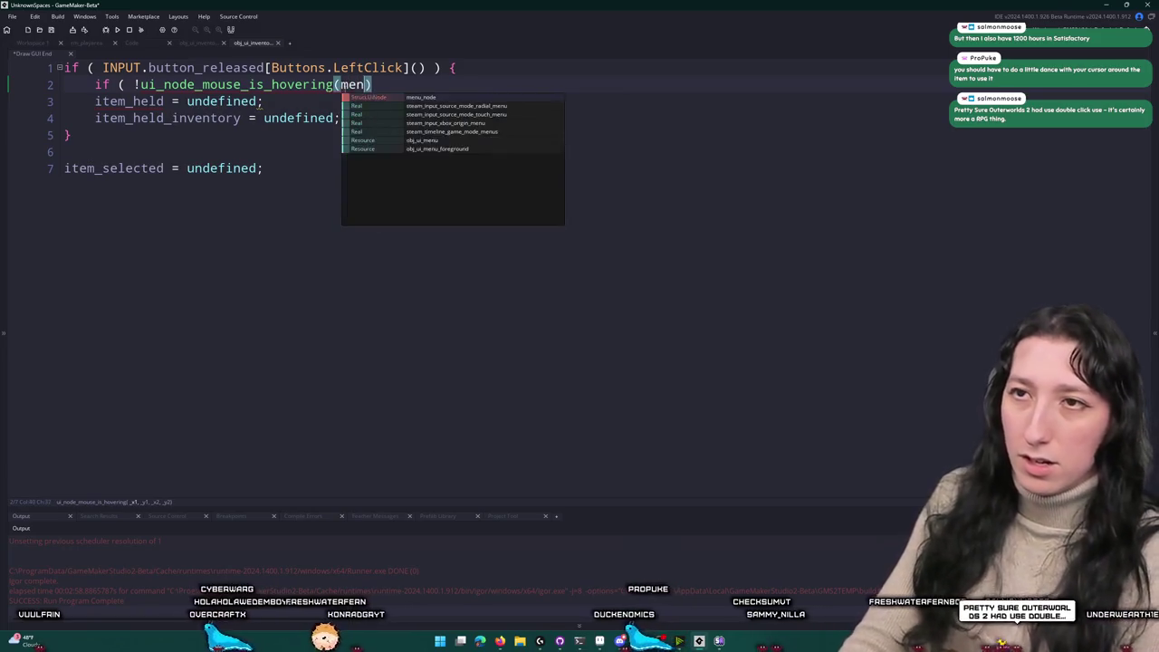
text(node.left,menu)
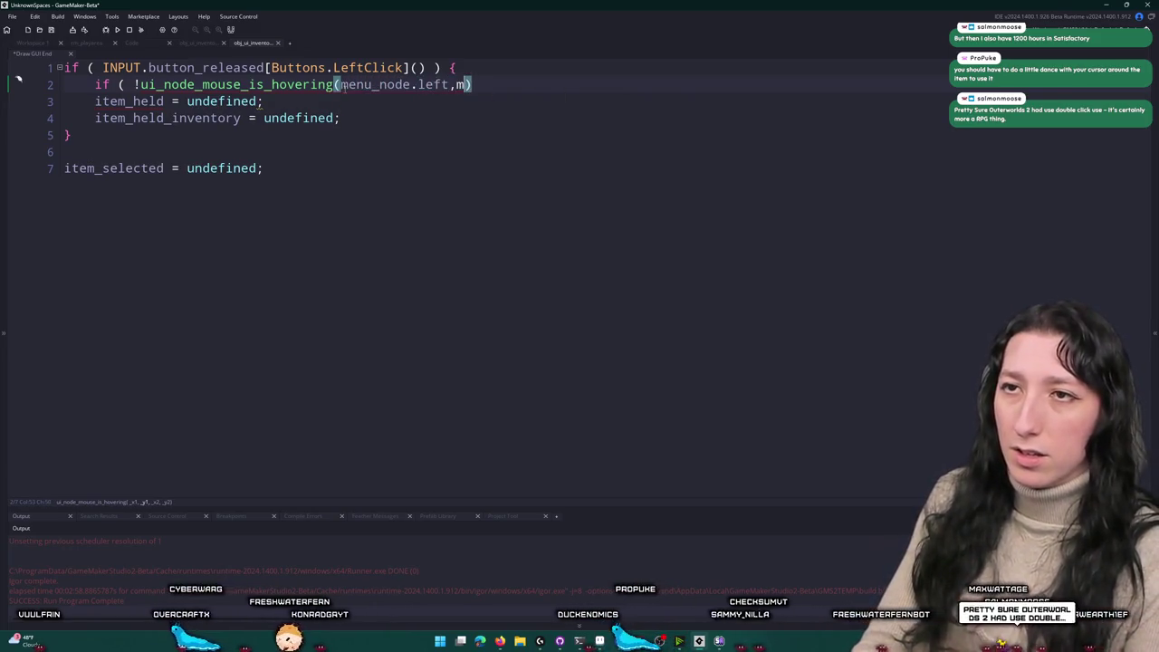
text(_node.top,me)
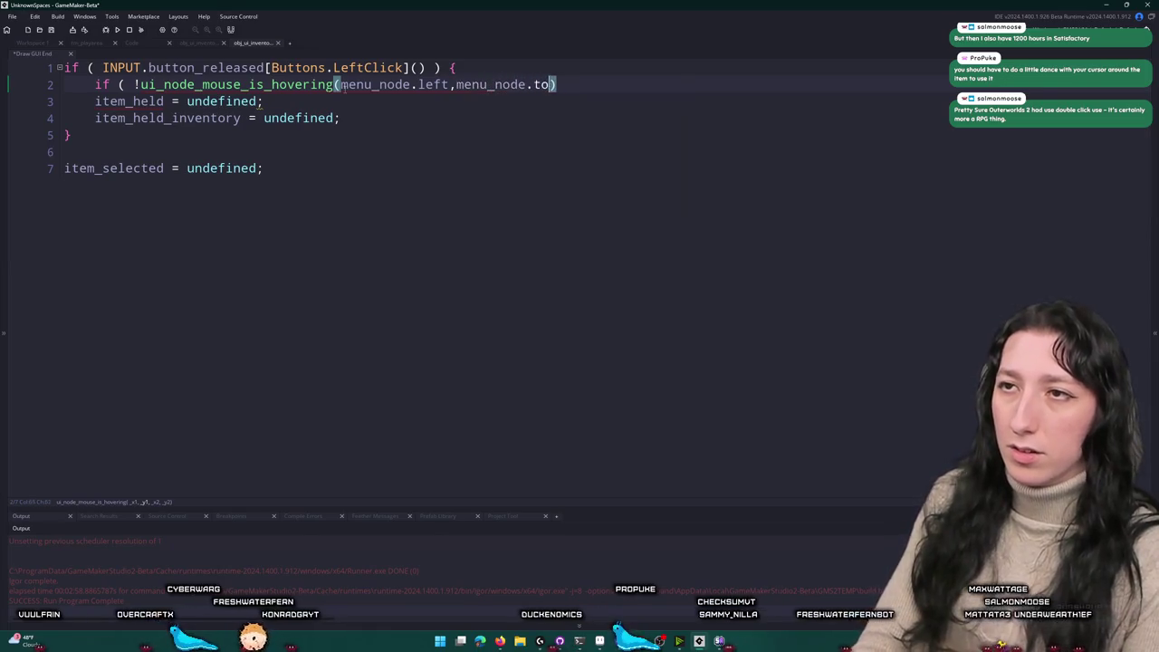
text(nu_)
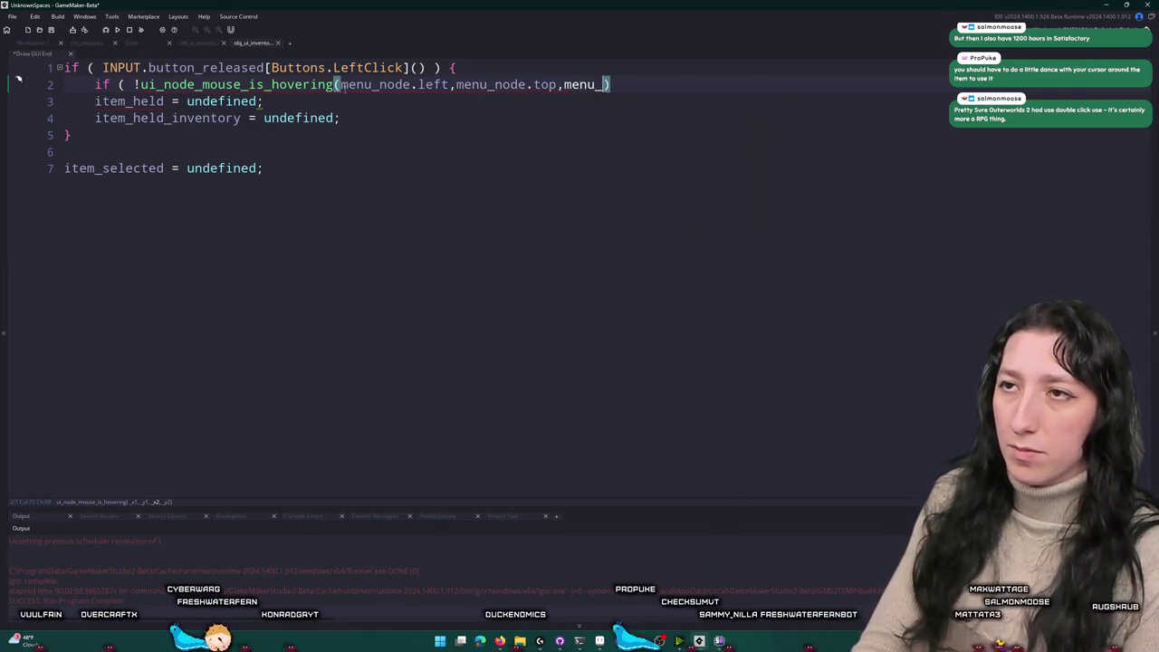
text(node.right,men)
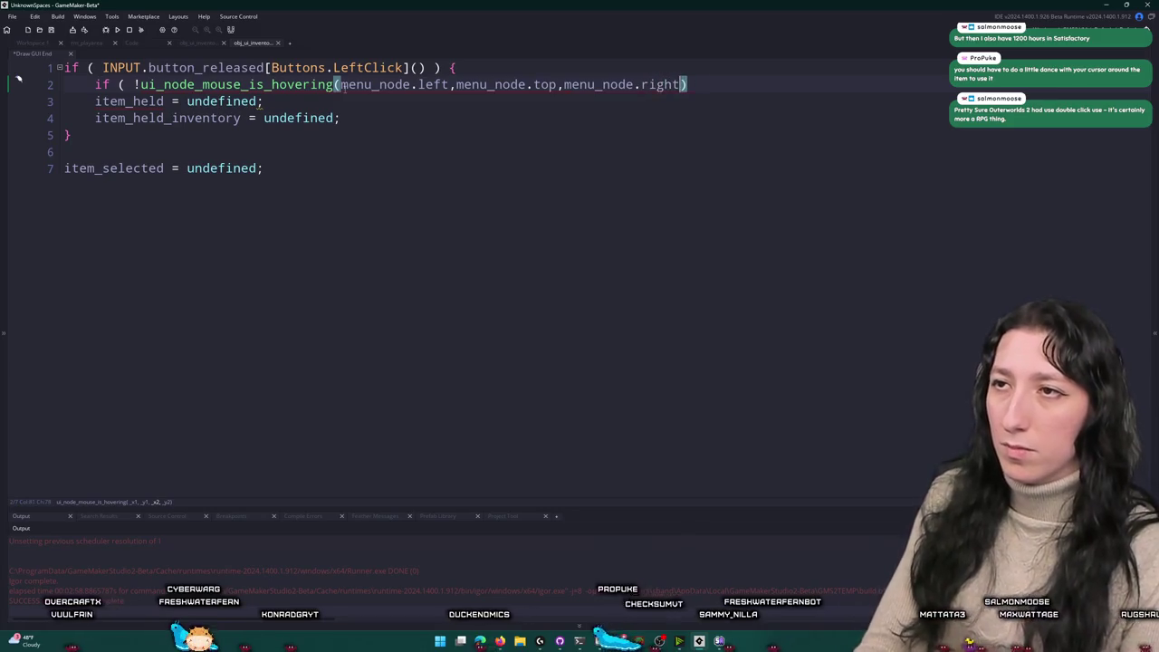
text(u_node.bottom)
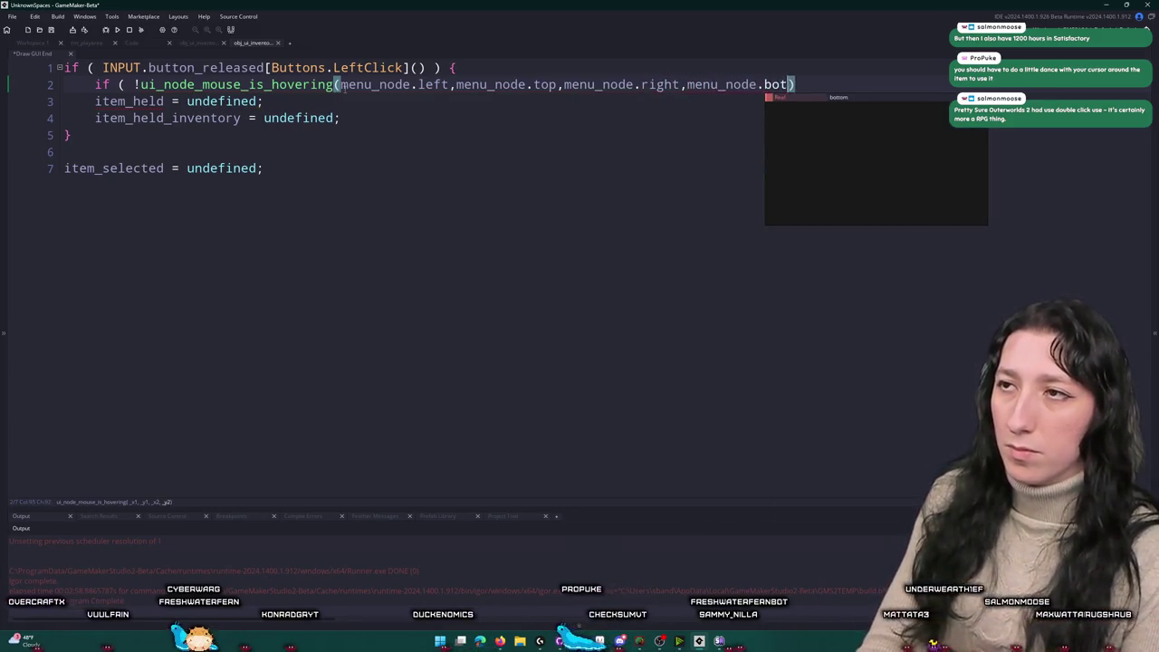
text() {)
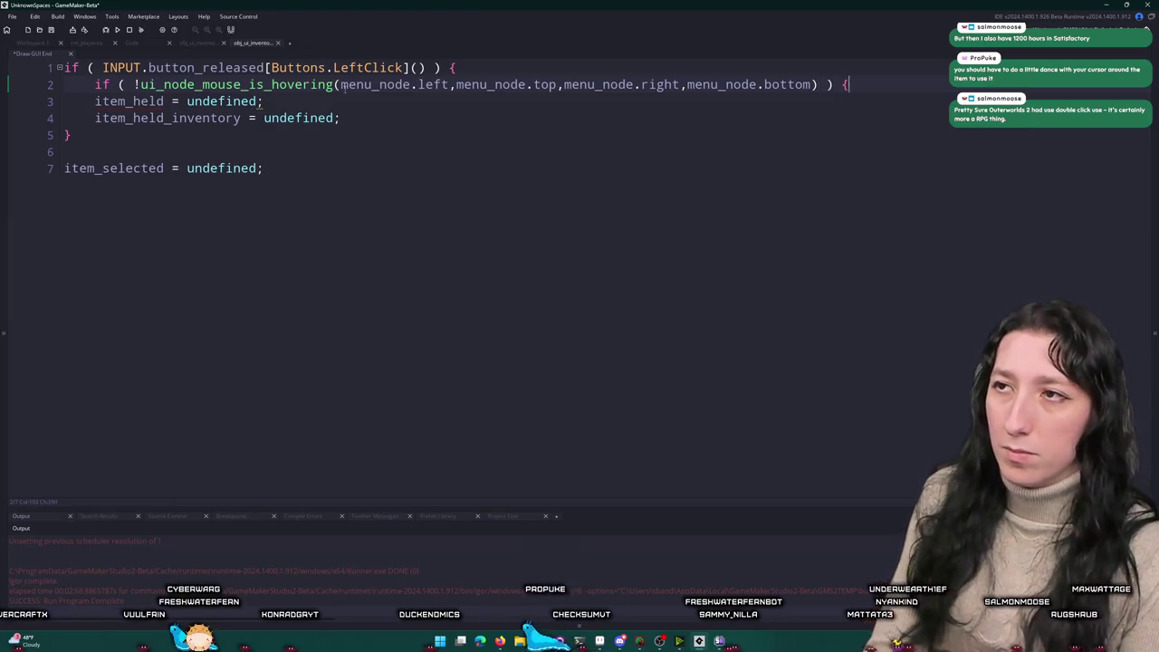
Step: Close the block with a brace, prefix the condition with is_struct(item_held) &&, and add an empty line
key(Return)
text(})
key(Return)
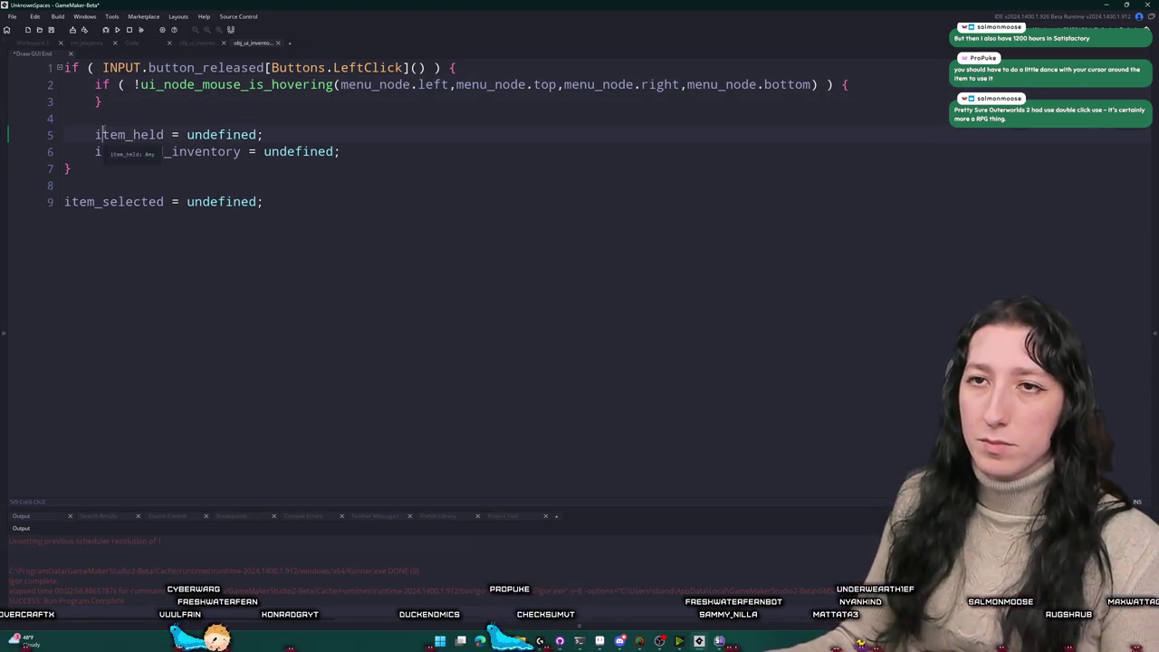
text(is_struct(item_held)
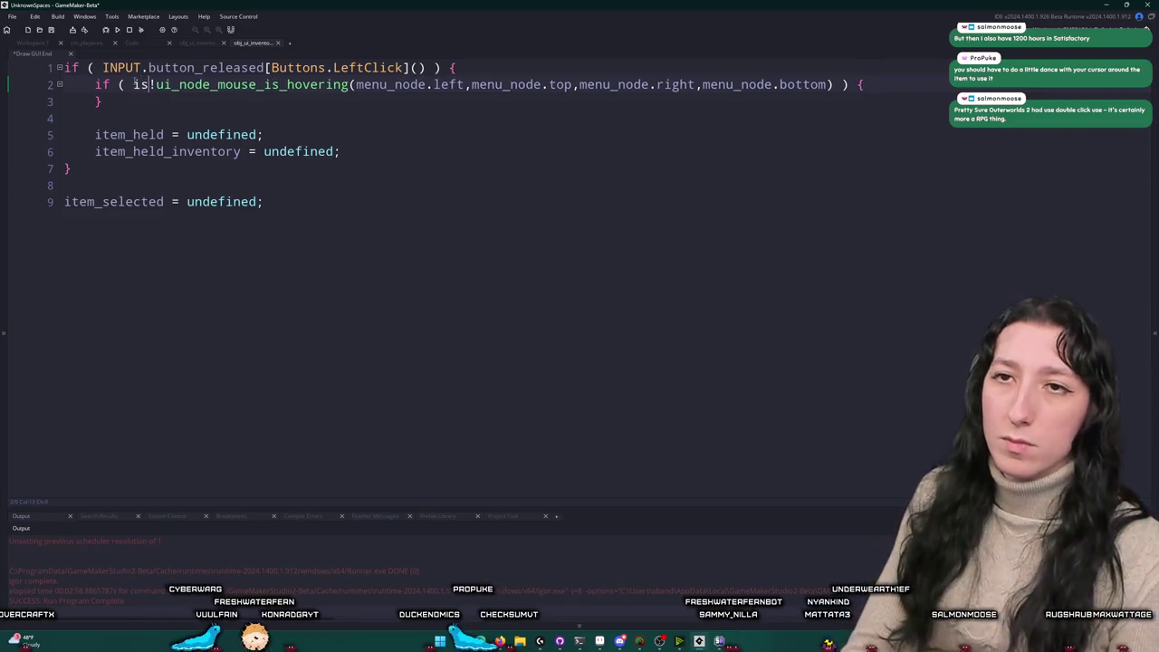
text() &&)
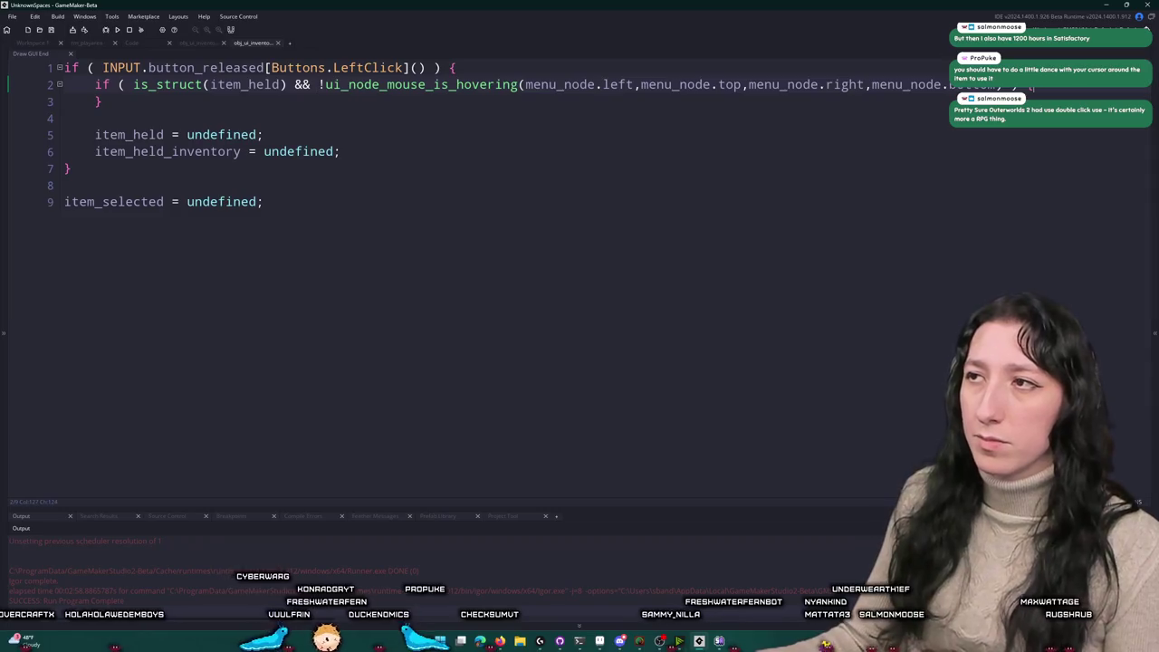
key(End)
key(Return)
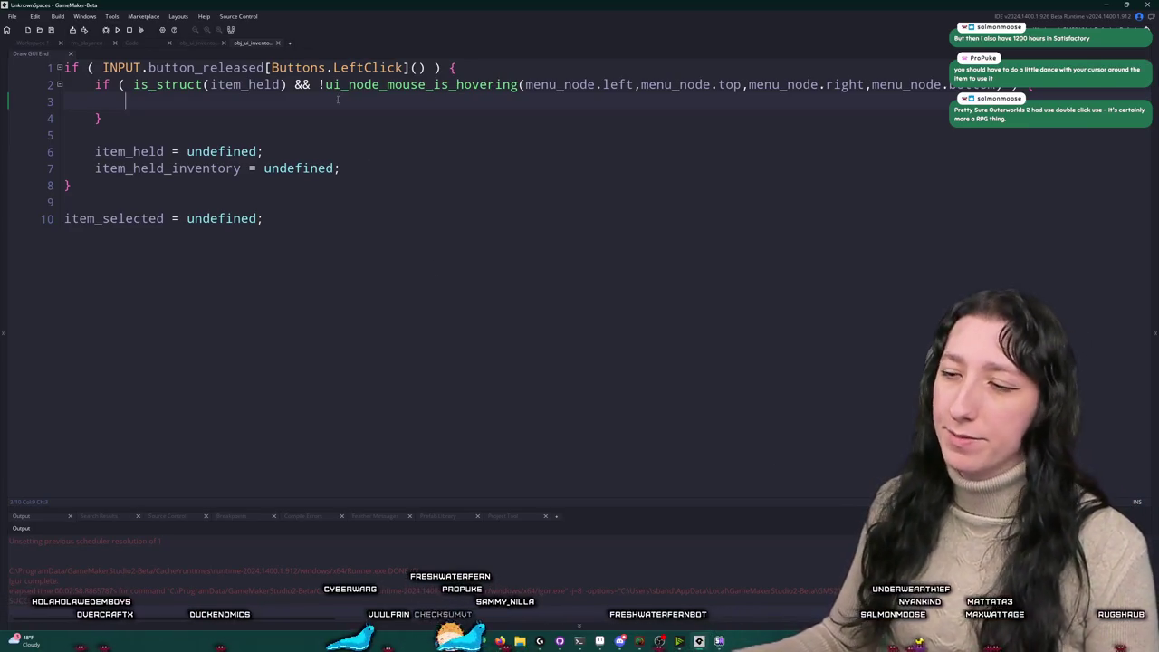
key(super)
Step: Launch Steam and open The Outer Worlds 2 store page via a store search
text(steam)
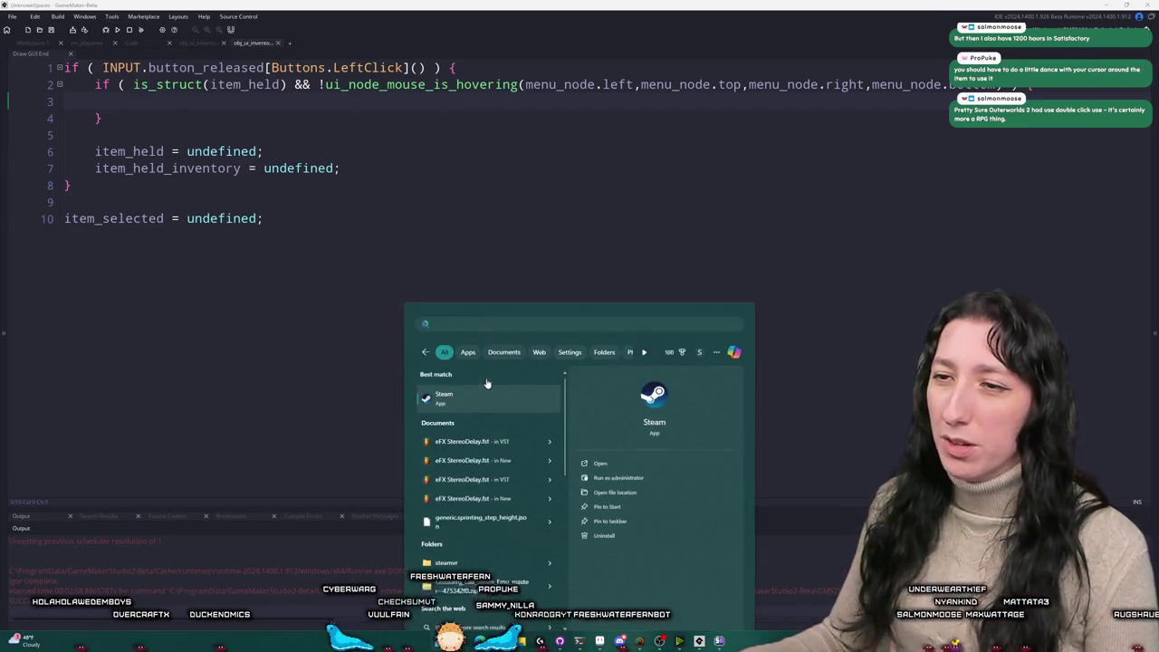
key(Return)
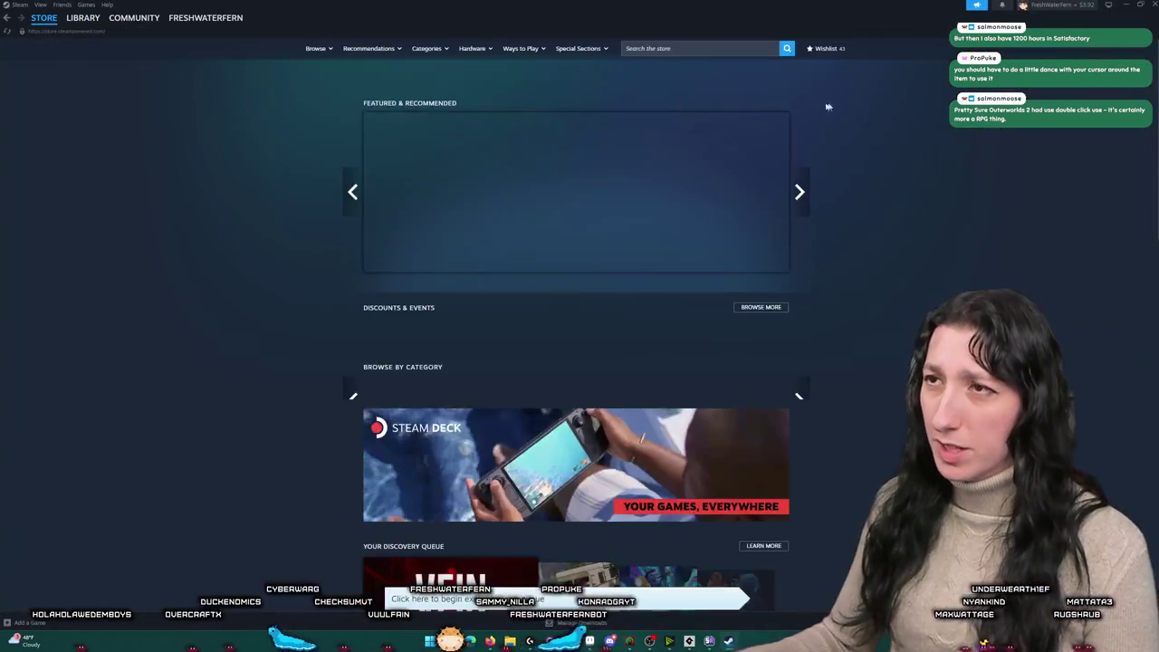
click(747, 50)
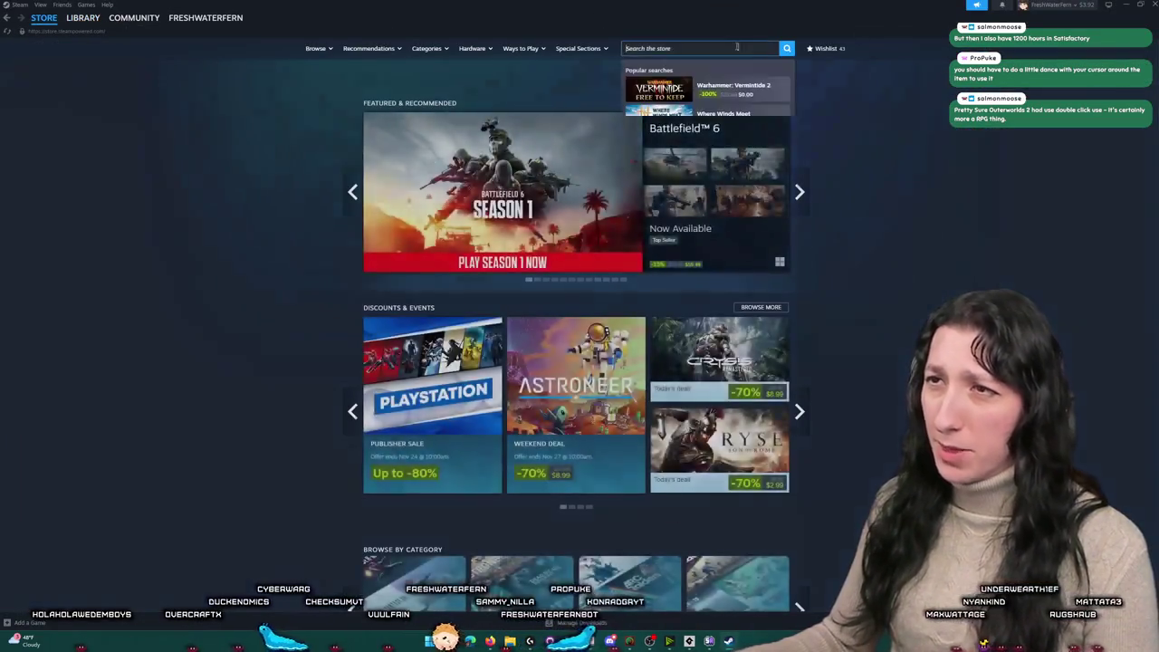
text(outerwo)
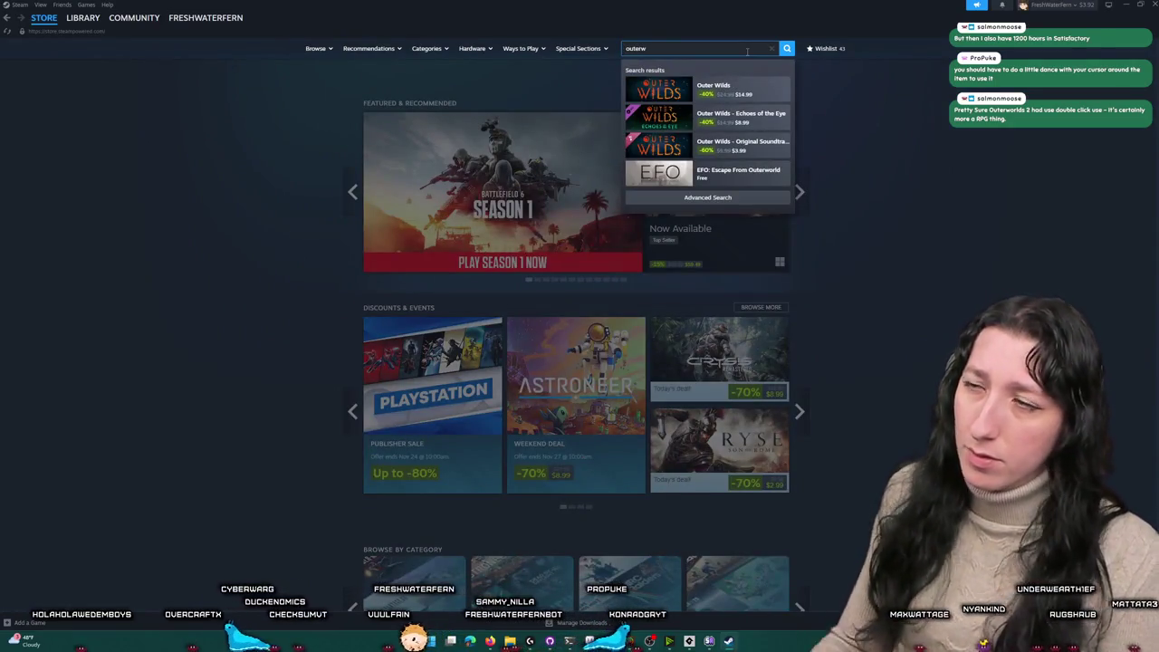
text(r)
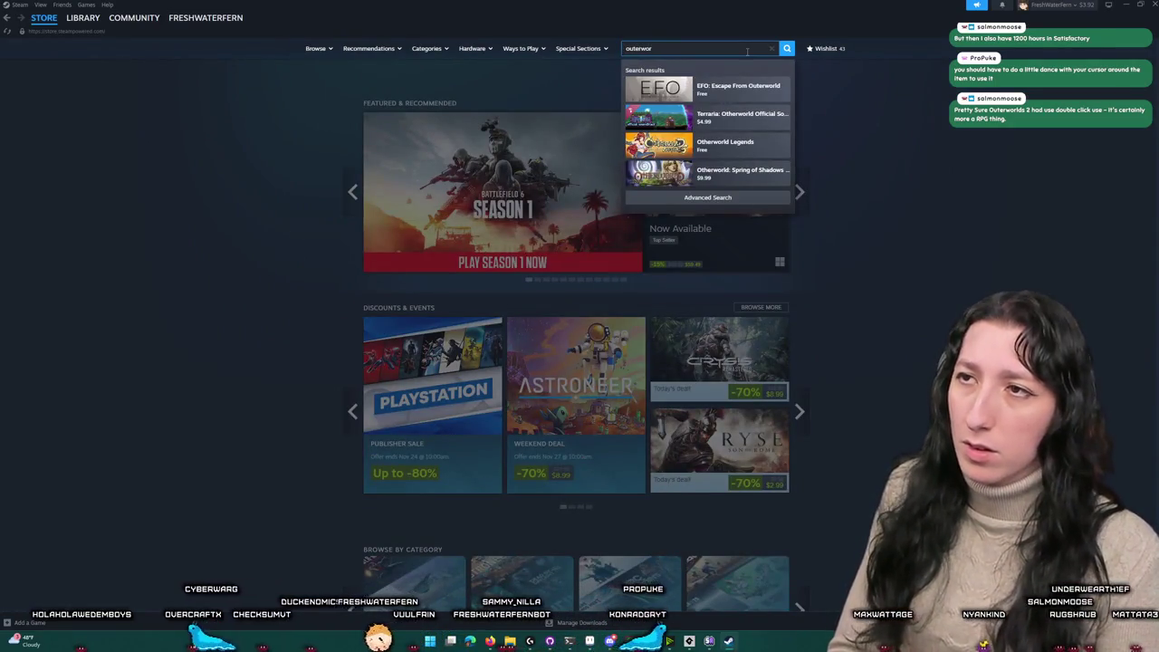
key(BackSpace)
key(BackSpace)
key(BackSpace)
text( world 2)
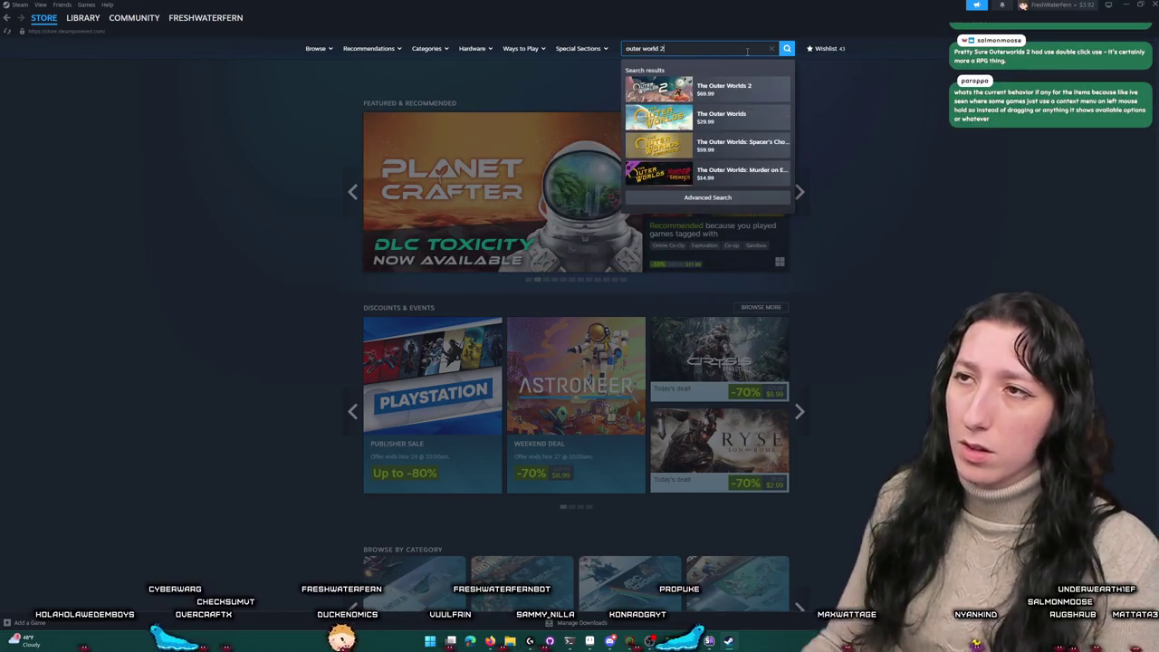
click(748, 93)
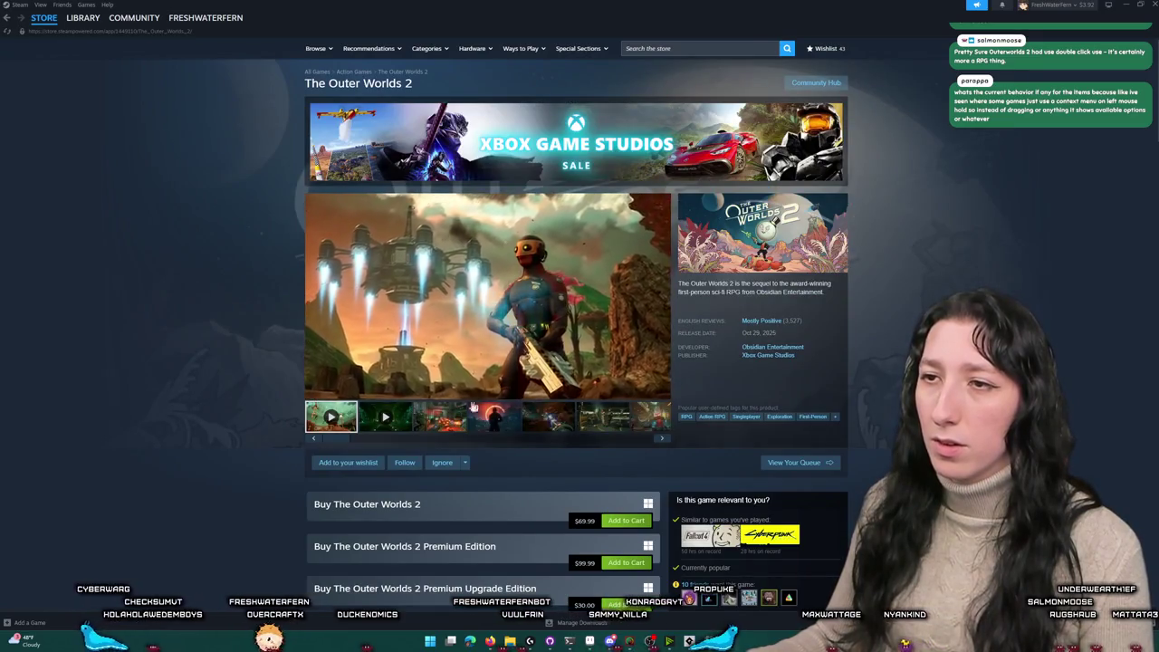
Step: Play The Outer Worlds 2 trailer fullscreen, skipping ahead, briefly checking GameMaker
click(660, 390)
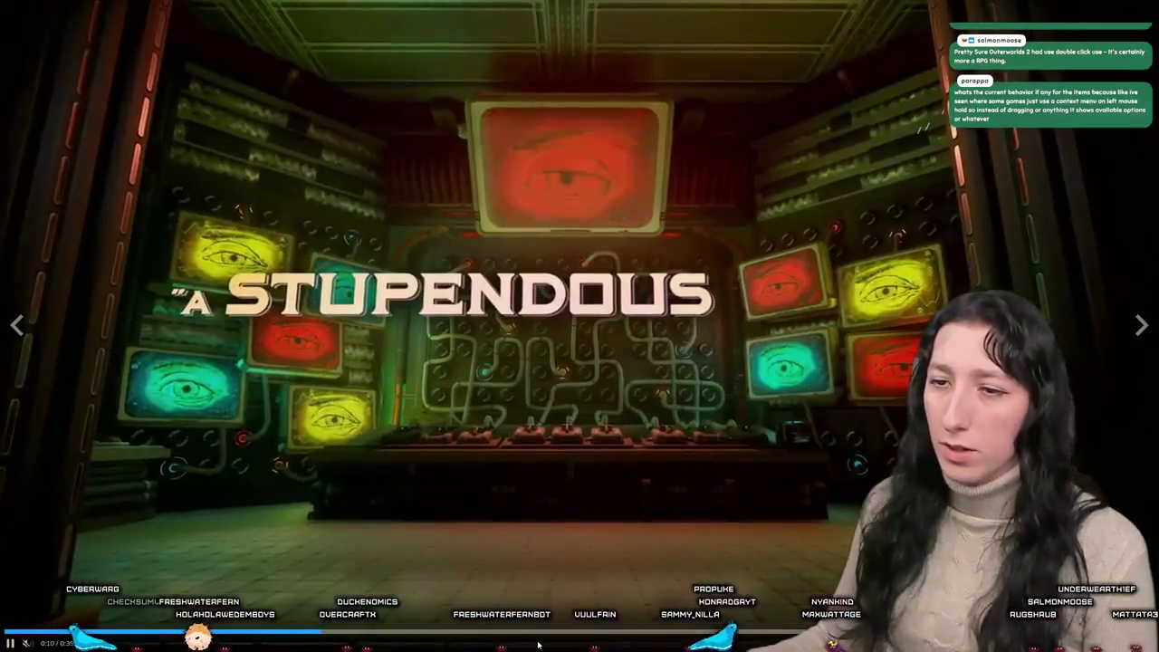
key(Right)
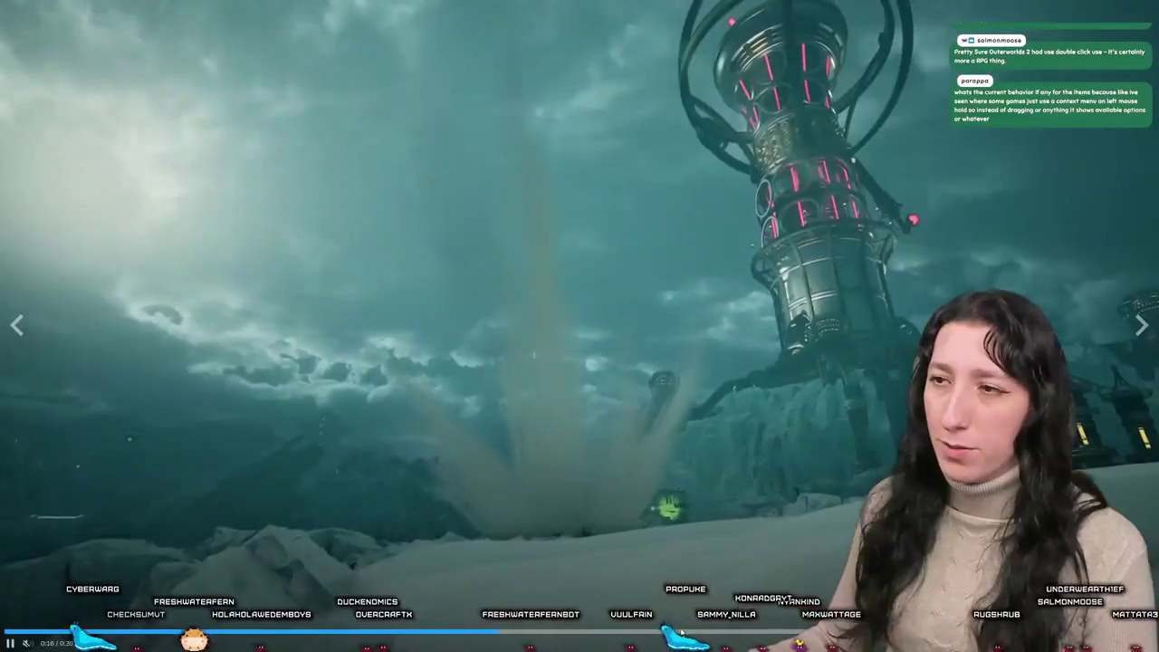
click(667, 632)
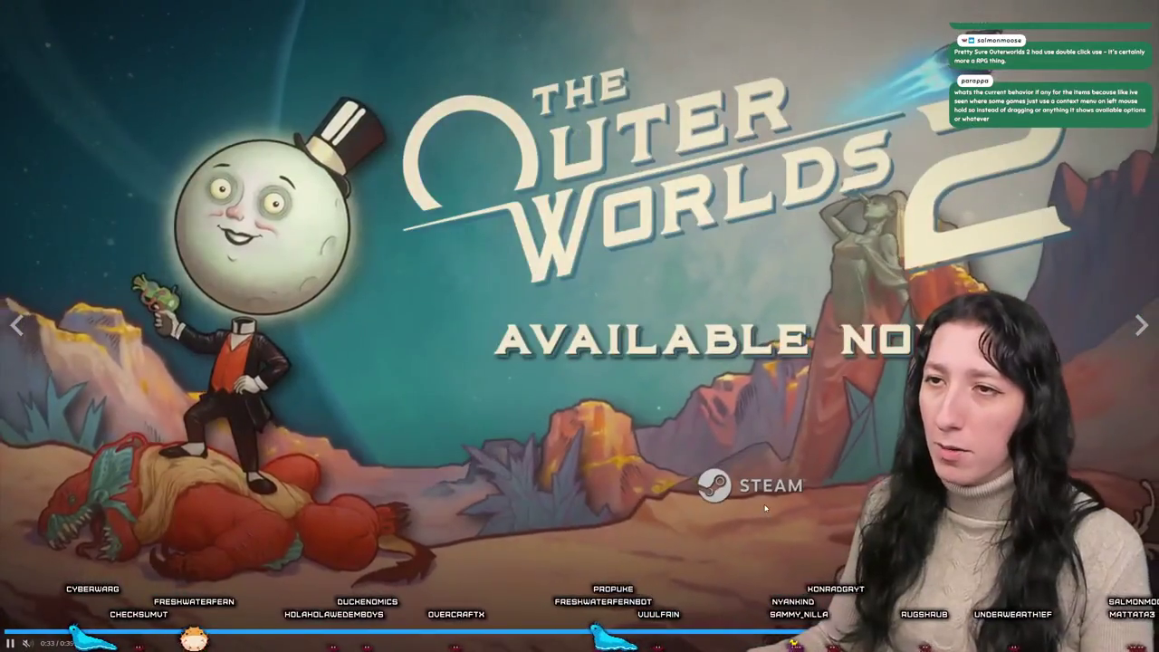
key(alt+Tab)
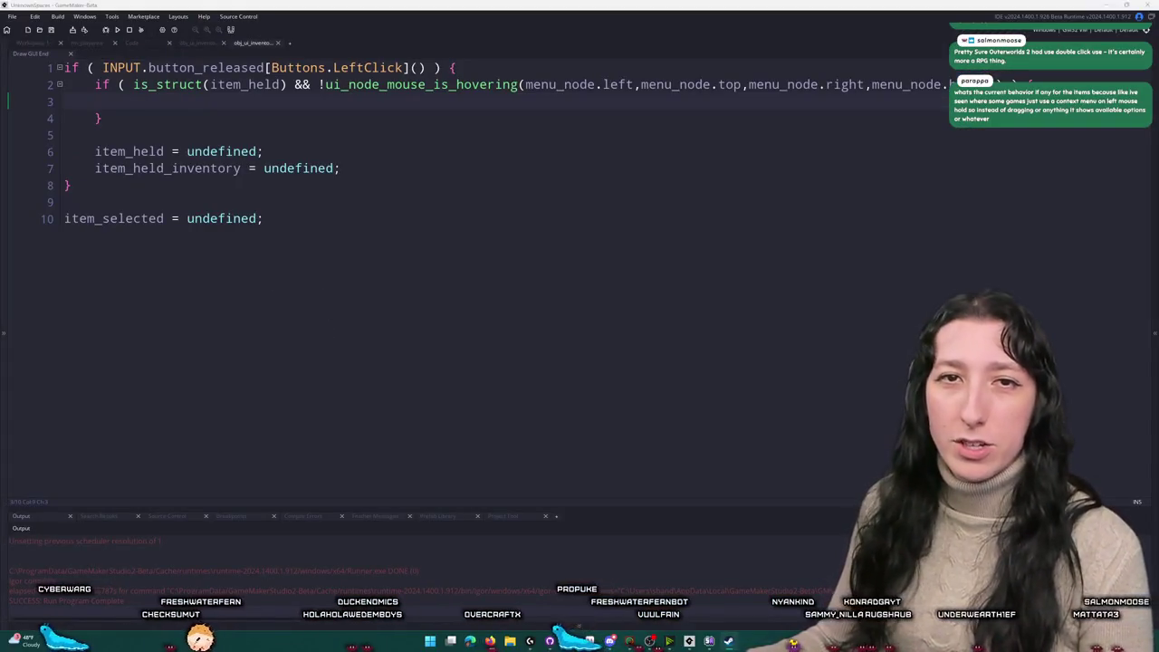
key(alt+Tab)
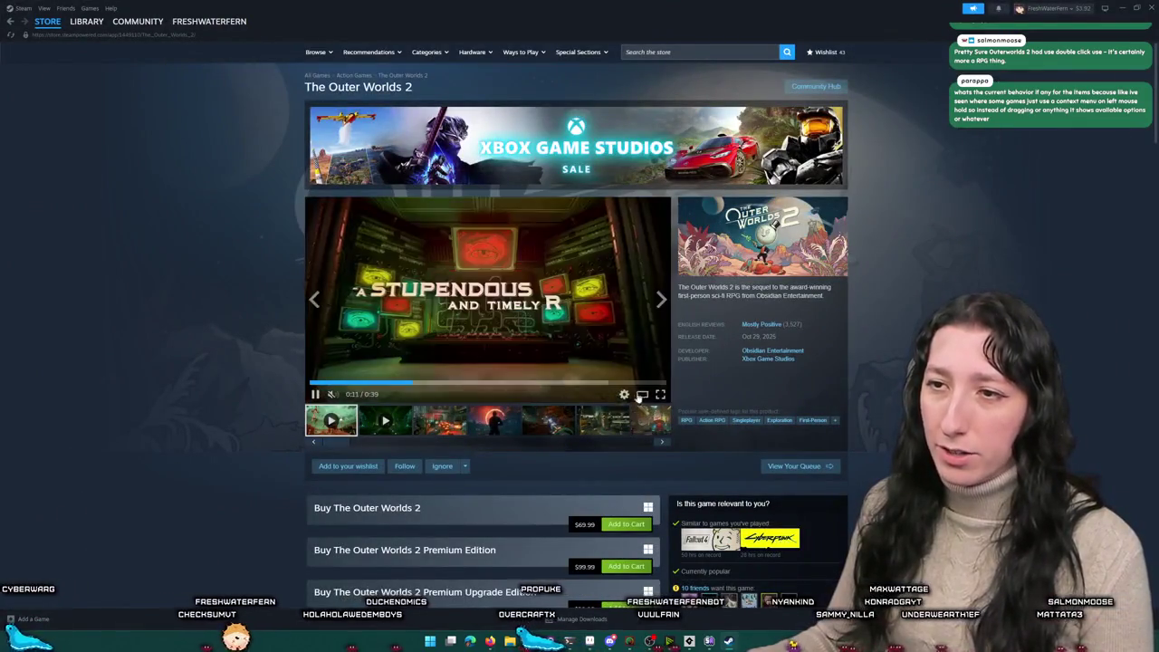
Step: Watch the next Outer Worlds 2 trailer fullscreen, rewind it slightly, pause, and minimize Steam
click(656, 399)
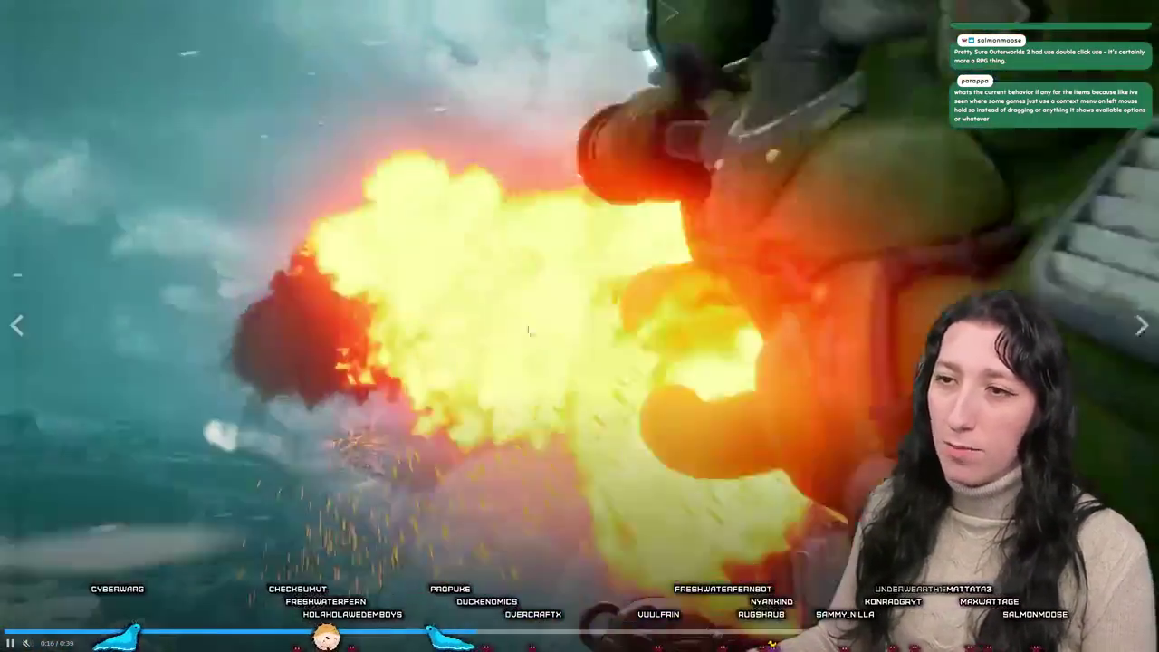
double_click(530, 331)
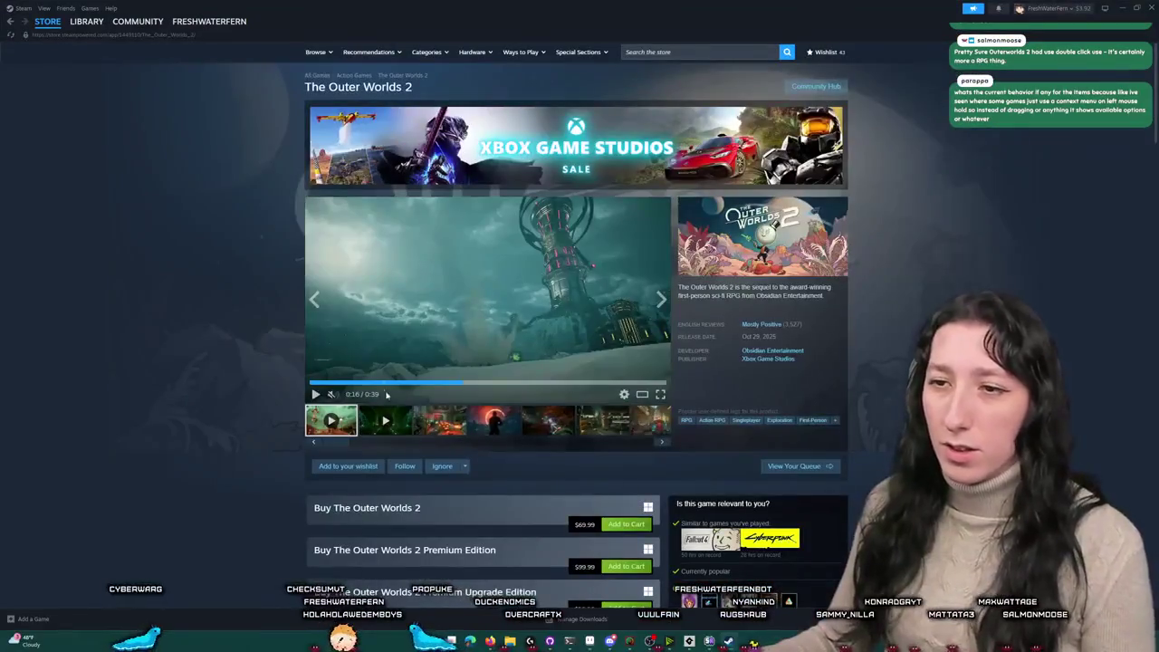
click(658, 396)
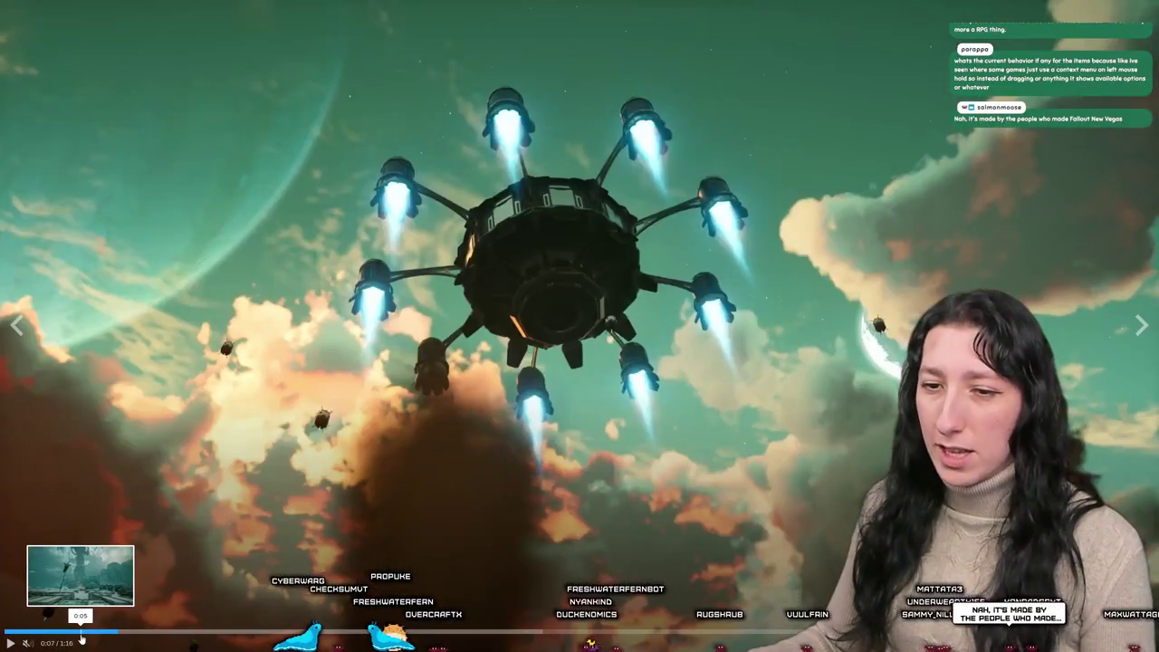
click(102, 631)
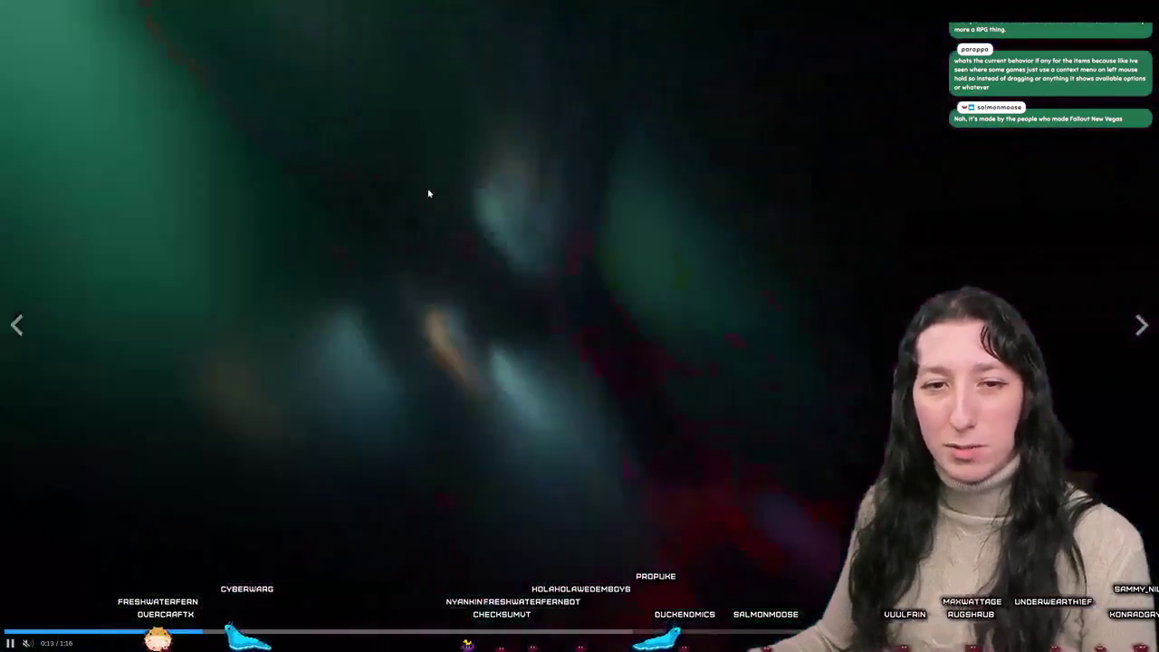
click(429, 193)
key(Escape)
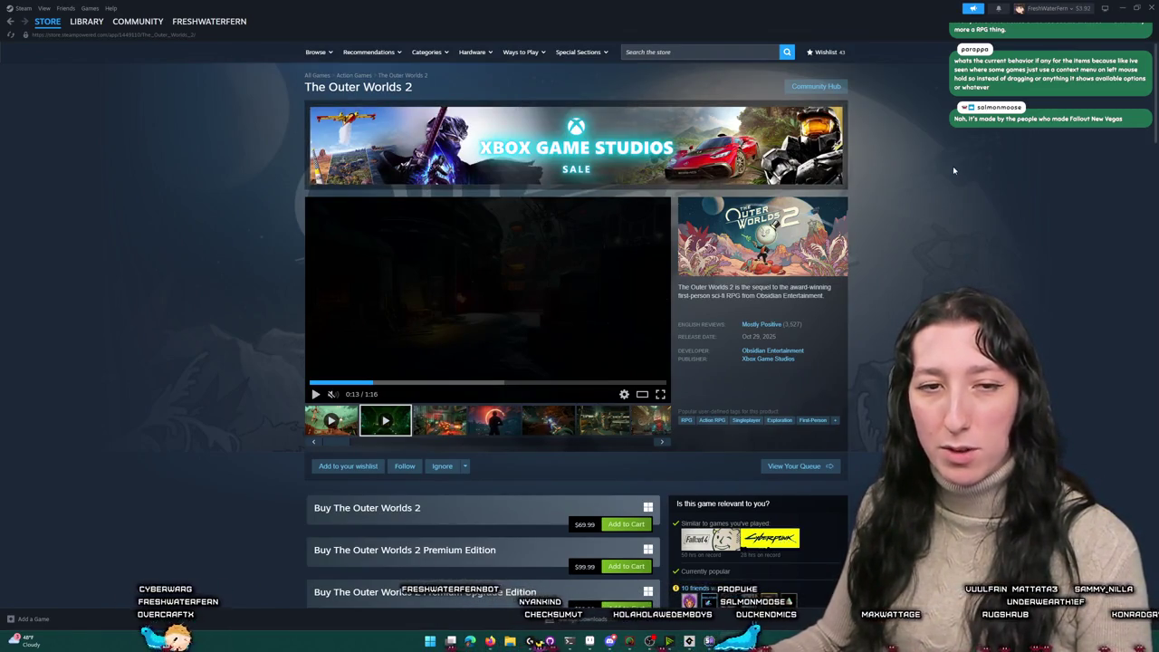
click(1122, 9)
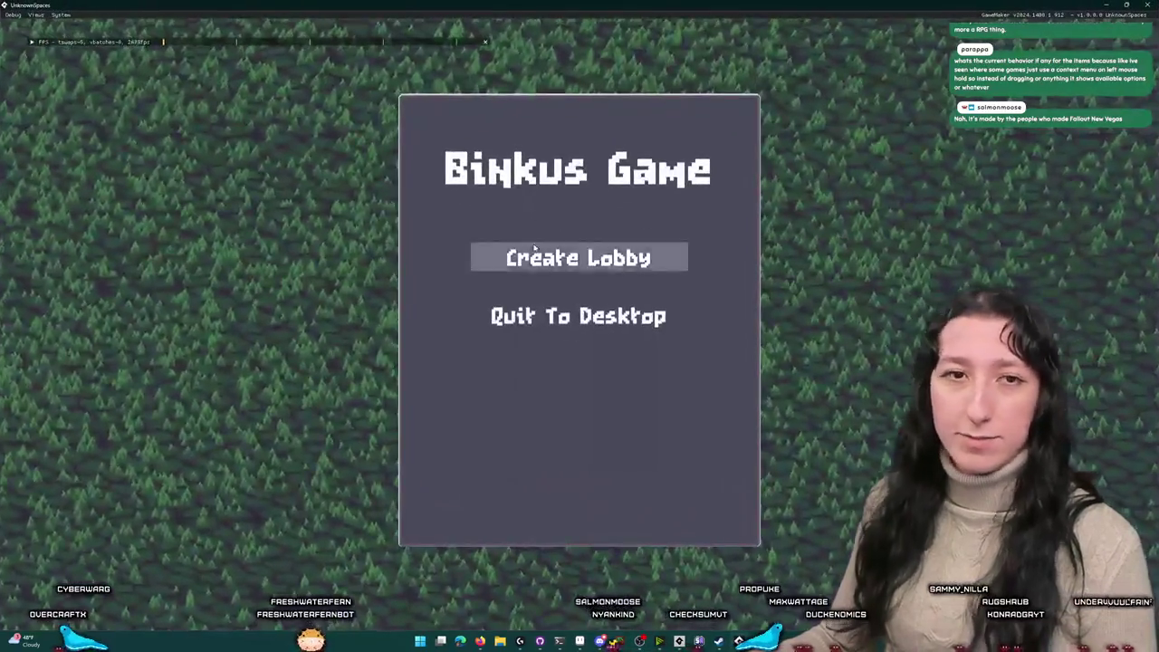
Step: Start a lobby, open the inventory, and shuffle the two backpacks within the grid
click(534, 249)
key(Tab)
mouse_move(317, 394)
mouse_down()
mouse_move(304, 473)
mouse_move(399, 496)
mouse_move(324, 358)
mouse_move(326, 389)
mouse_up()
mouse_move(232, 385)
mouse_down()
mouse_move(263, 385)
mouse_move(231, 383)
mouse_move(237, 403)
mouse_move(321, 476)
mouse_move(234, 444)
mouse_move(324, 482)
mouse_move(233, 474)
mouse_move(233, 396)
mouse_up()
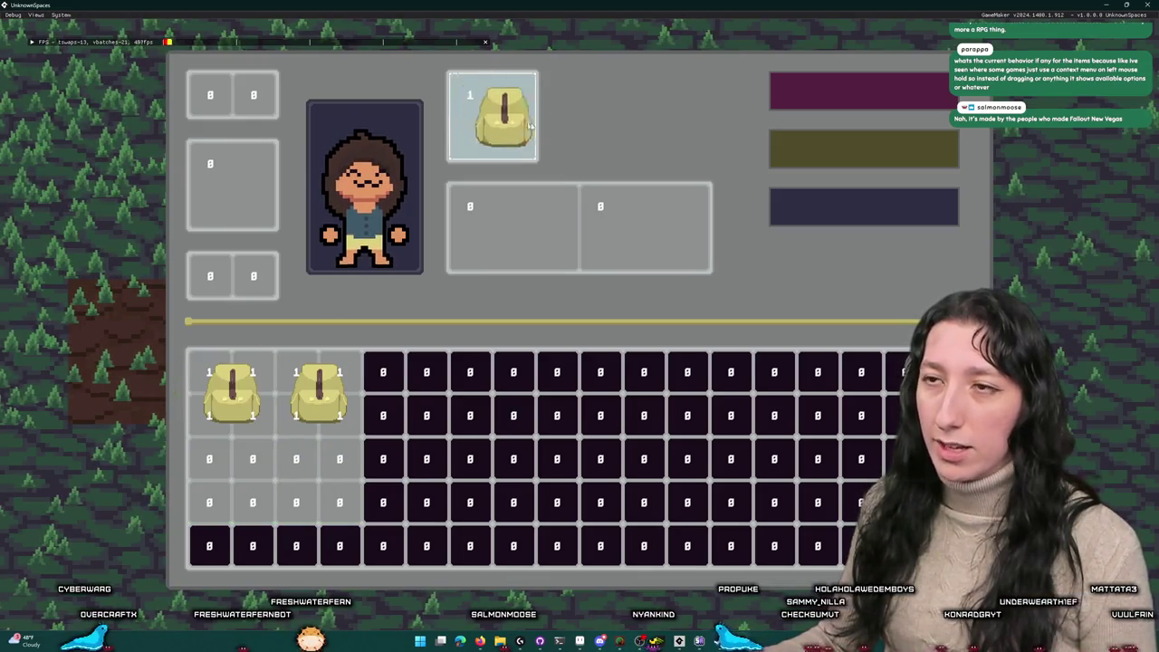
Step: Put both backpacks into the bag slots and test lifting them between slots
drag(319, 389, 514, 228)
drag(232, 390, 645, 231)
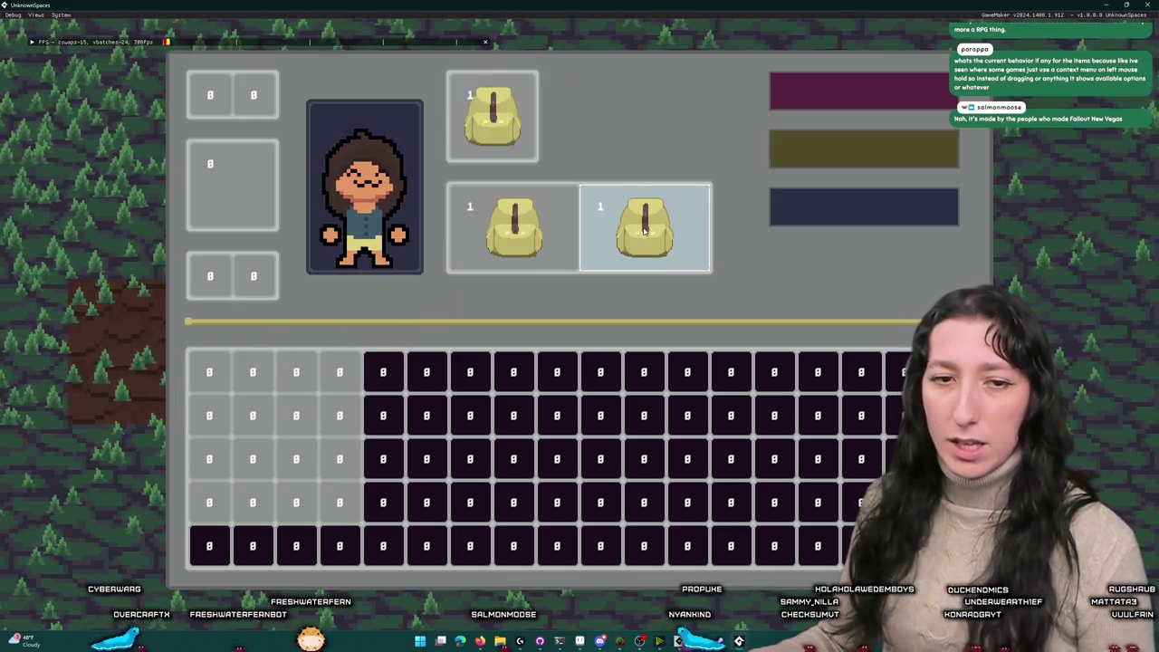
drag(515, 226, 574, 225)
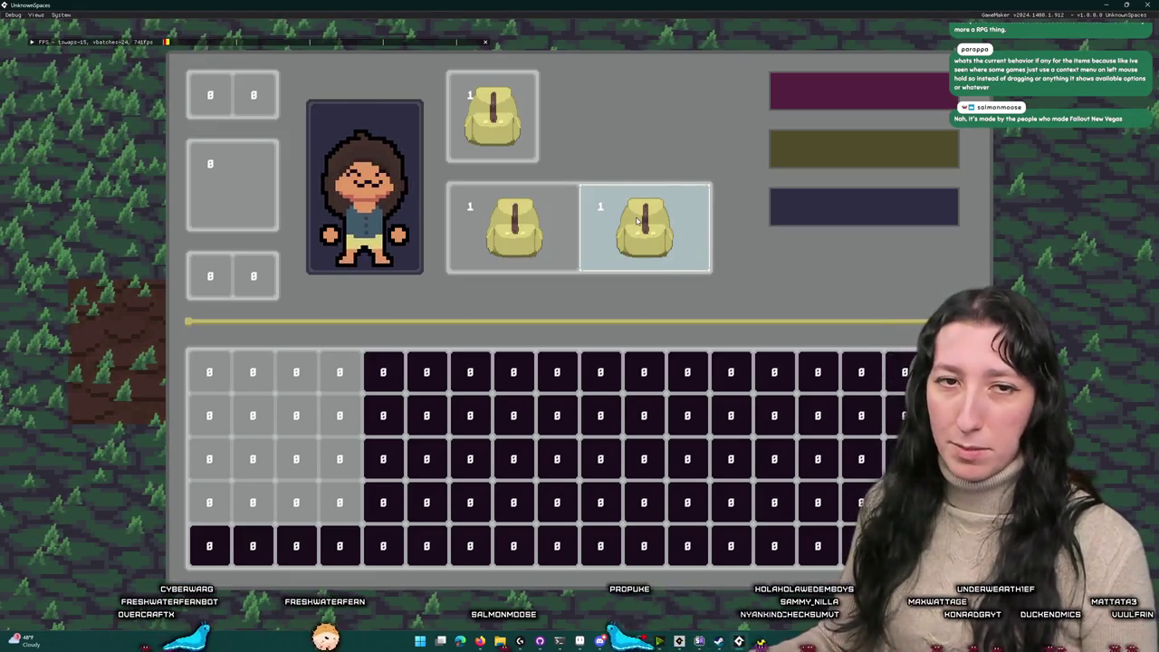
mouse_move(637, 220)
mouse_down()
mouse_move(471, 344)
mouse_move(205, 396)
mouse_move(272, 399)
mouse_move(234, 392)
mouse_move(233, 313)
mouse_move(221, 380)
mouse_move(517, 217)
mouse_move(638, 227)
mouse_up()
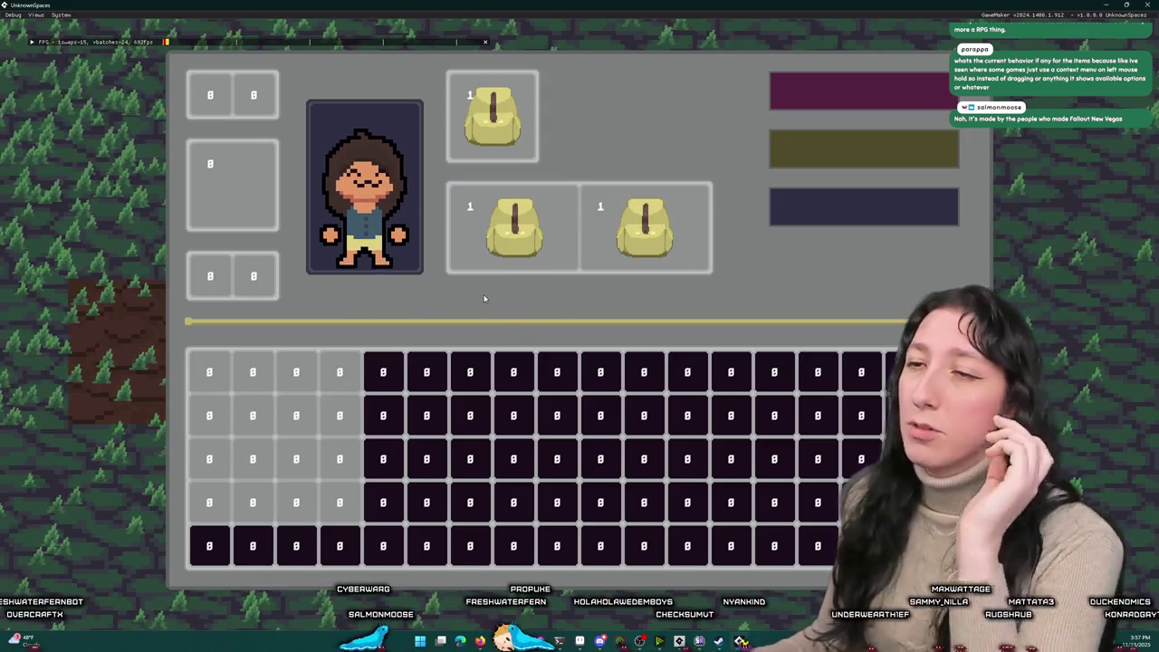
Step: Close the inventory, walk the character south, and reopen the equipment screen
key(Escape)
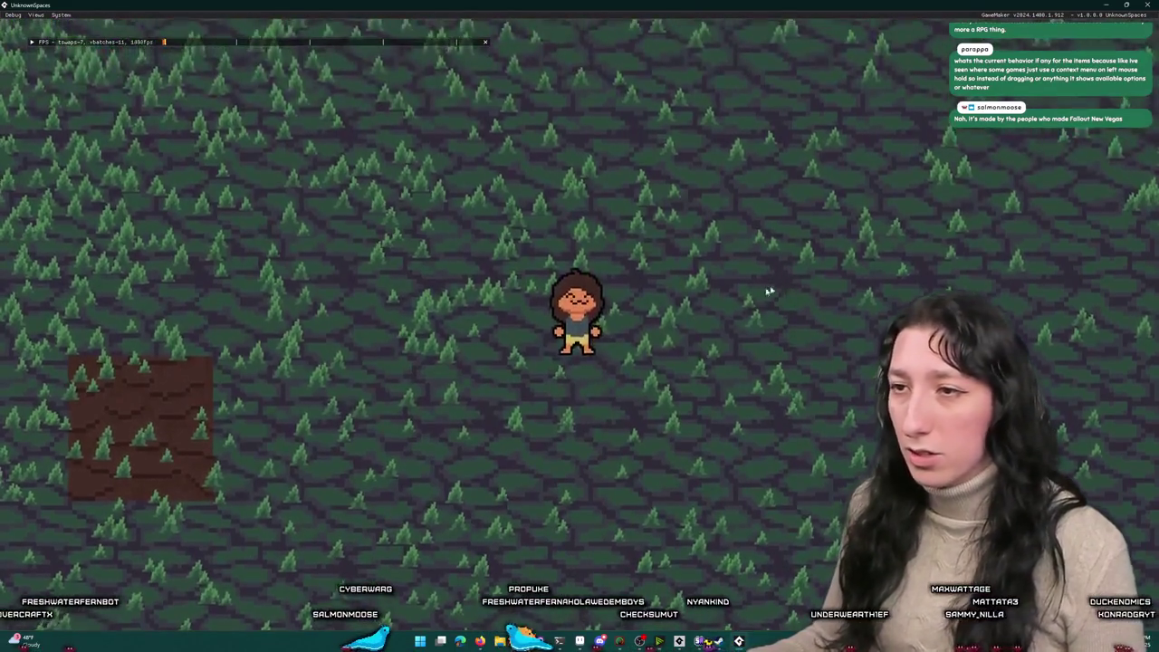
key(s)
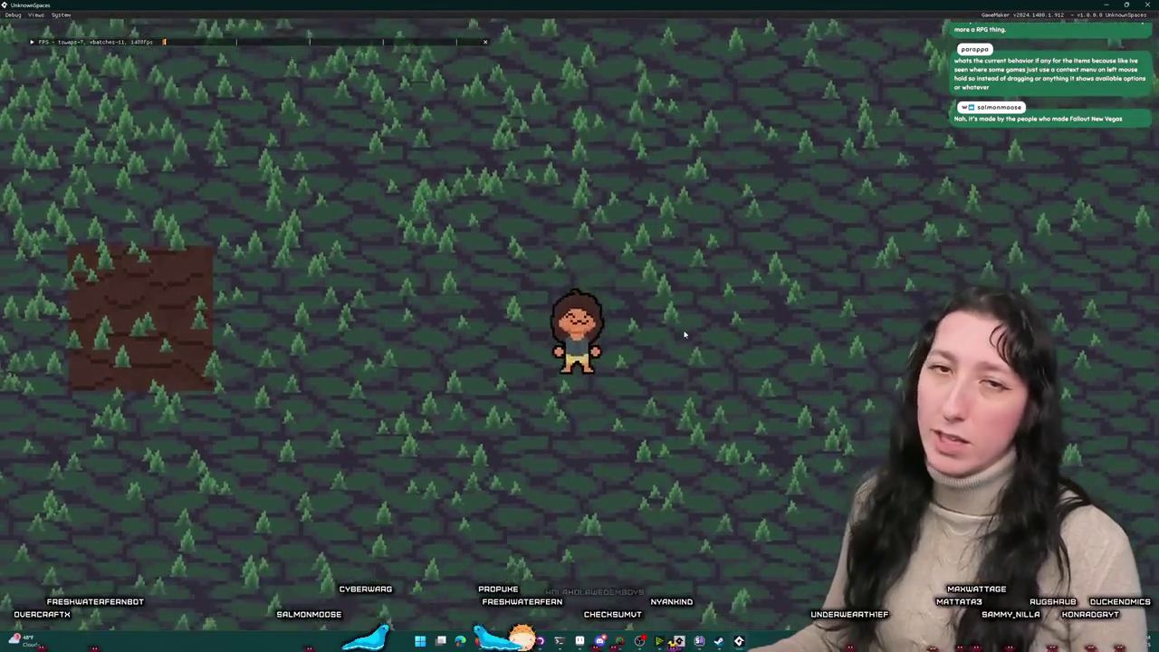
key(e)
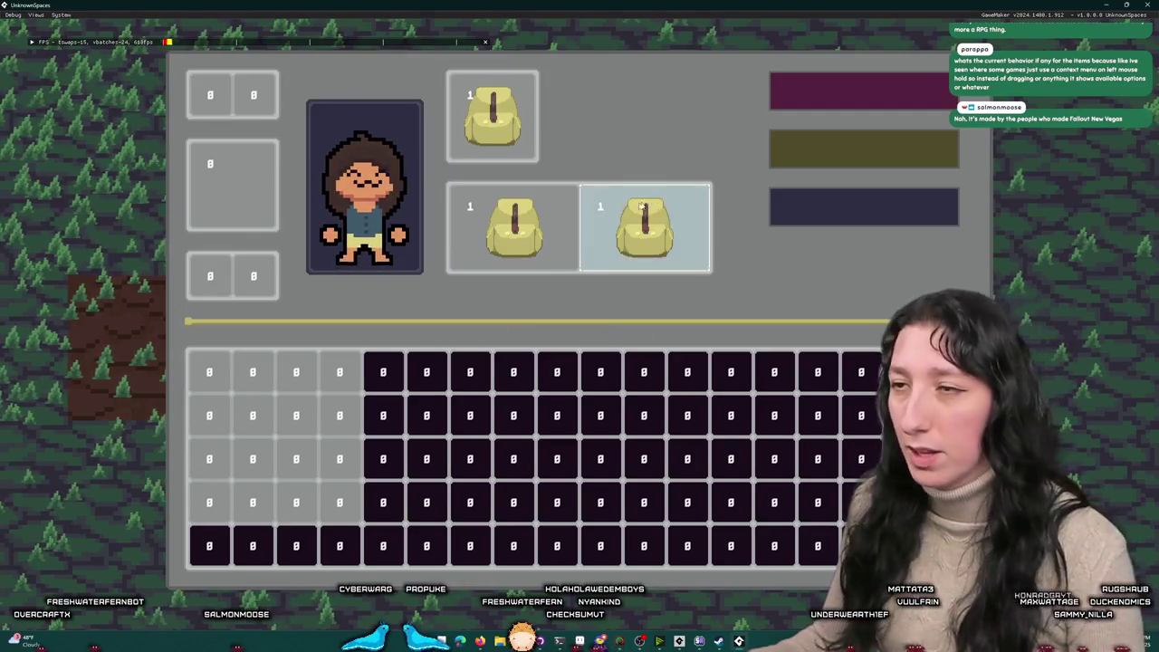
Step: Move the right slot's backpack into the top-left grid cells, test drops, then stop the game
mouse_move(645, 226)
mouse_down()
mouse_move(238, 414)
mouse_move(232, 395)
mouse_up()
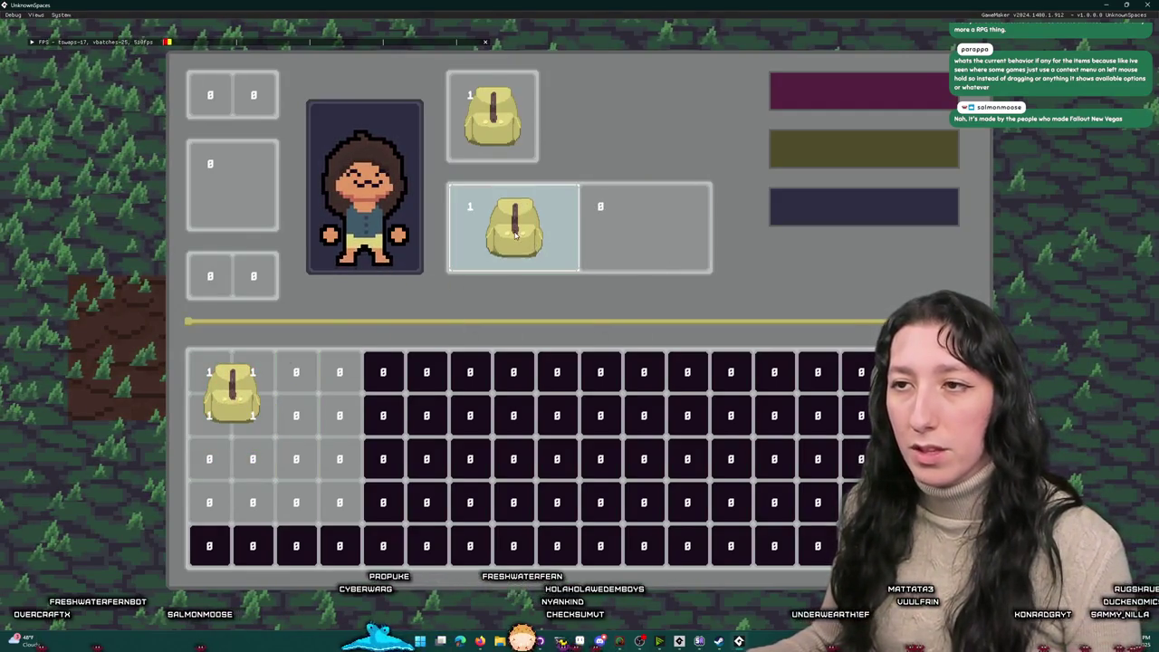
drag(570, 209, 645, 222)
drag(228, 387, 194, 381)
drag(118, 360, 224, 407)
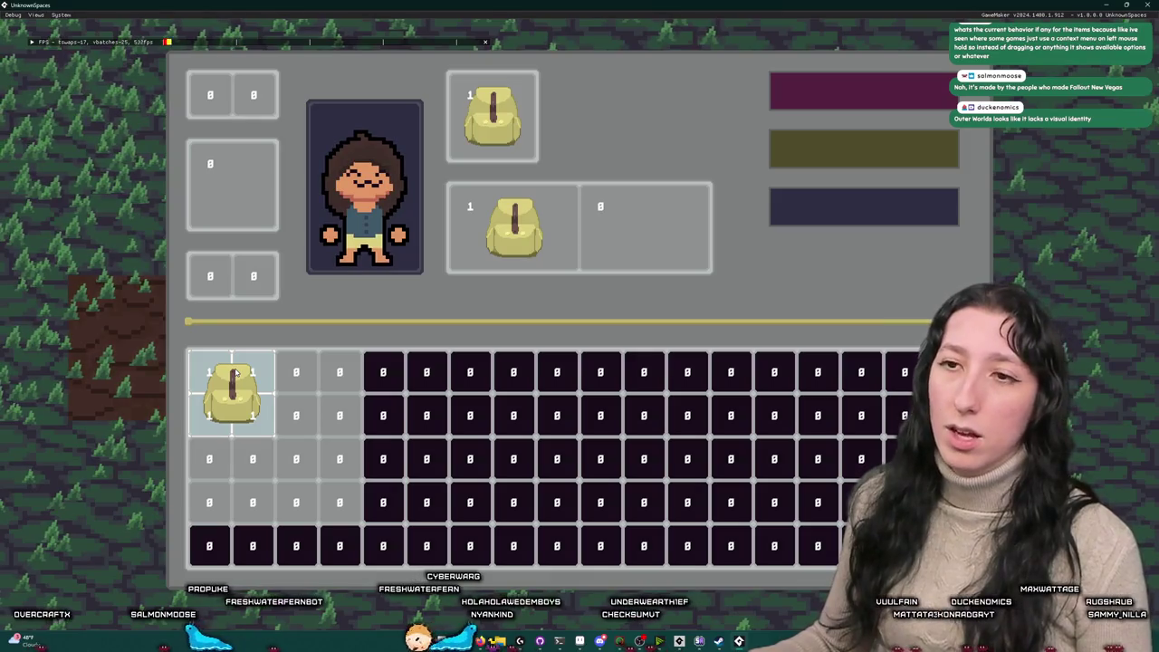
mouse_move(233, 373)
mouse_down()
mouse_move(645, 218)
mouse_move(228, 424)
mouse_move(231, 385)
mouse_up()
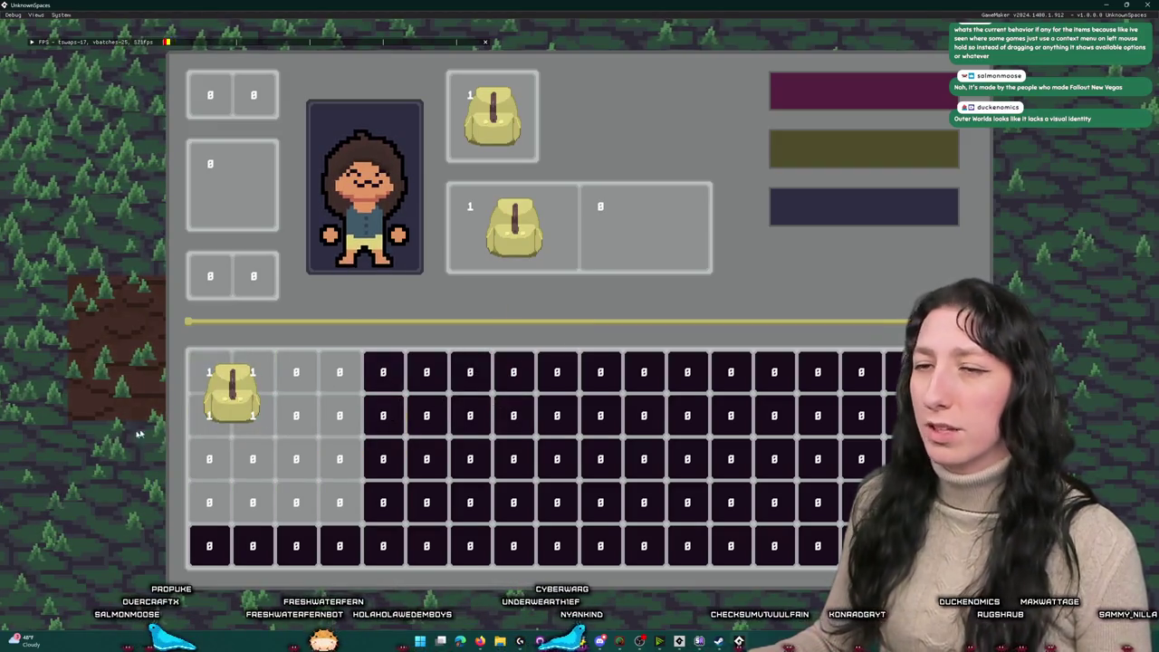
mouse_move(232, 390)
mouse_down()
mouse_move(698, 228)
mouse_move(231, 385)
mouse_up()
key(Escape)
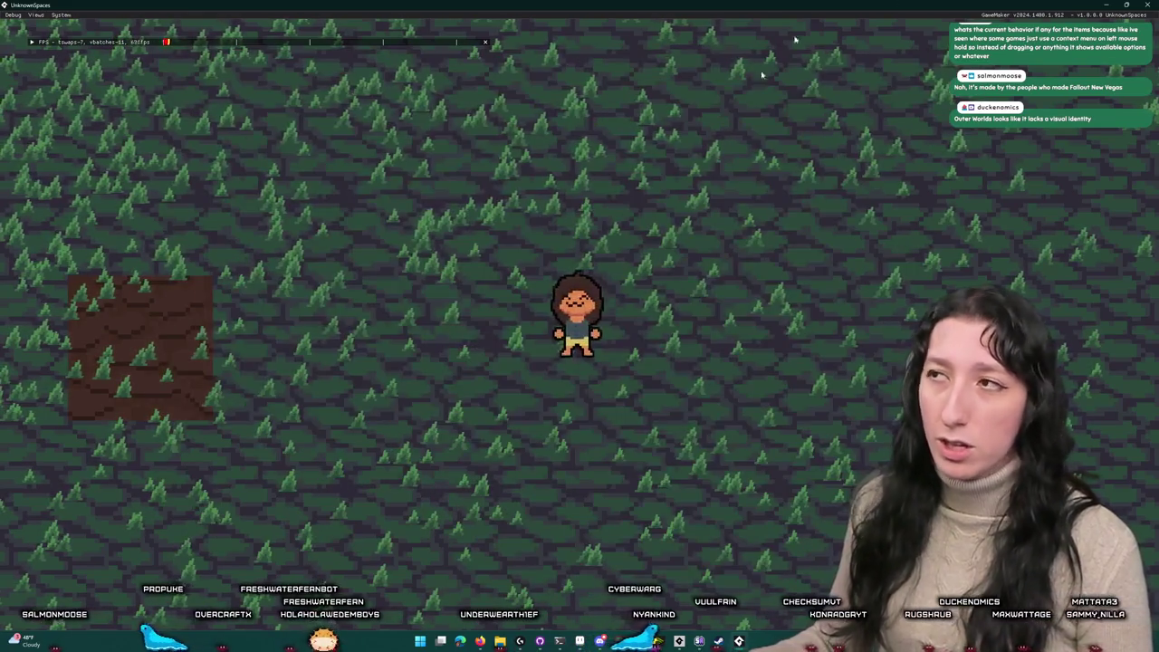
key(Escape)
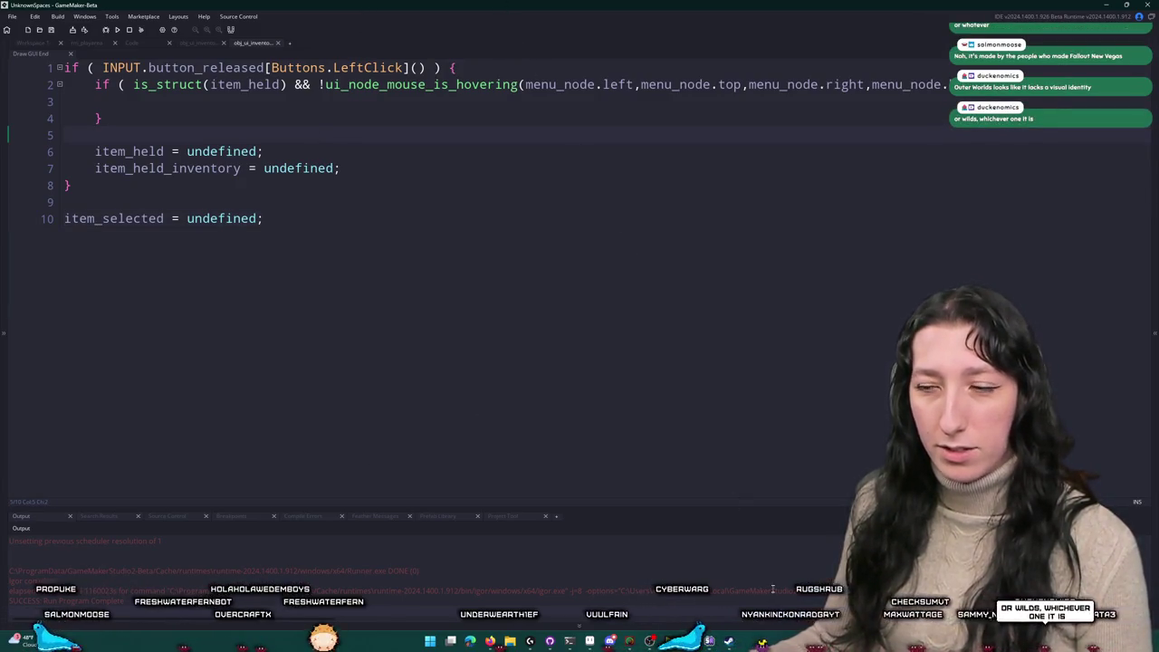
Step: Bring up the Outer Worlds 2 store page and browse its screenshots in the full-size viewer
click(730, 642)
click(458, 423)
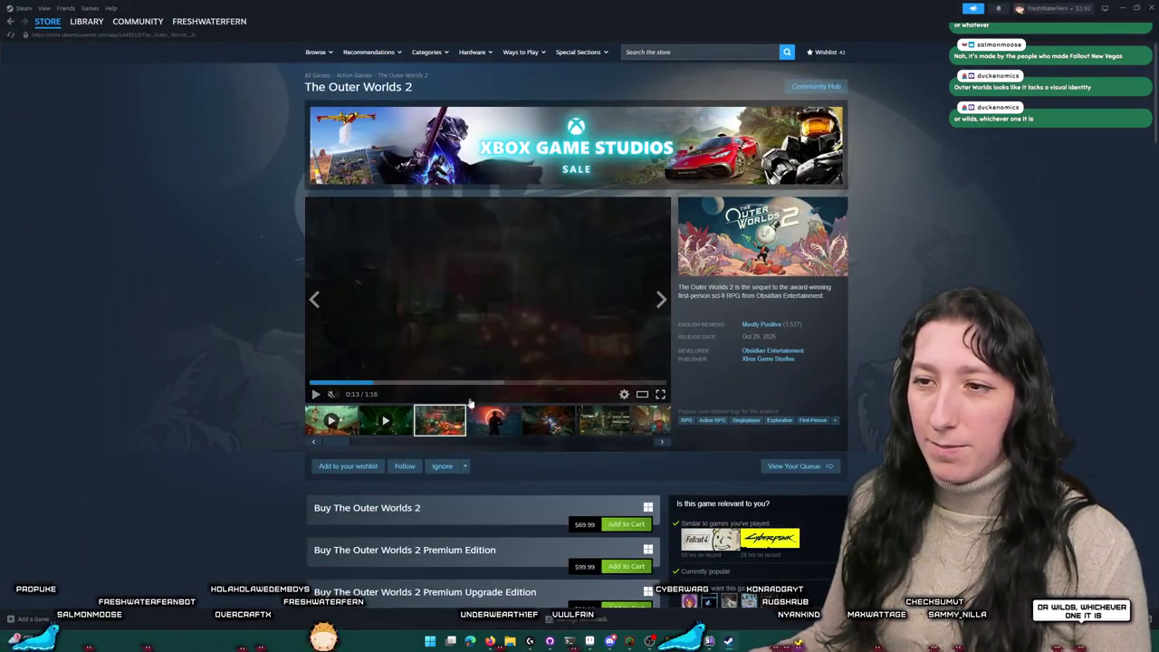
click(495, 349)
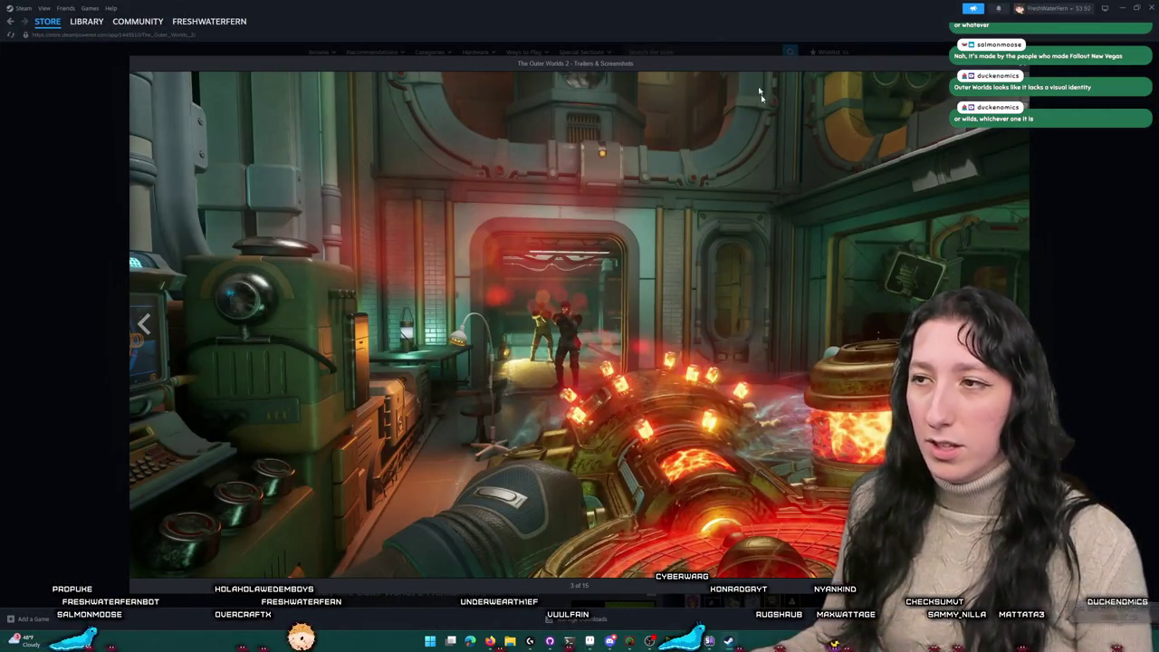
click(1077, 291)
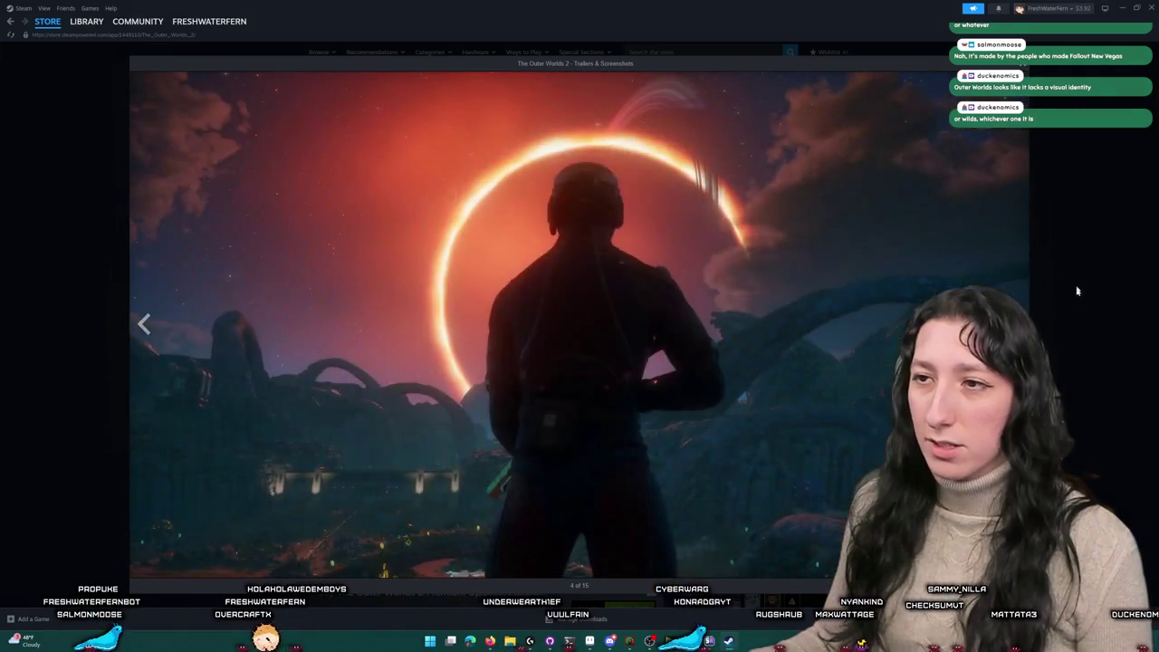
click(1077, 290)
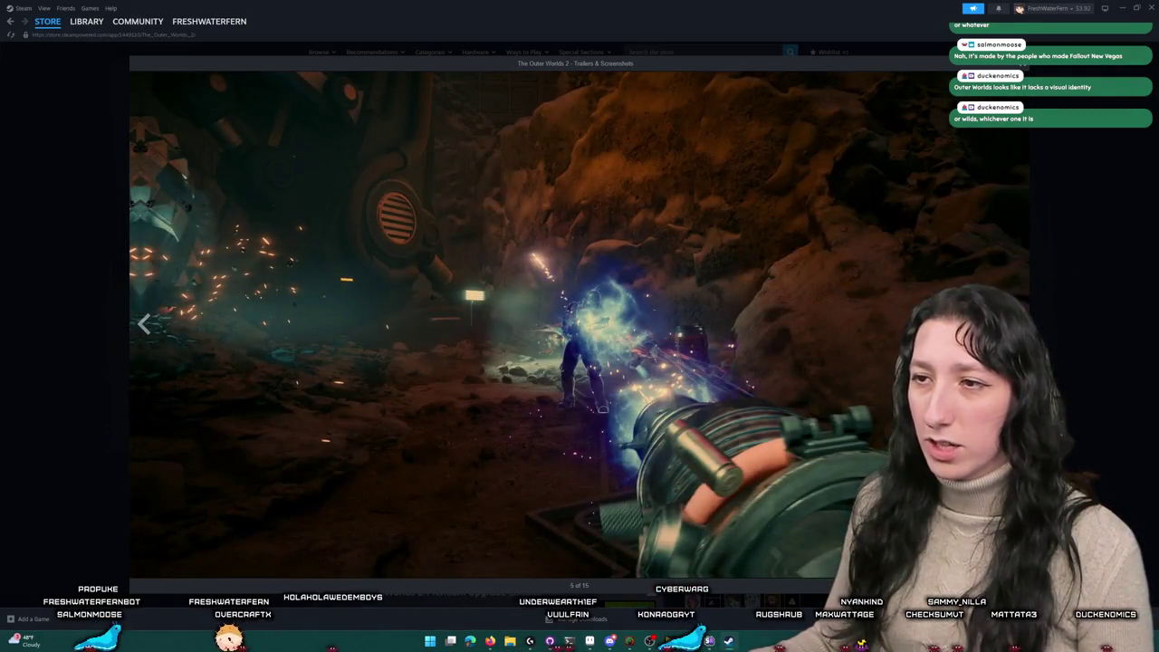
click(1077, 291)
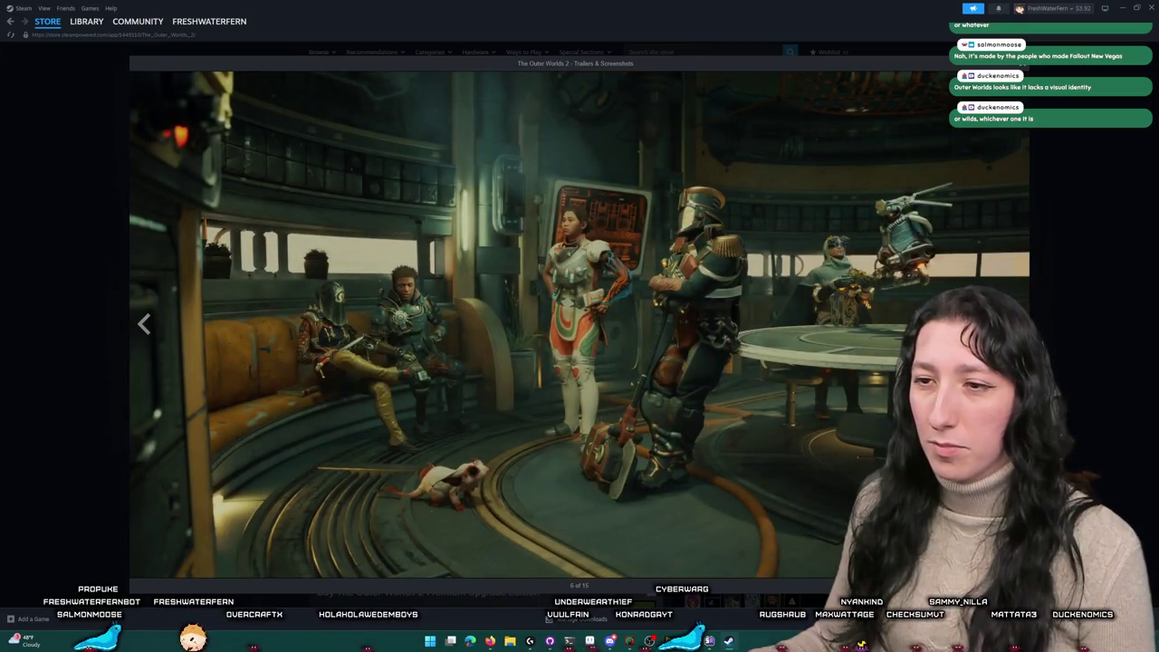
click(1077, 291)
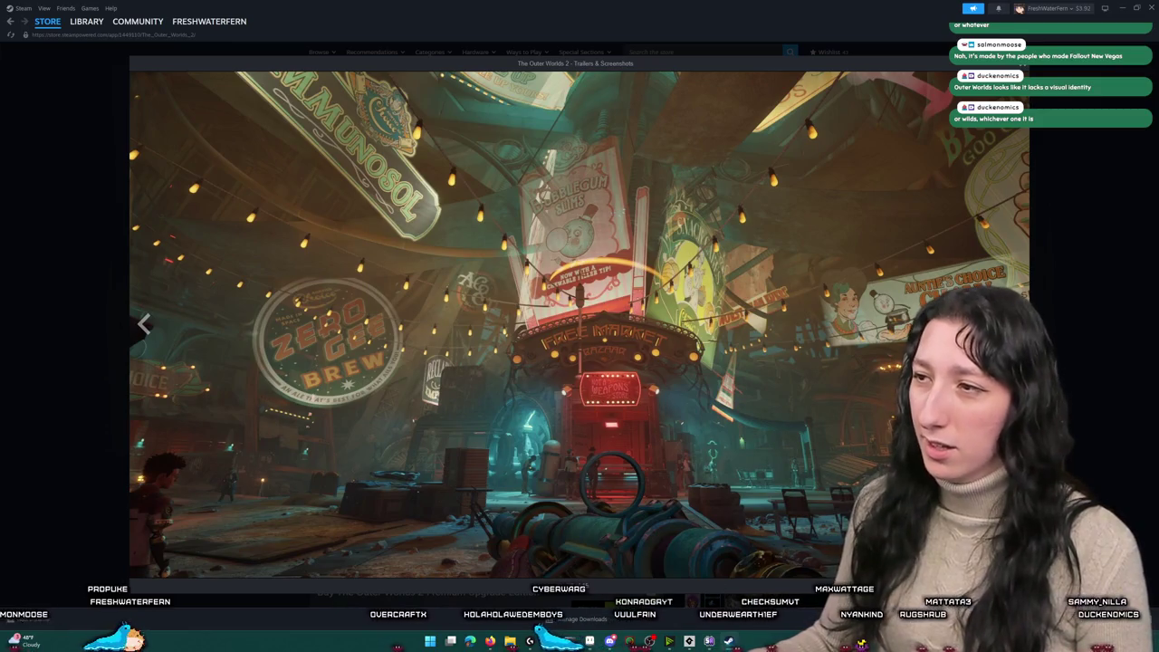
click(840, 353)
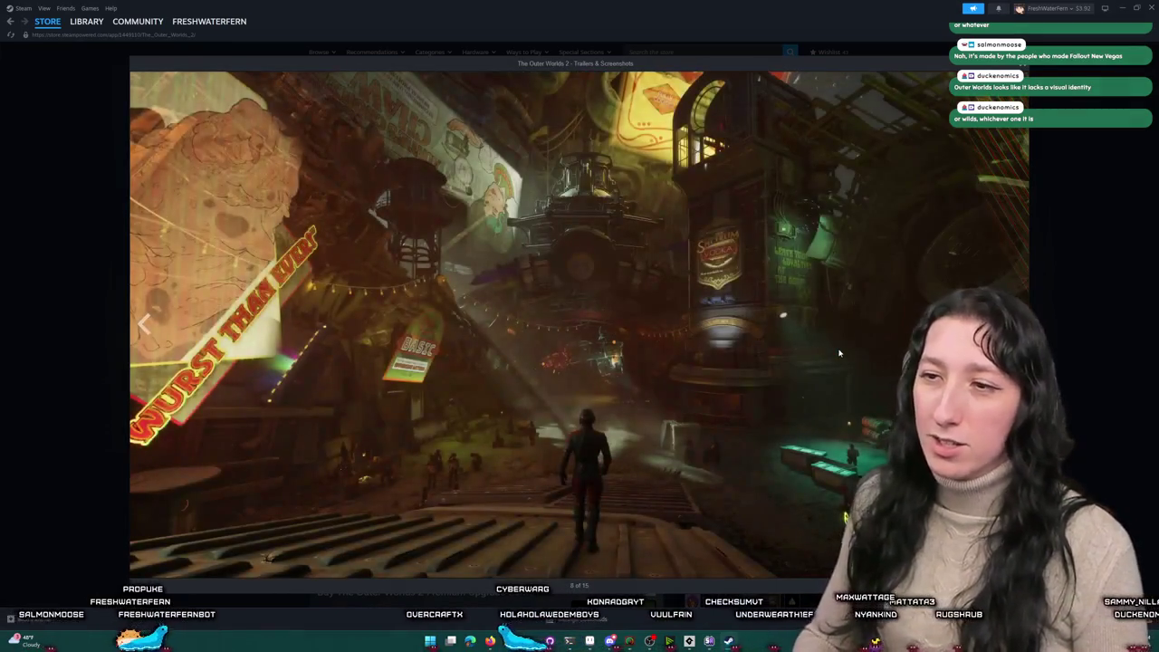
click(839, 354)
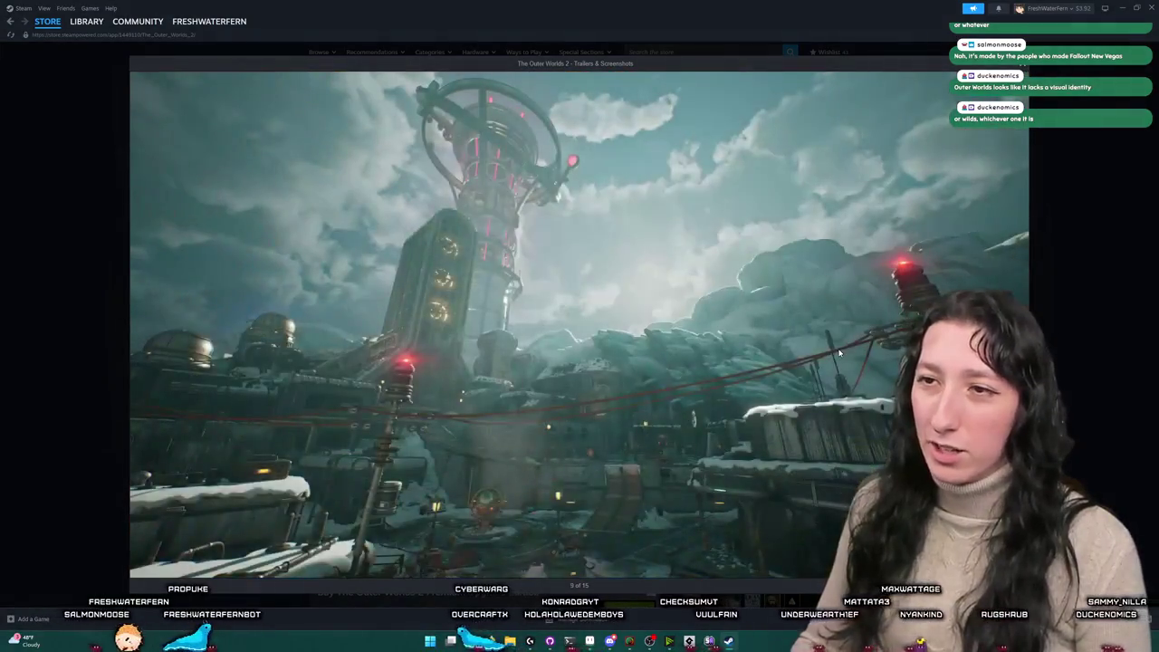
click(840, 354)
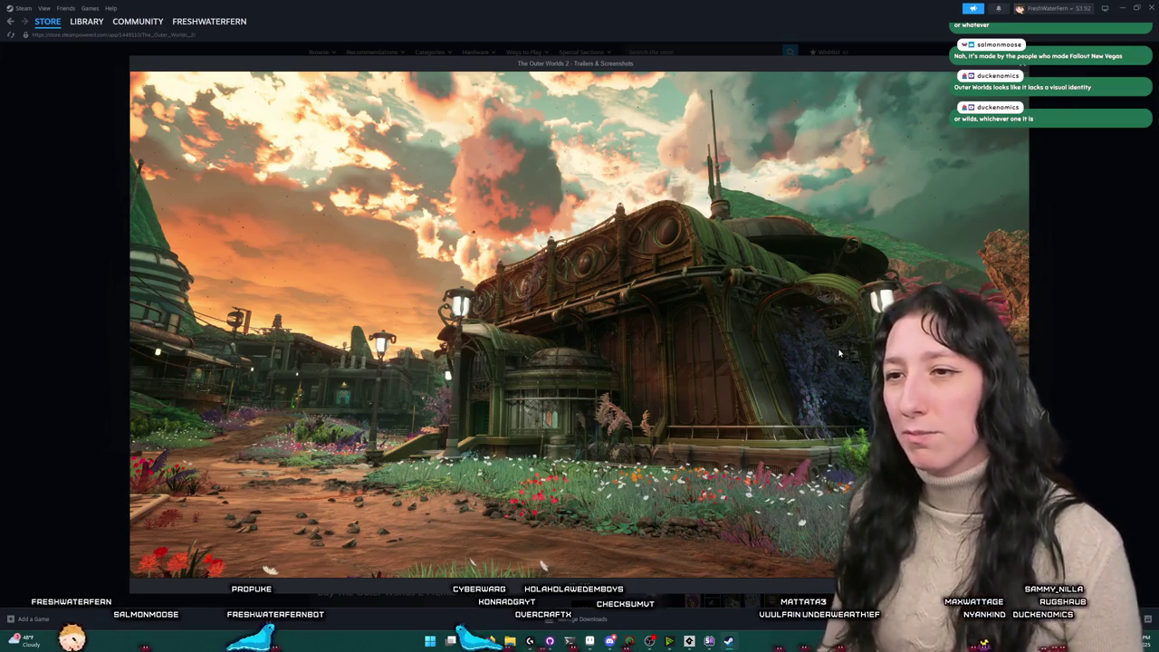
click(840, 354)
Step: Play the trailer, seek to about 0:28 and 0:37, pause at 0:40, then close the viewer and Steam
click(840, 353)
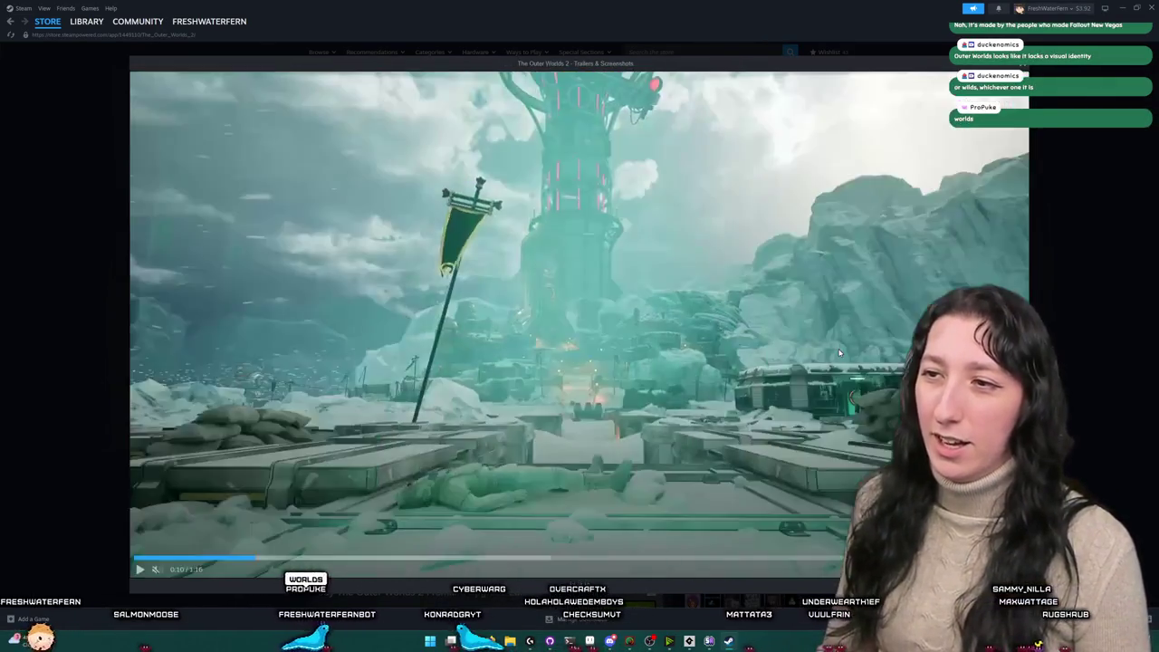
click(839, 353)
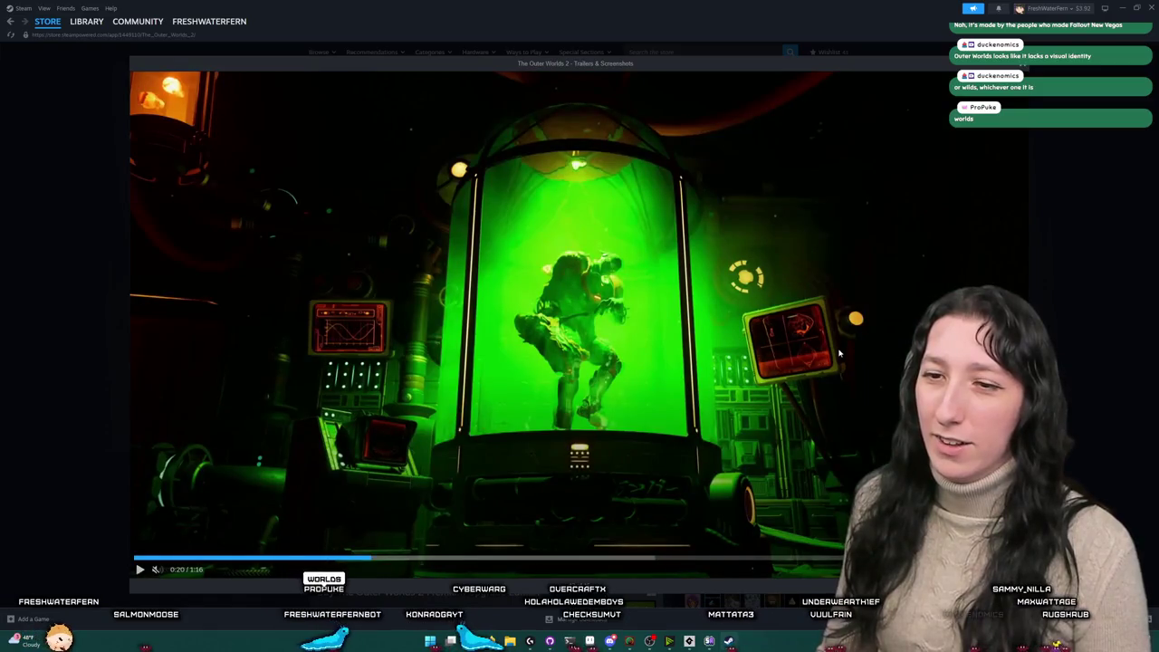
click(840, 353)
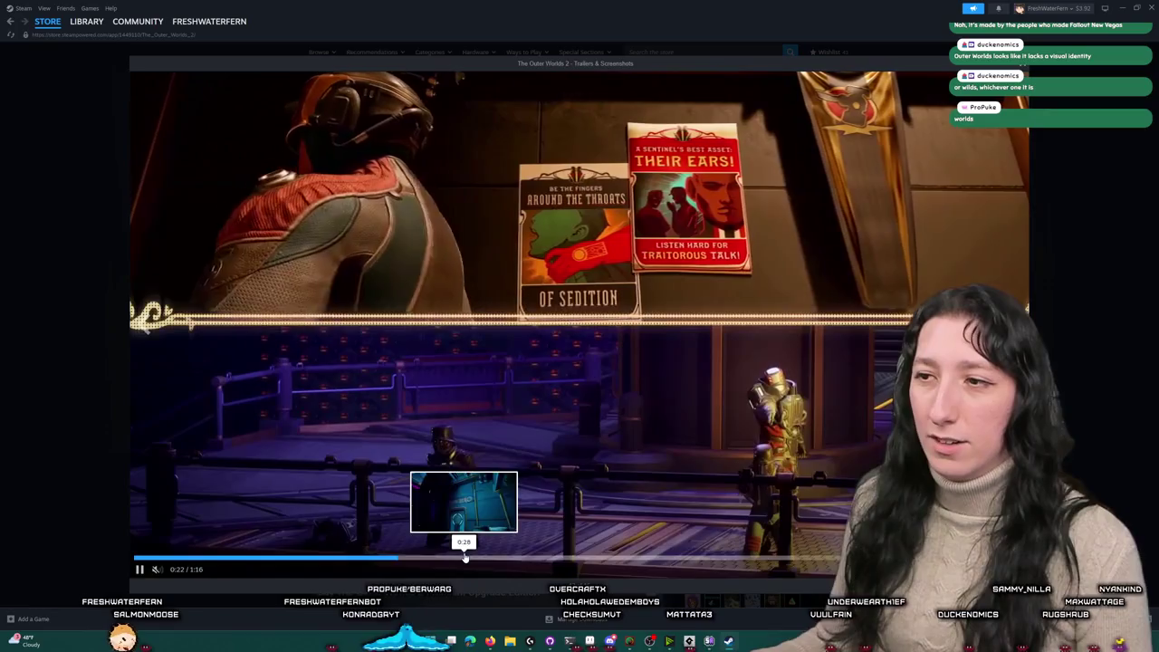
click(462, 558)
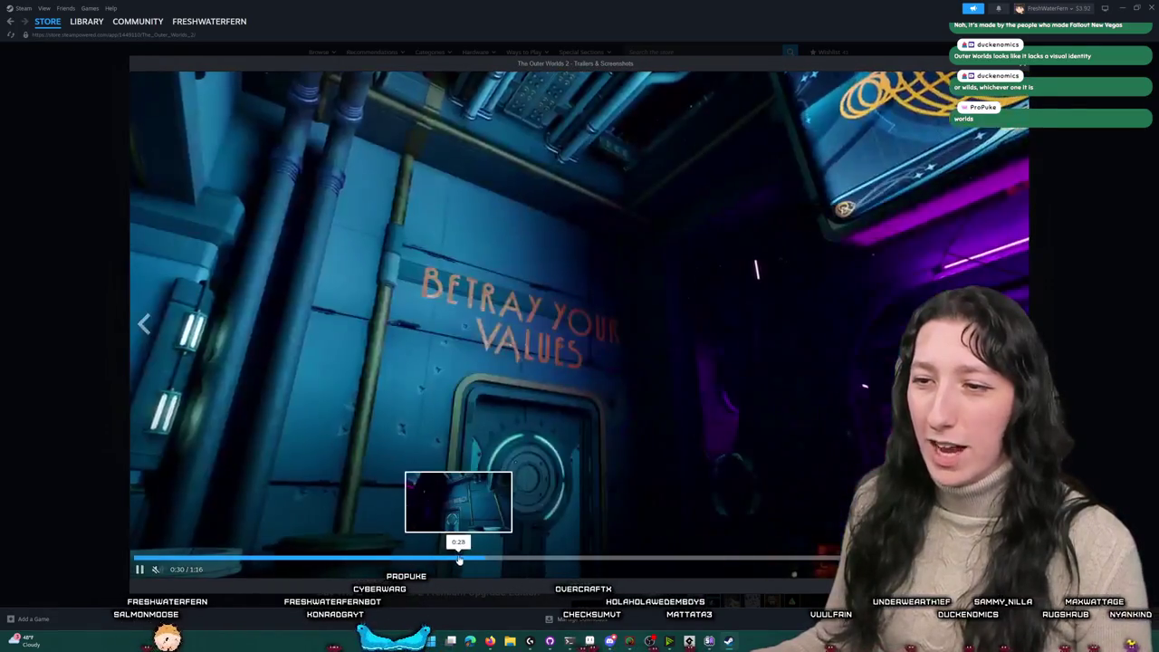
click(572, 435)
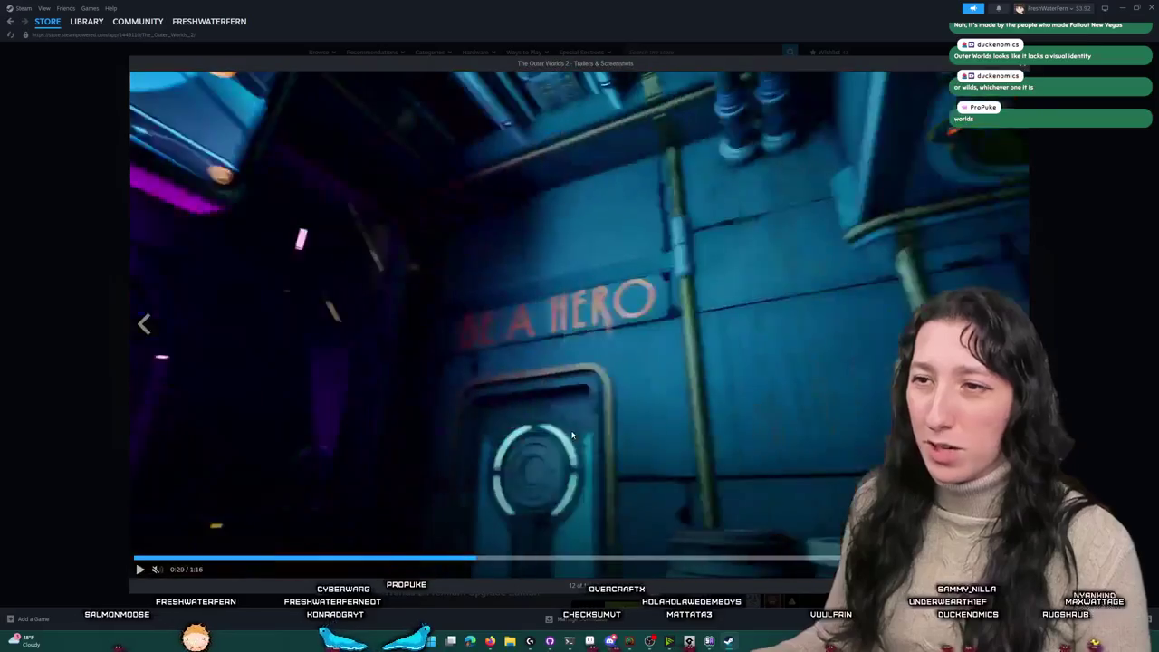
click(572, 558)
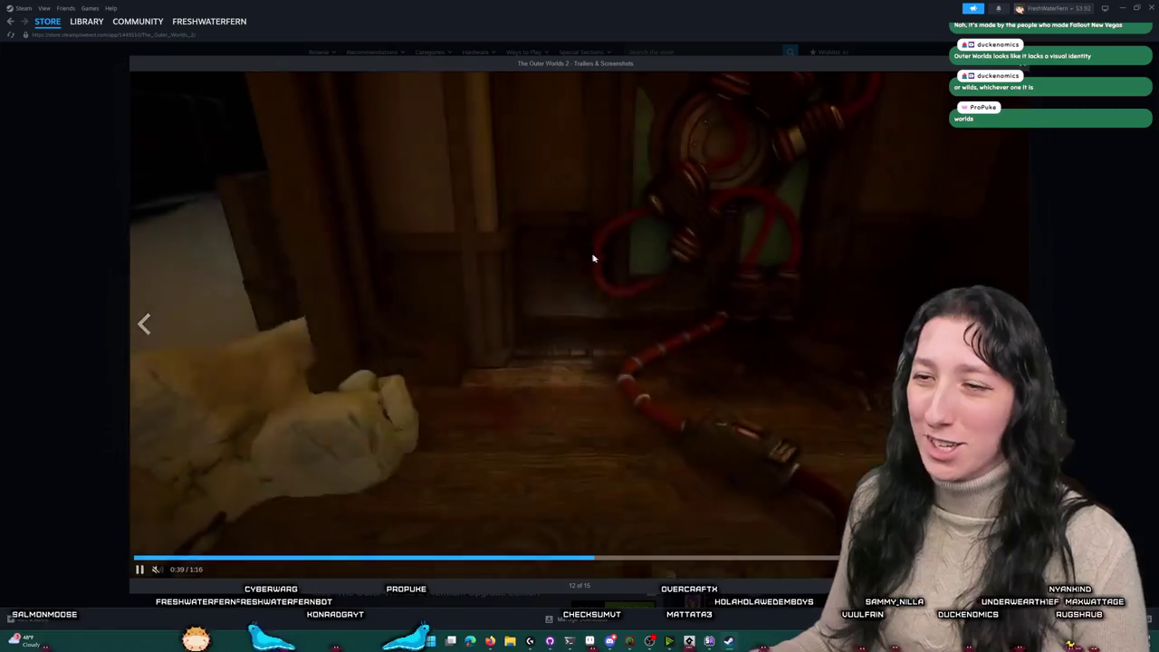
click(582, 559)
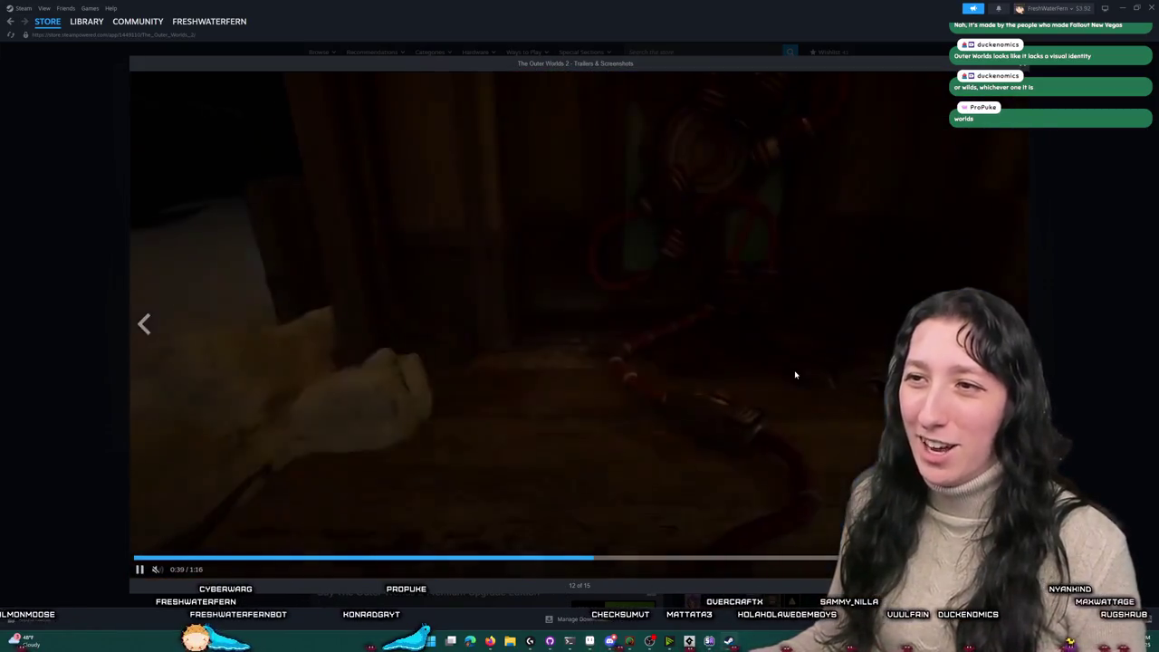
click(796, 374)
click(1059, 251)
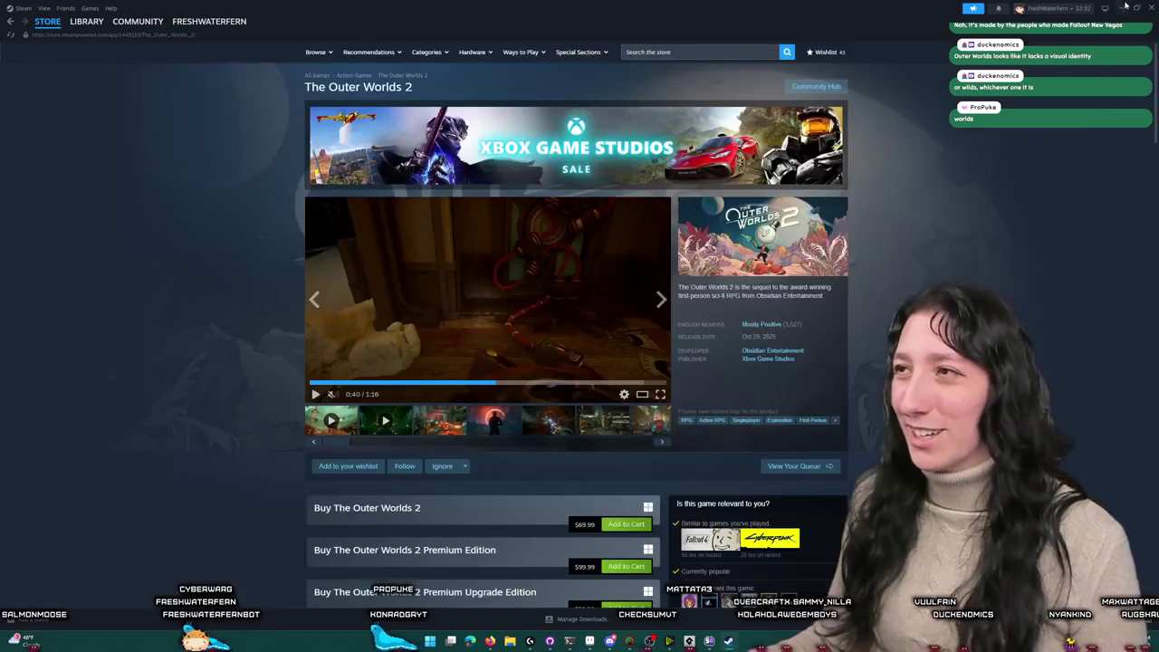
click(1147, 12)
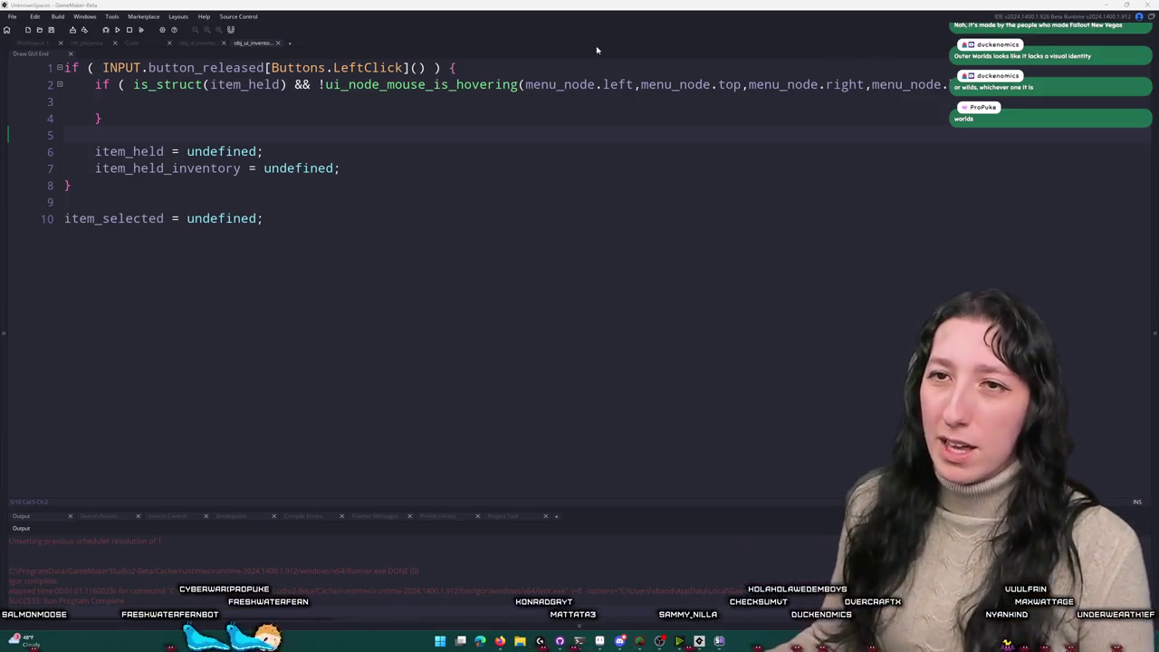
Step: Place the cursor in the empty inner release check near line 8, then switch to the YouTube browser
click(450, 97)
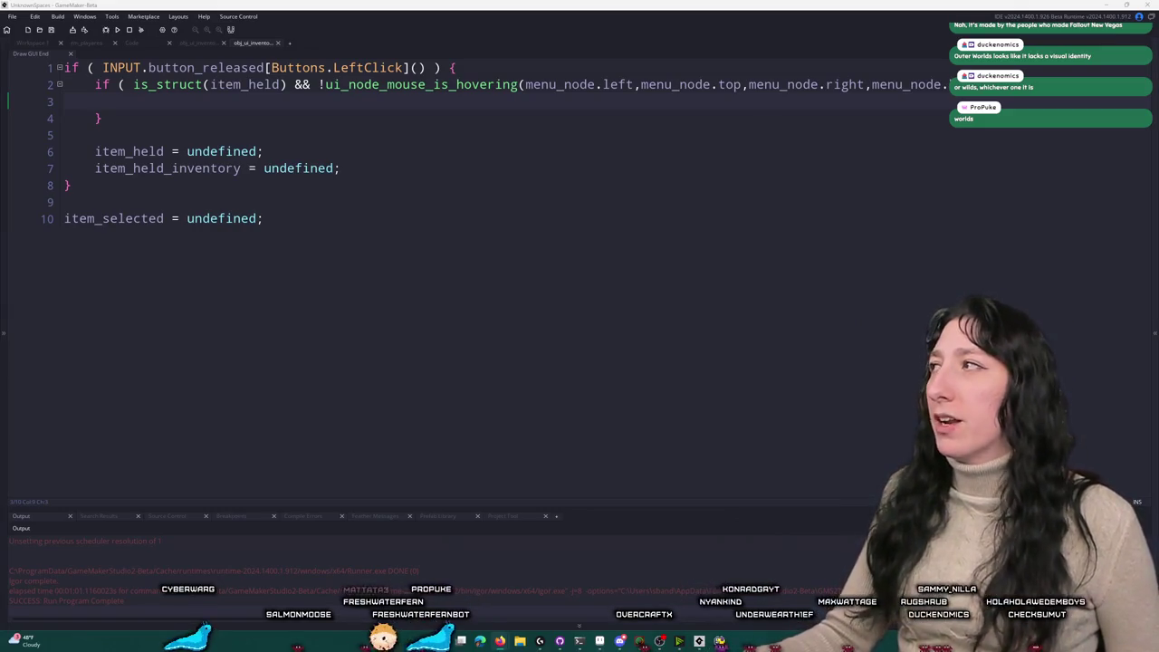
click(483, 188)
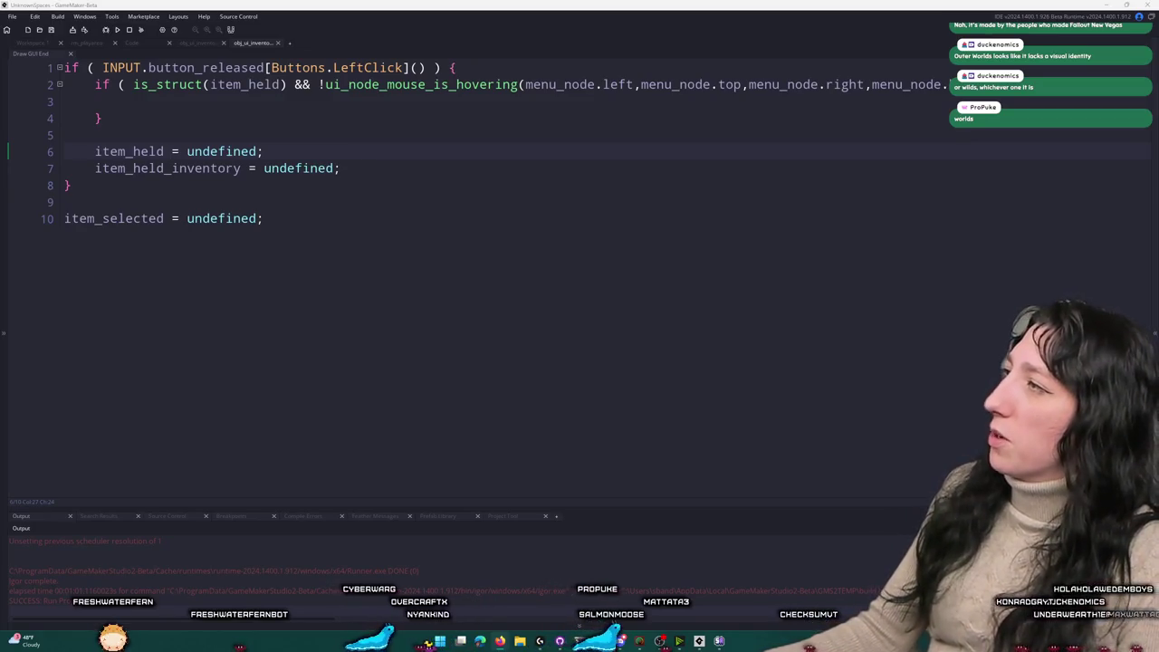
key(alt+Tab)
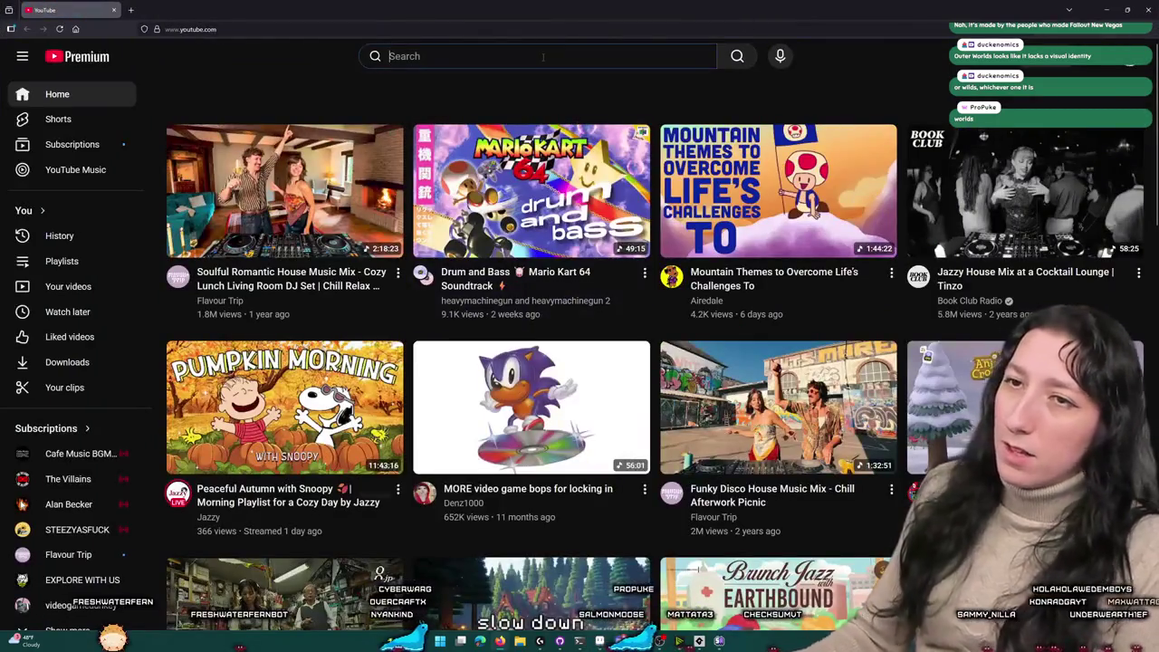
text(lilith)
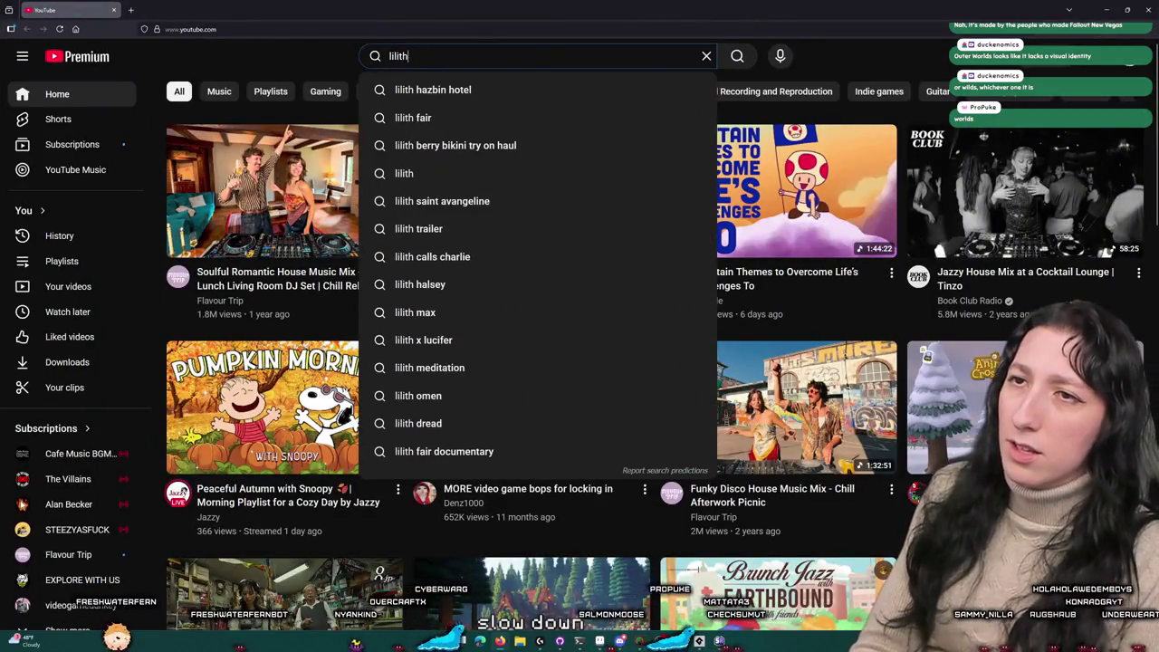
text( animation)
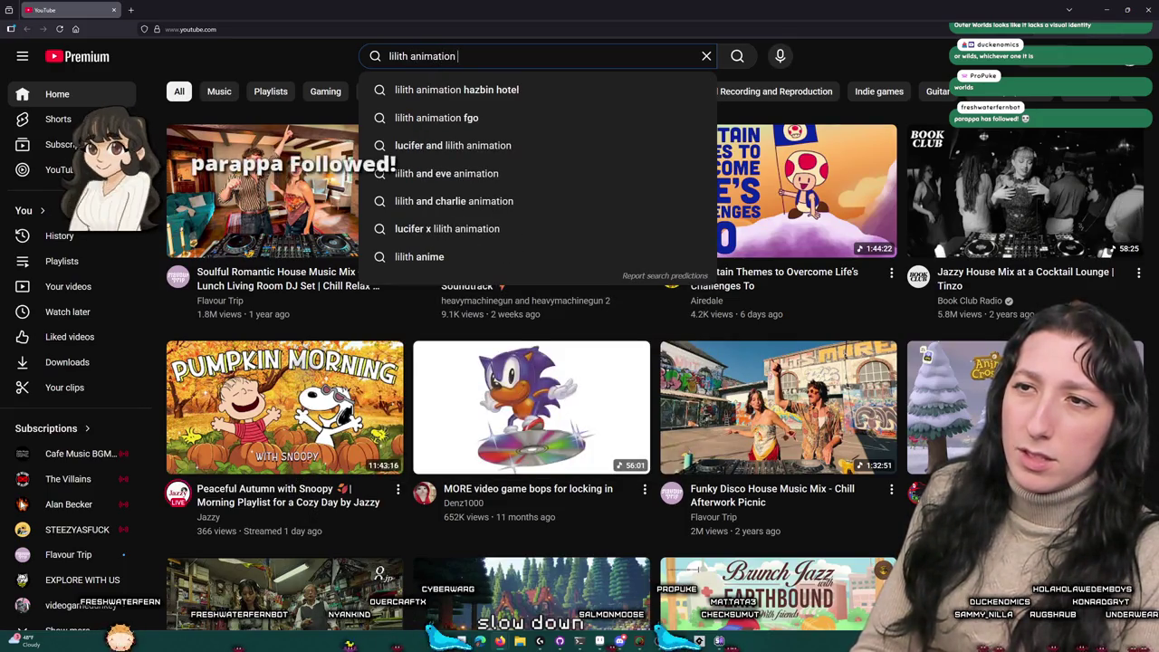
key(Return)
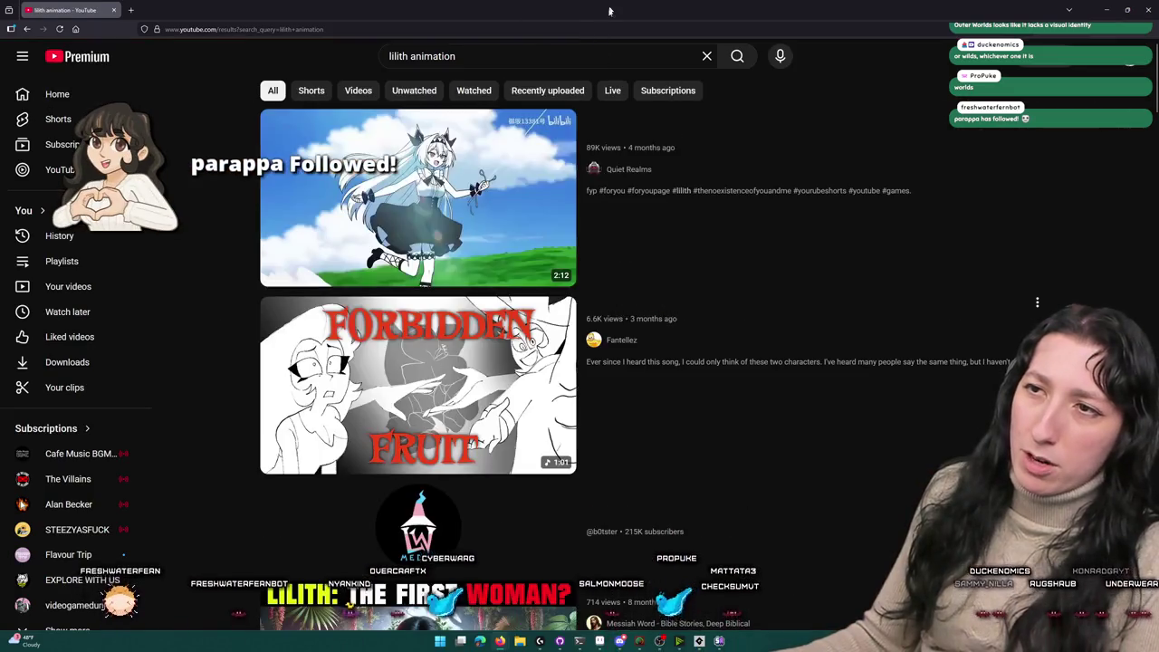
scroll(417, 336, down, 10)
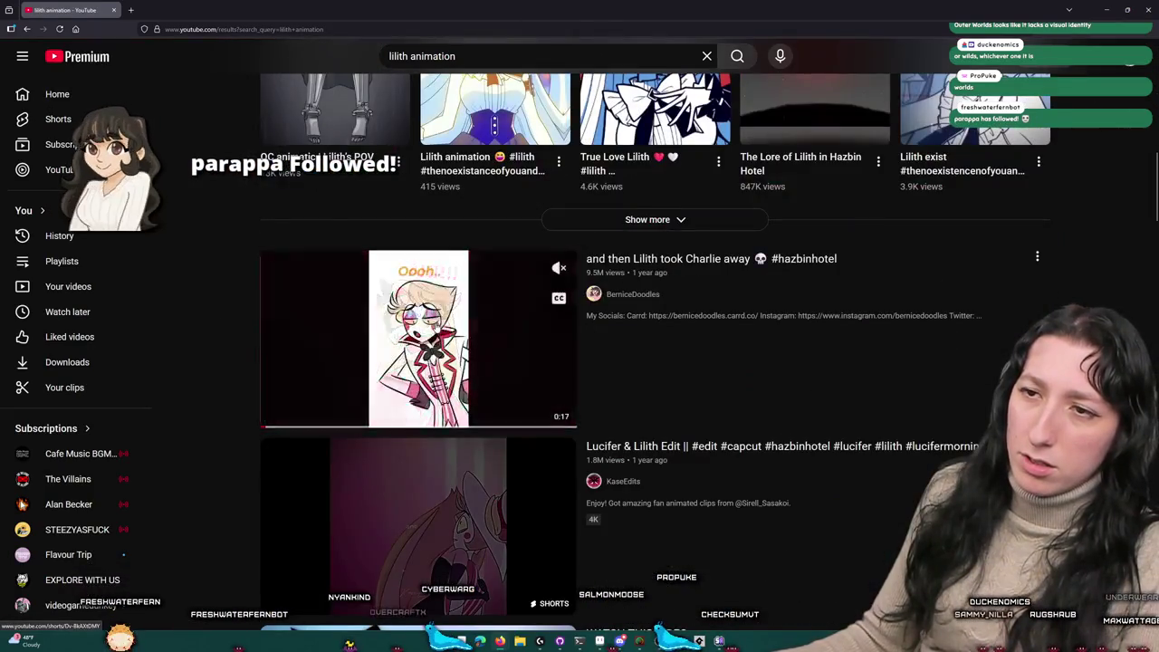
scroll(417, 335, up, 10)
click(516, 62)
text(new series)
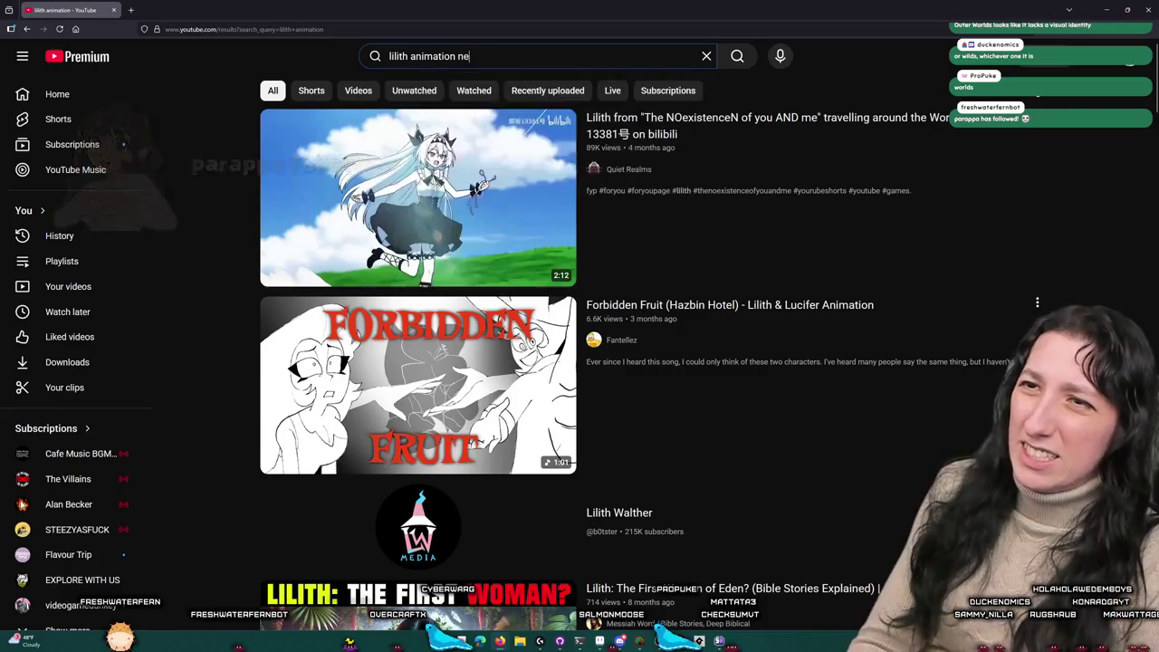
key(Return)
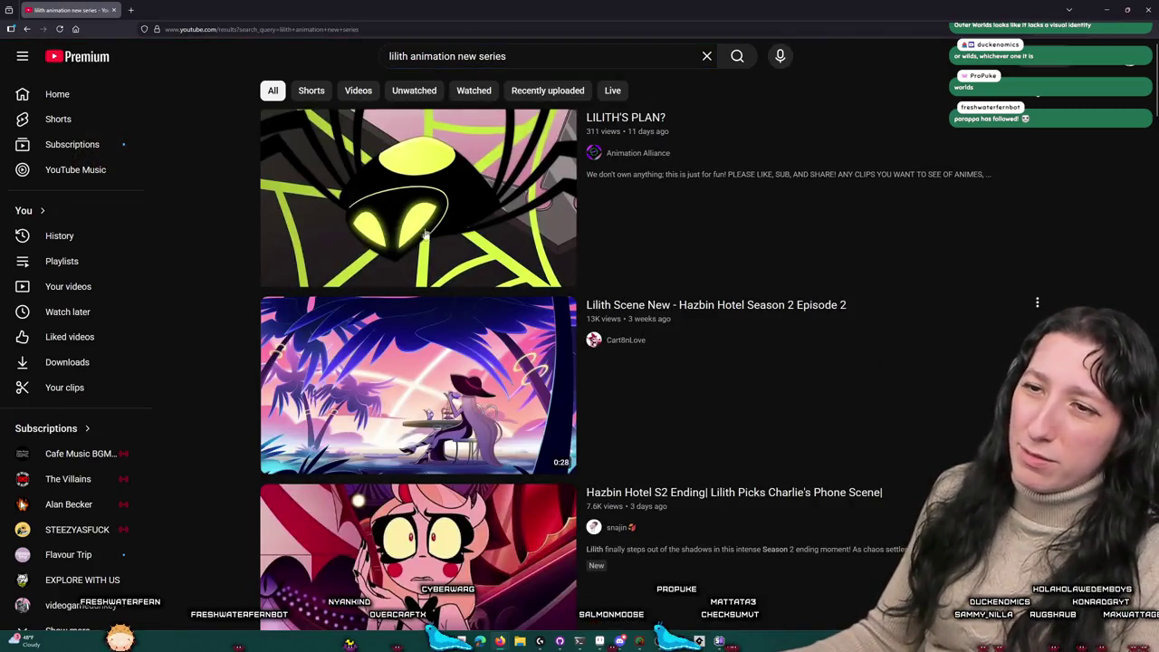
scroll(408, 453, down, 10)
scroll(299, 407, down, 5)
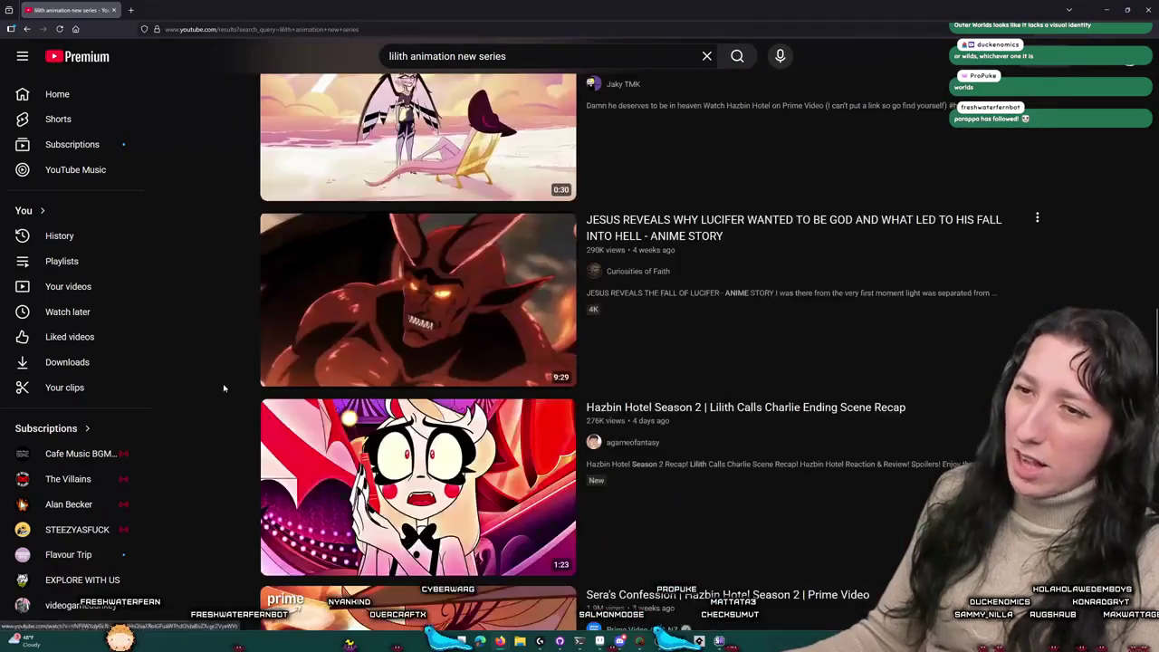
key(alt+Tab)
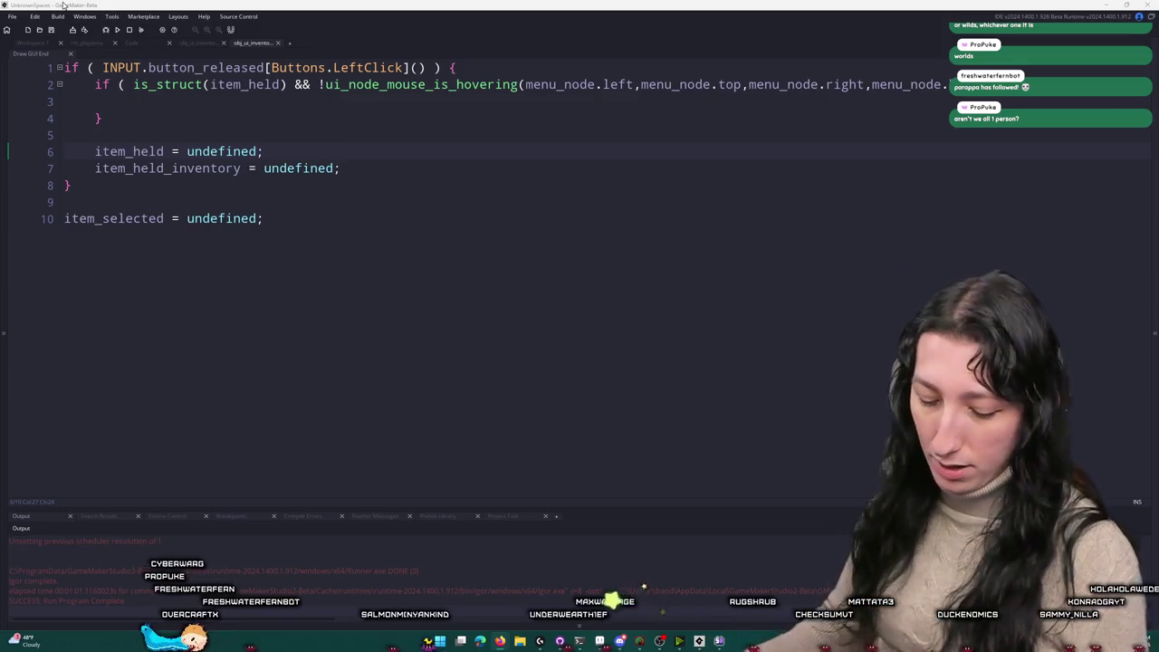
Step: Write item_held_inventory.remove_item_uuid(item_held); inside the empty inner release check
click(351, 104)
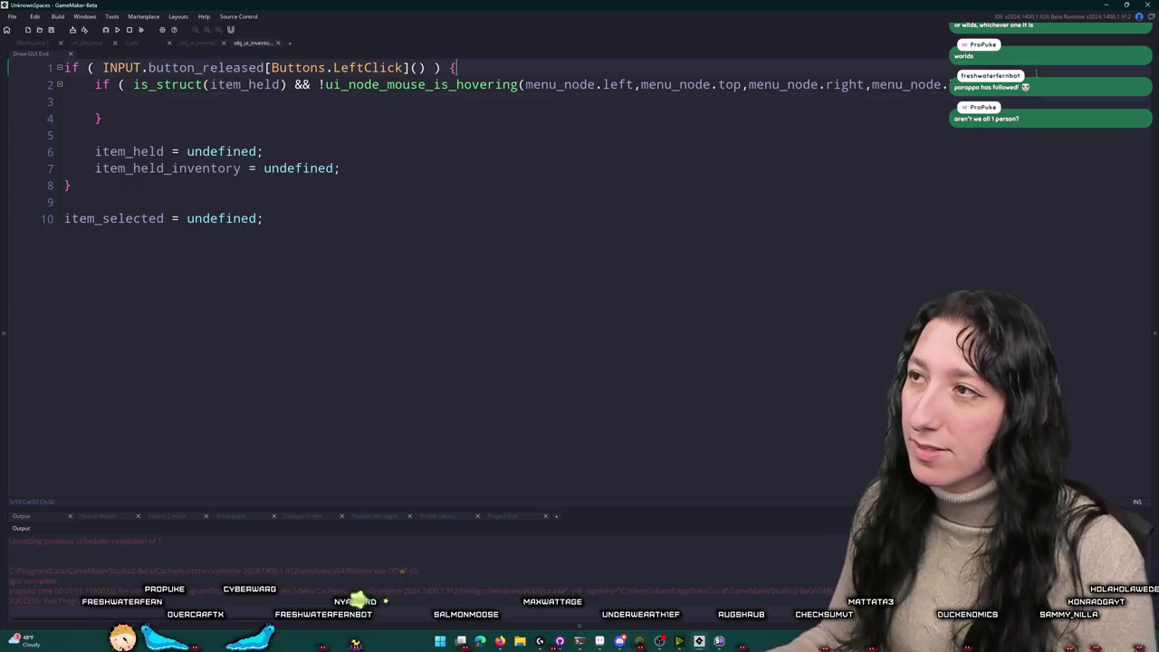
click(102, 118)
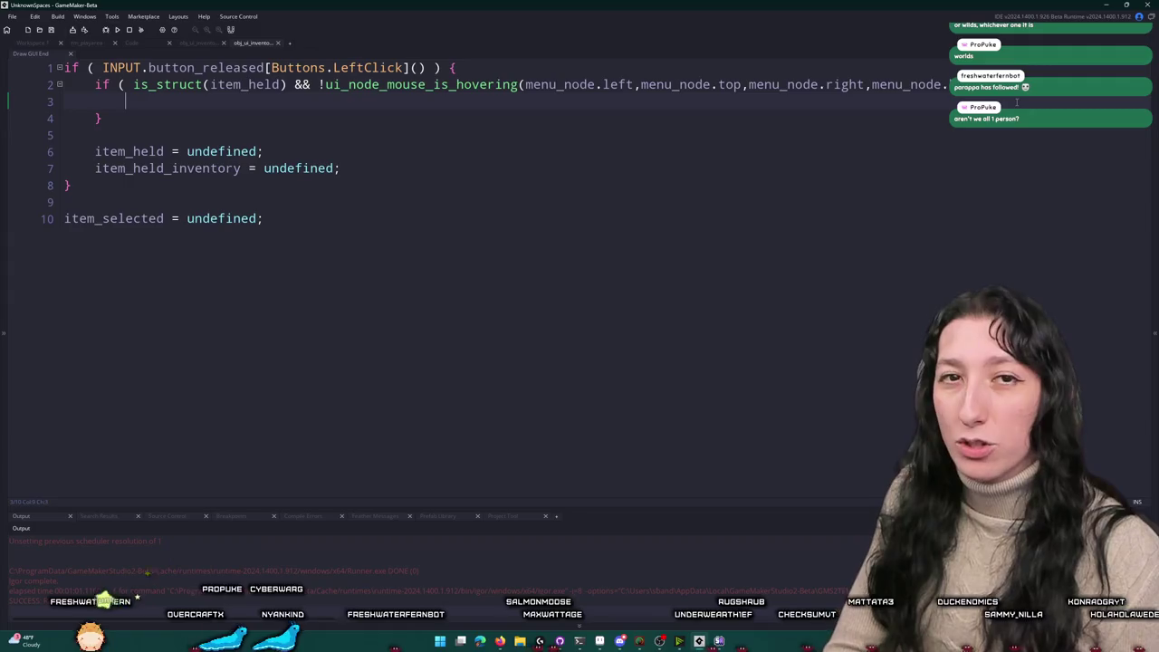
text(uuid)
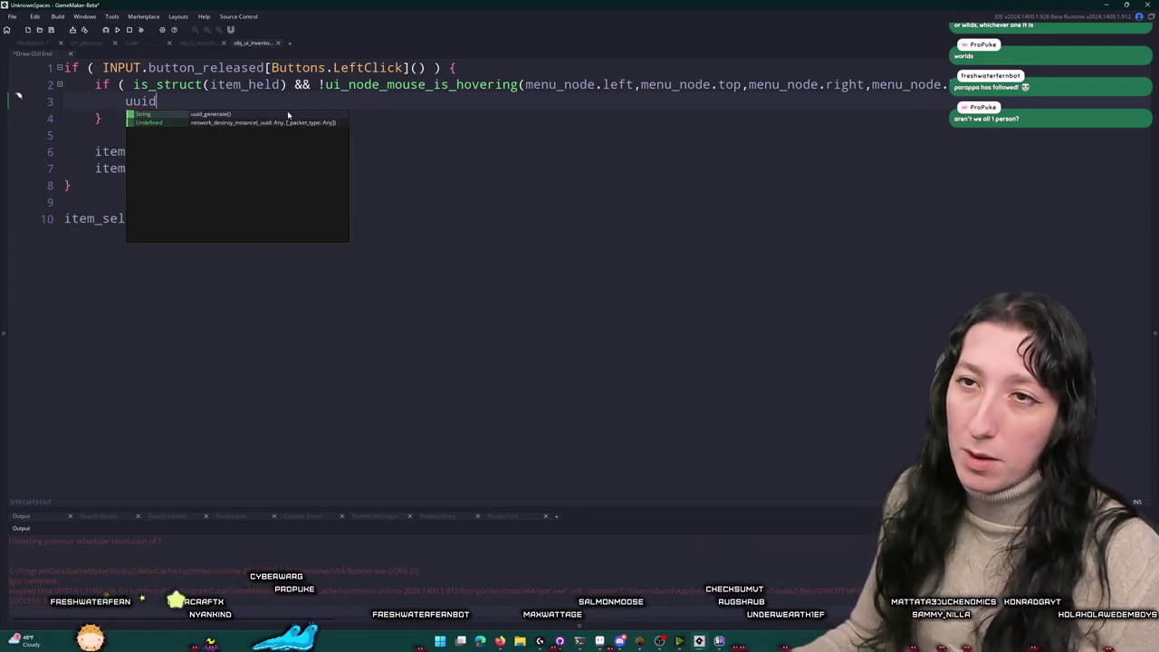
key(BackSpace)
key(BackSpace)
key(BackSpace)
text(in)
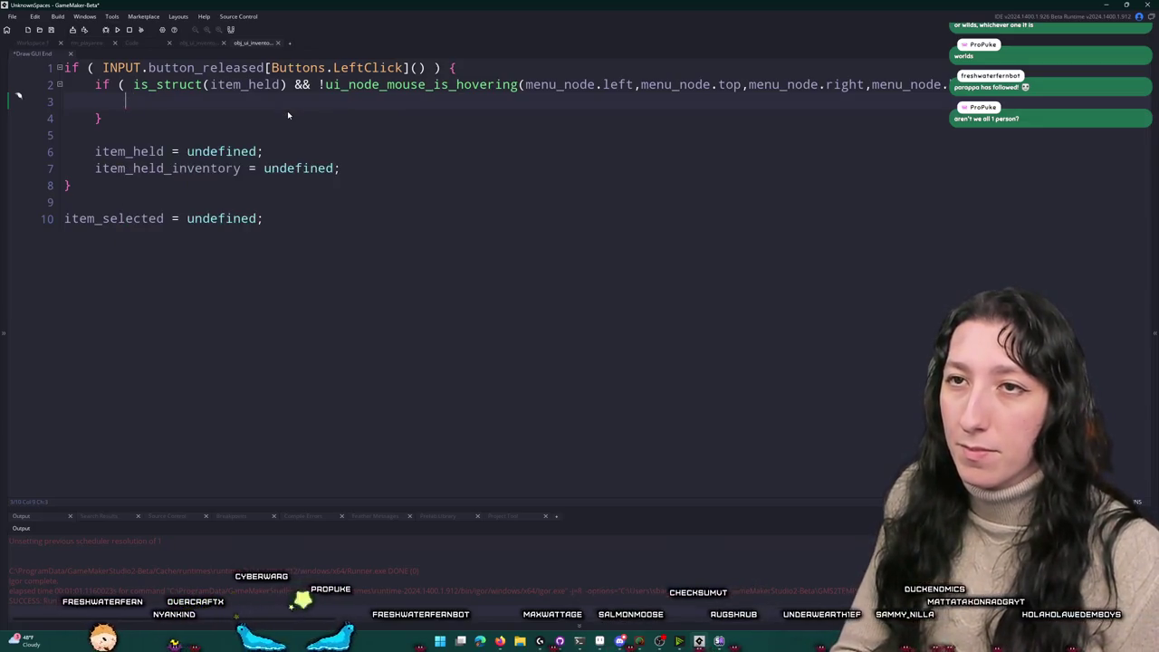
key(BackSpace)
text(tem_held)
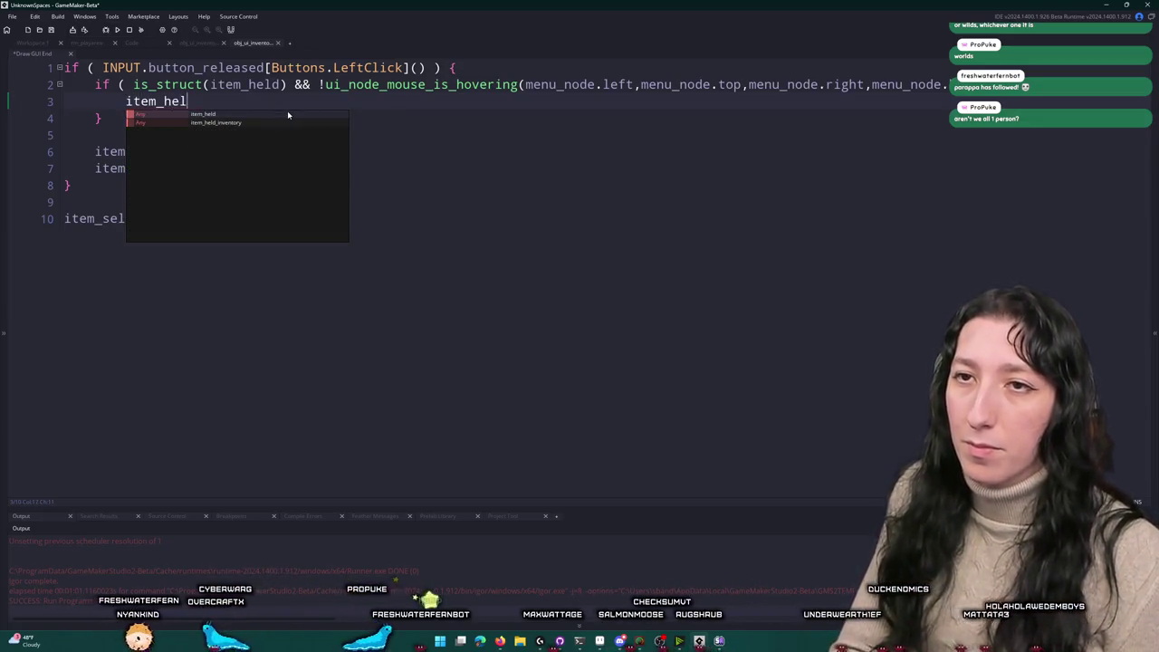
key(Down)
key(Return)
text(.uuid)
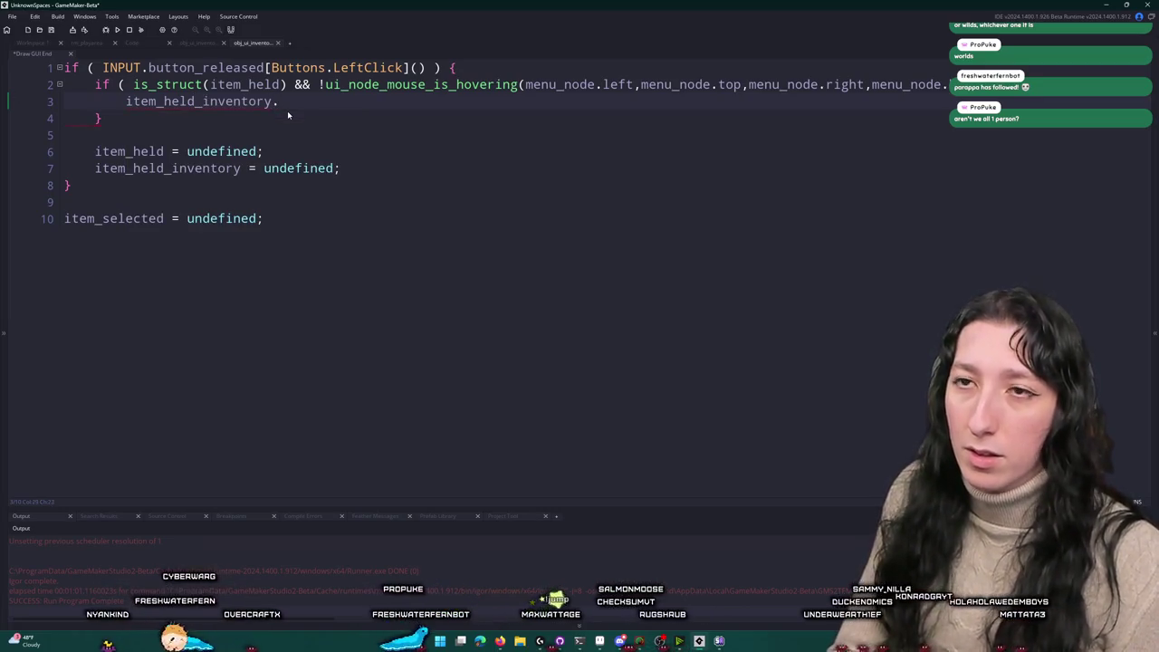
key(BackSpace)
key(BackSpace)
key(BackSpace)
text(remove_item_uuid()
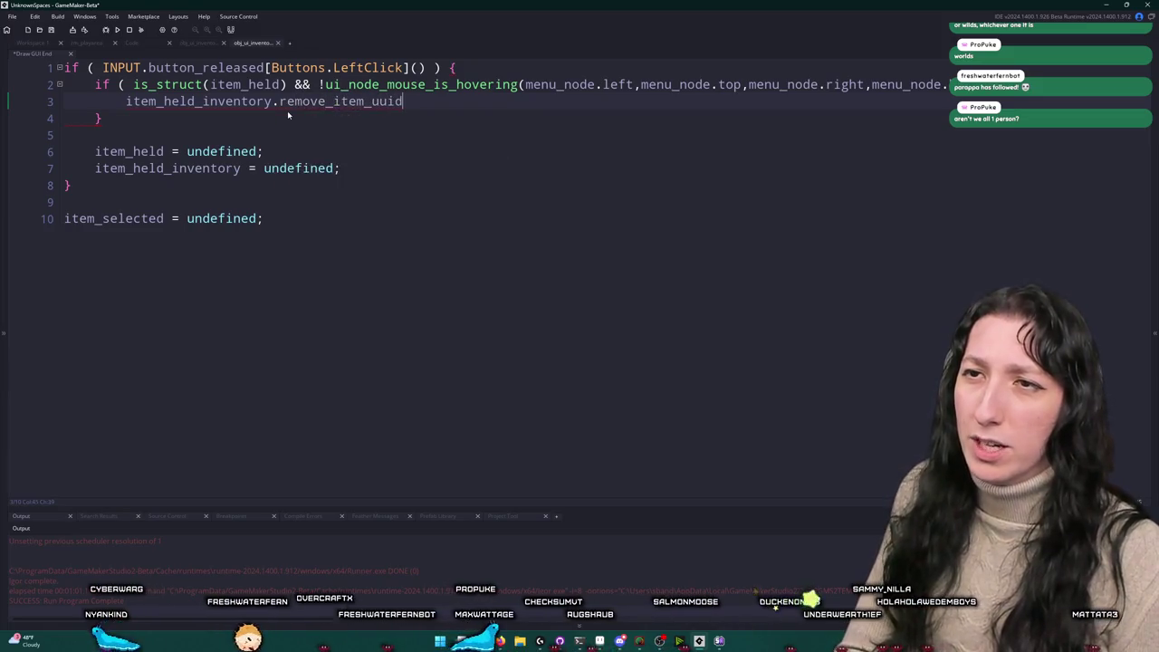
text(item_held);)
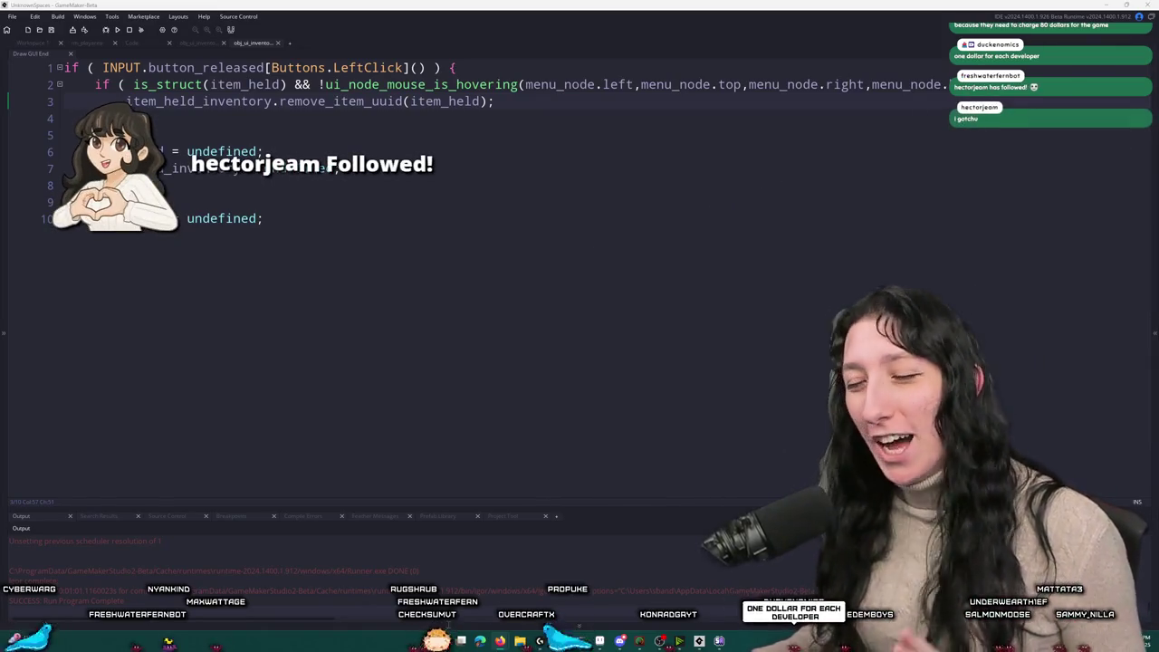
key(super)
Step: Launch Steam and open the Bring Me Hope store page from the library
text(ste)
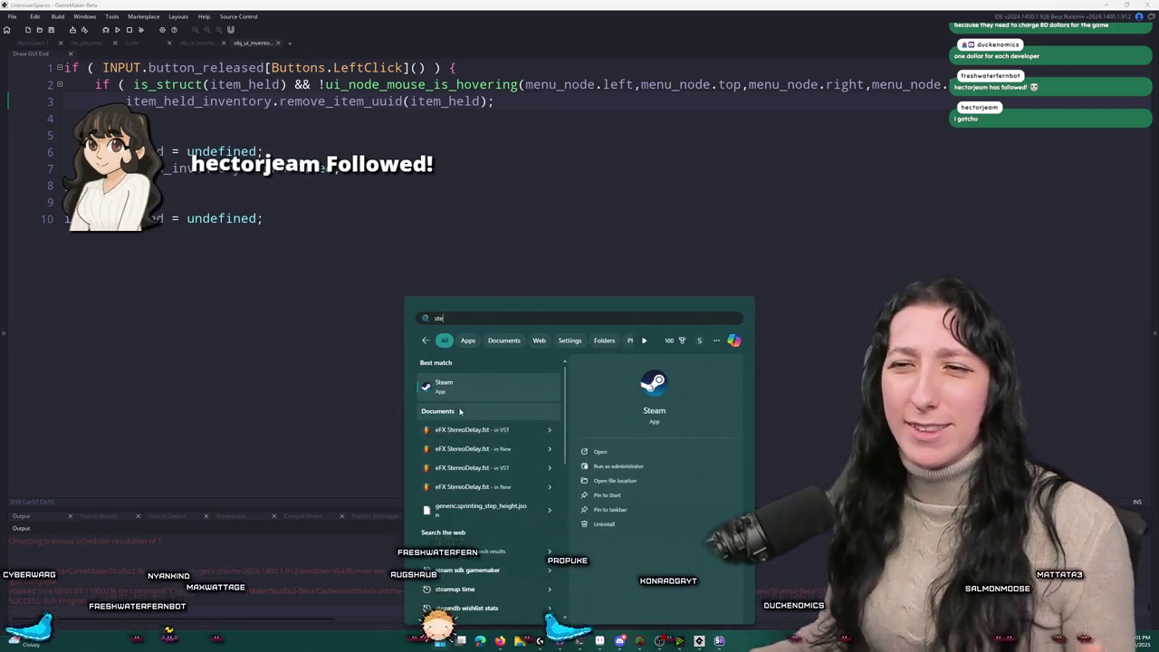
key(Return)
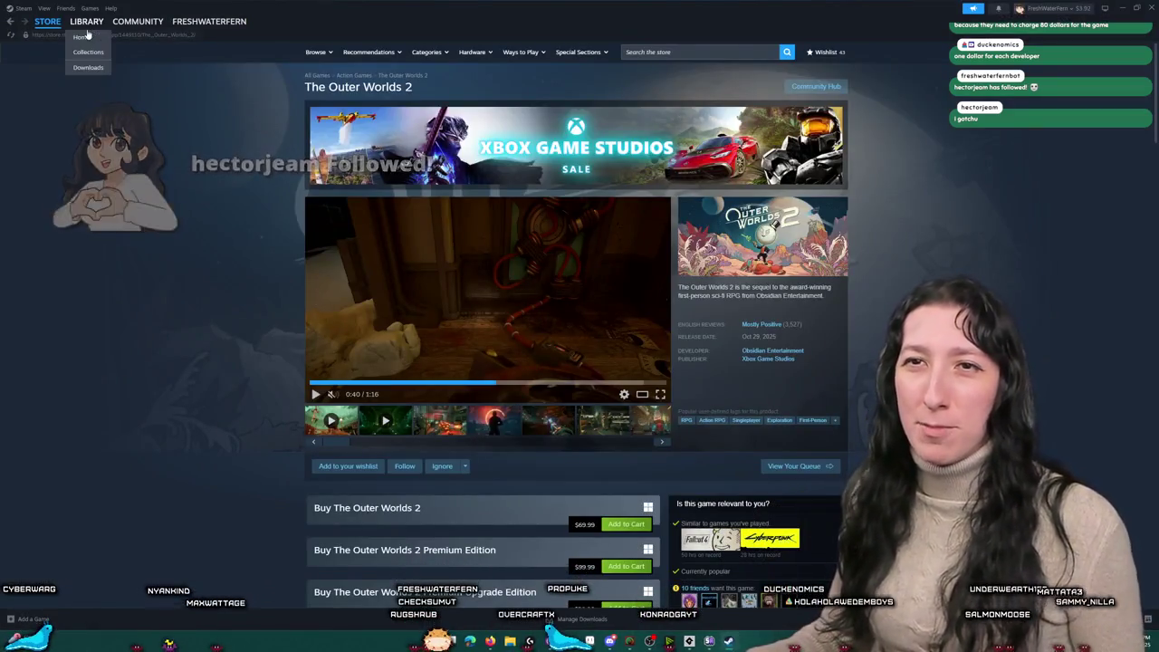
click(90, 54)
click(43, 122)
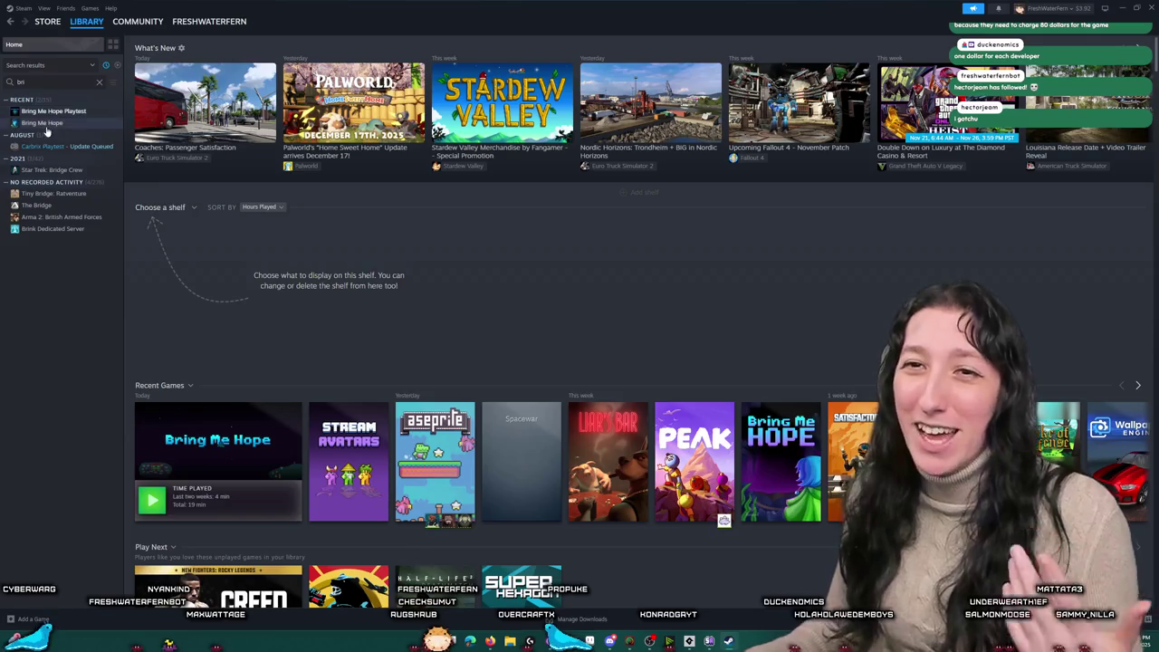
click(157, 222)
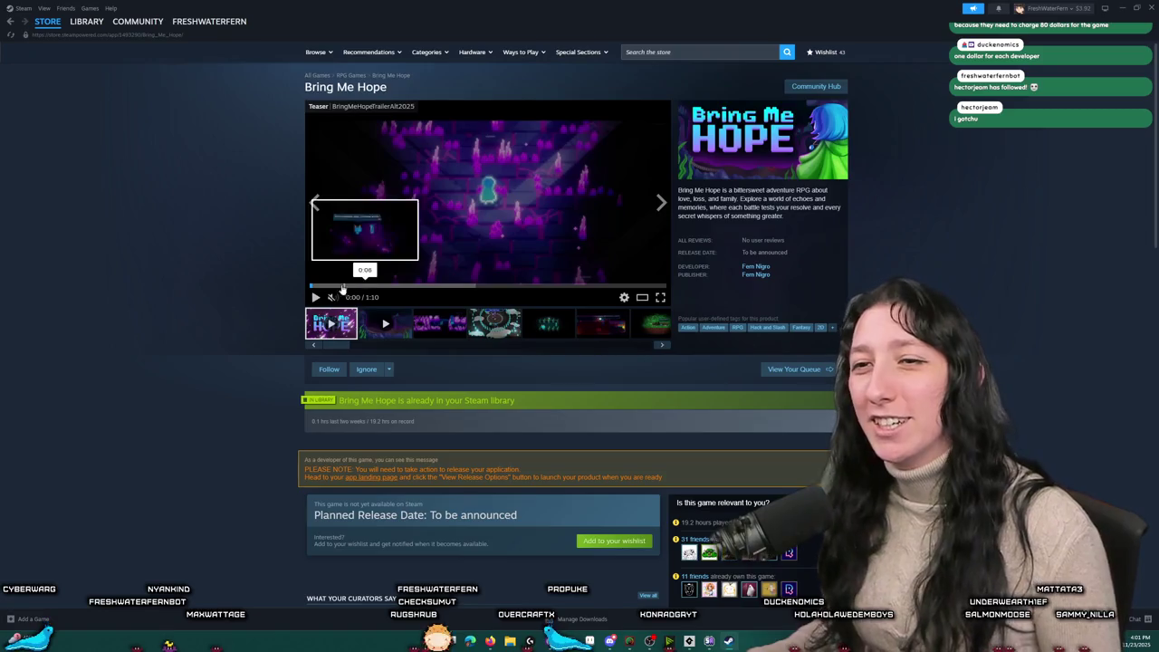
Step: Pause the teaser and play the Bring Me Hope Gameplay trailer fullscreen
click(315, 297)
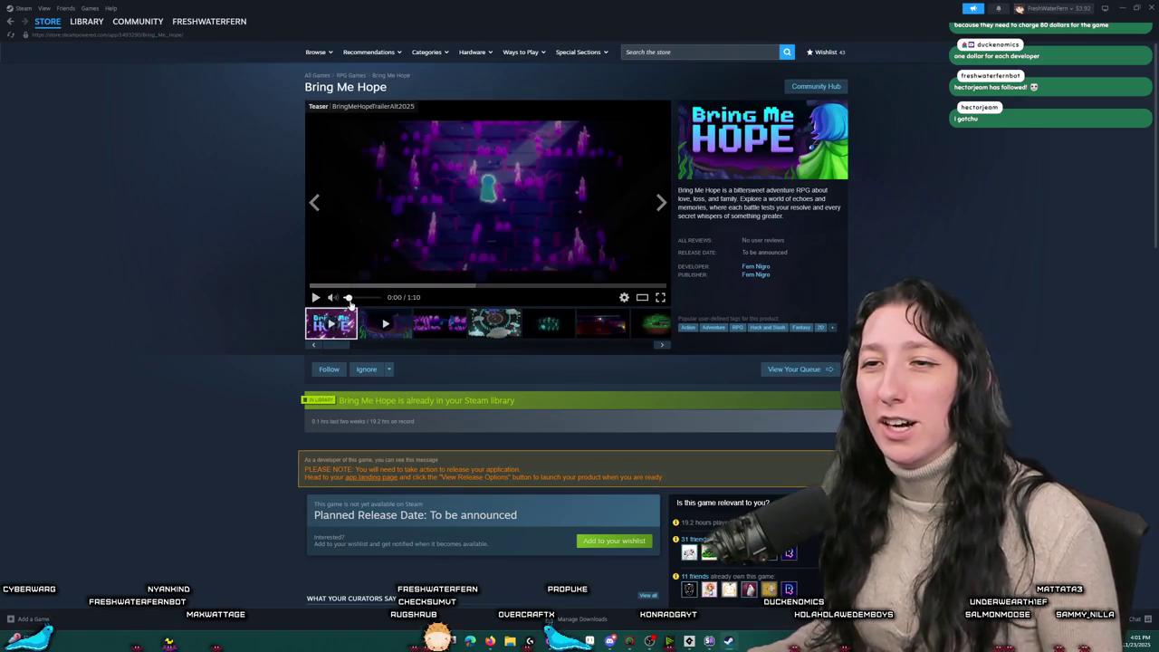
click(364, 319)
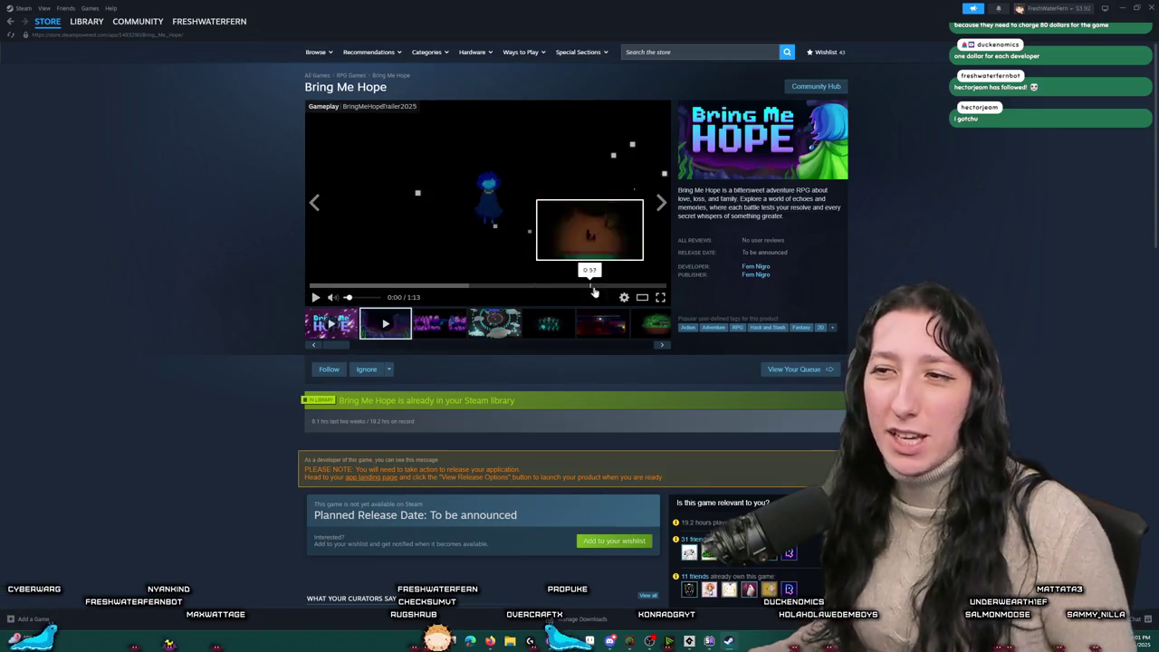
click(661, 297)
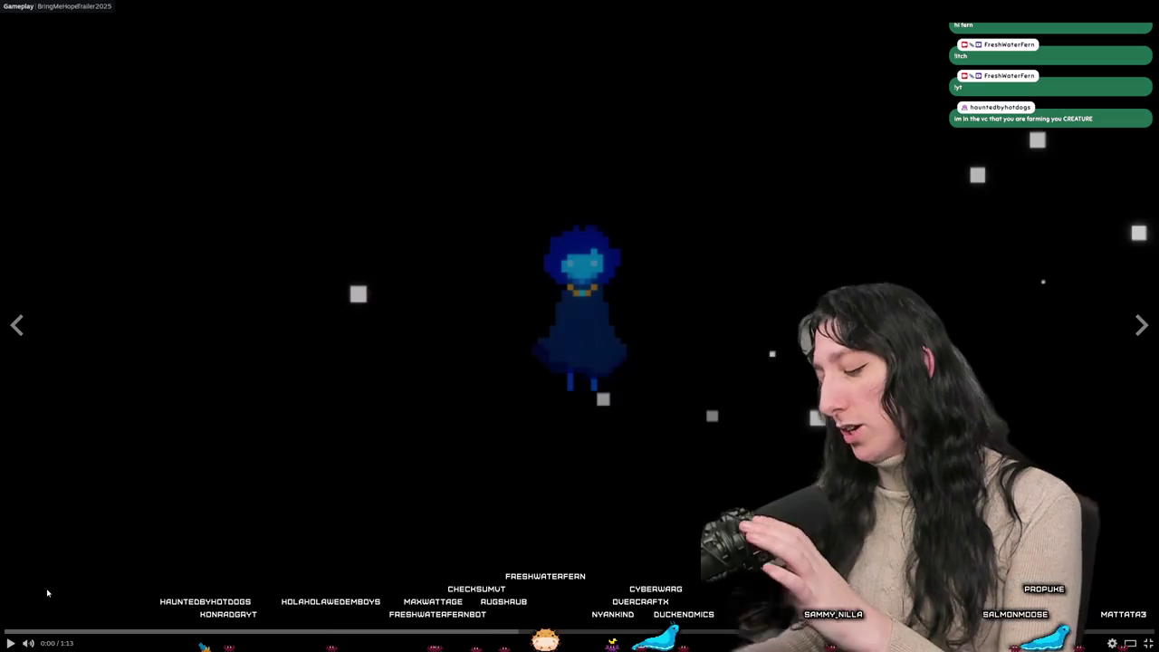
click(10, 642)
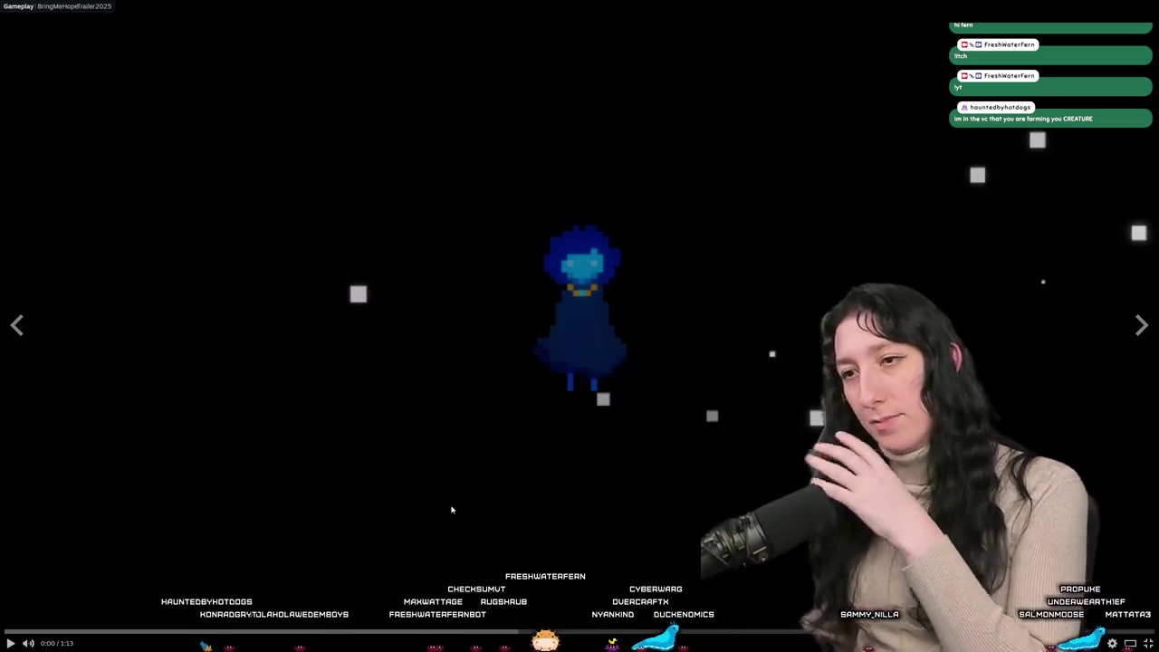
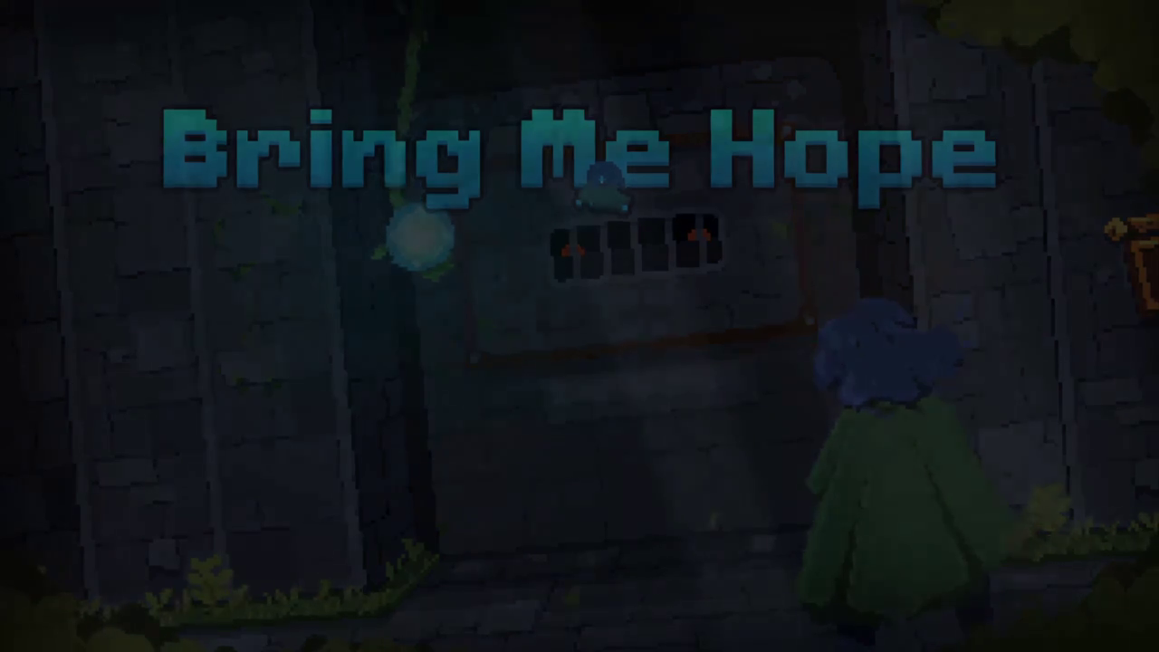
Step: Exit the fullscreen trailer viewer back to the Bring Me Hope store page
key(Escape)
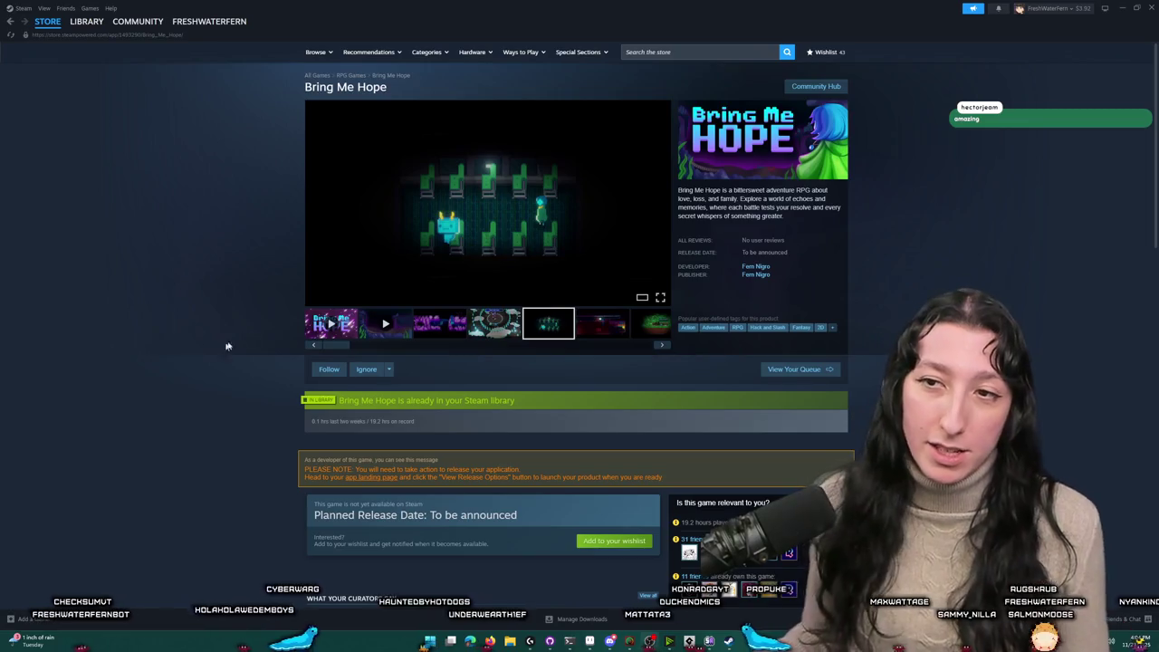
Step: Load the Bring Me Hope teaser from the first media thumbnail and scroll down the page
click(317, 313)
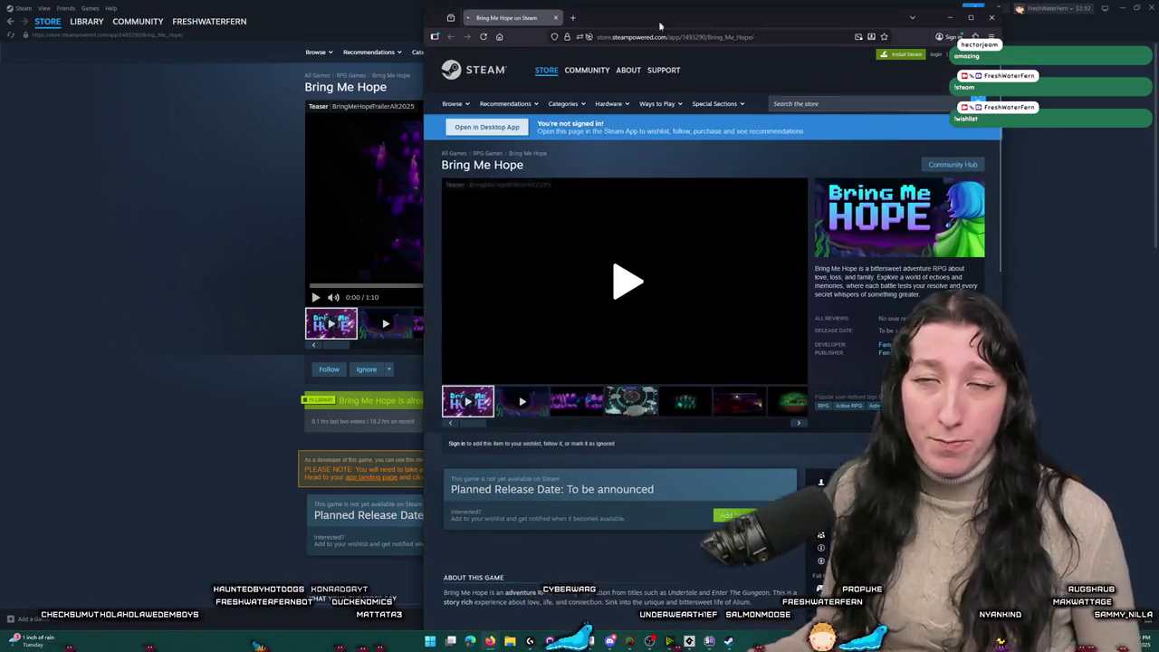
scroll(610, 380, down, 3)
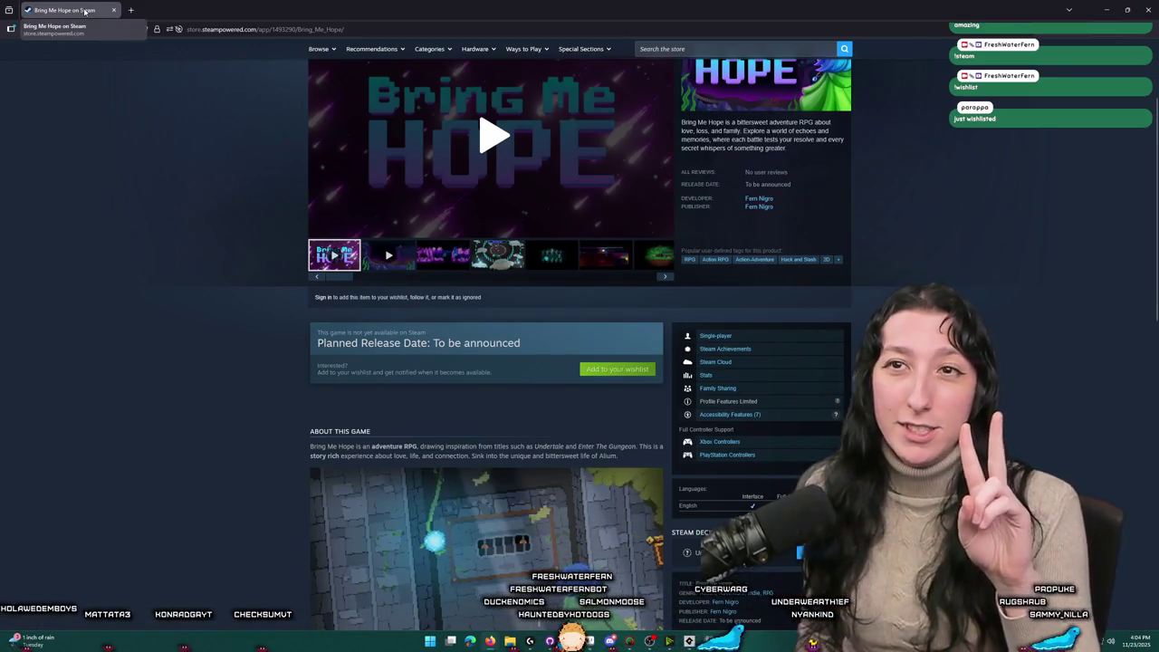
Step: Return from the browser's Bring Me Hope page to the Steam client window
key(alt+Tab)
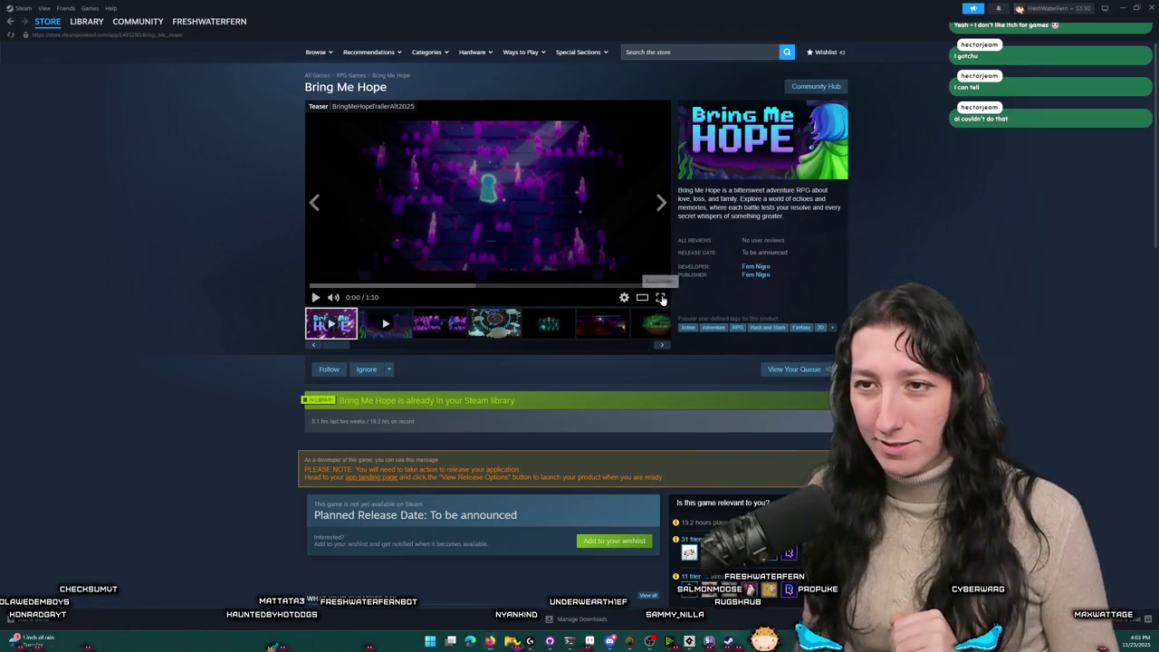
Step: Play the Bring Me Hope trailer fullscreen, then pause it after the title card
click(662, 299)
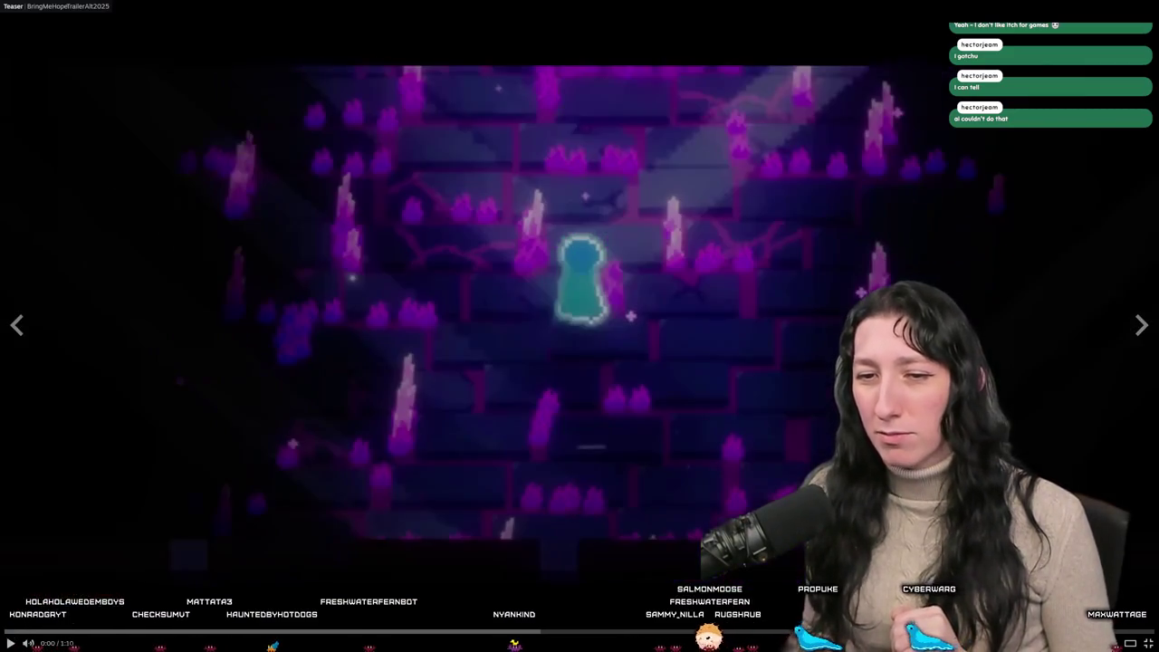
click(528, 465)
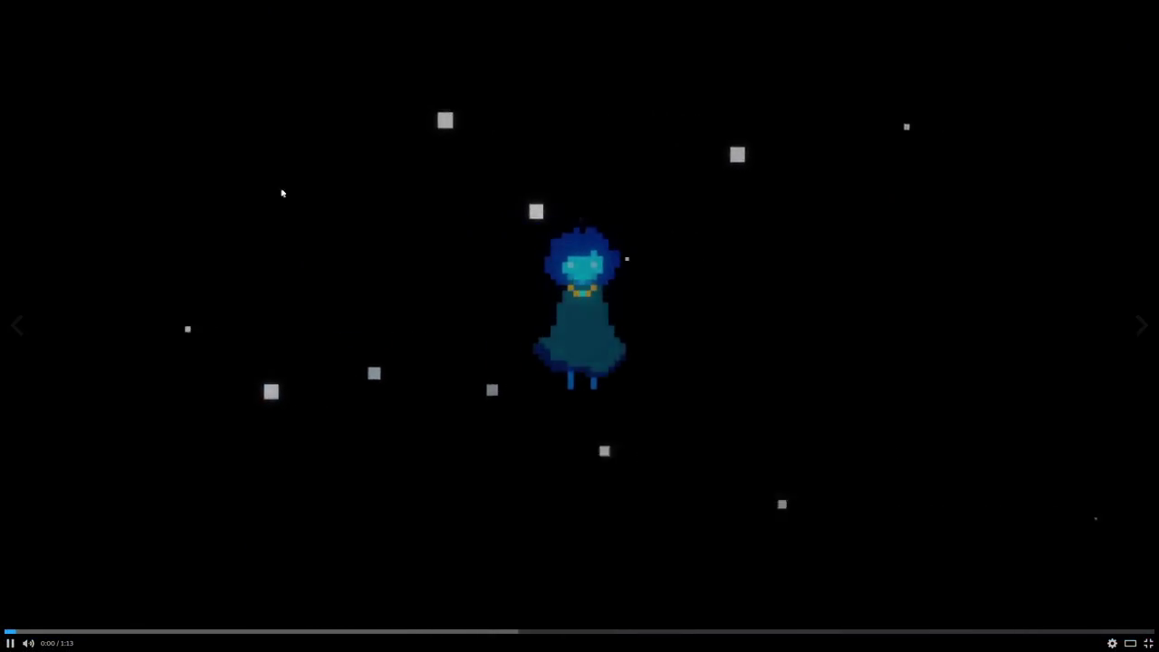
click(282, 193)
Step: Leave the fullscreen trailer and bring GameMaker's inventory Draw GUI End code to the front
key(Escape)
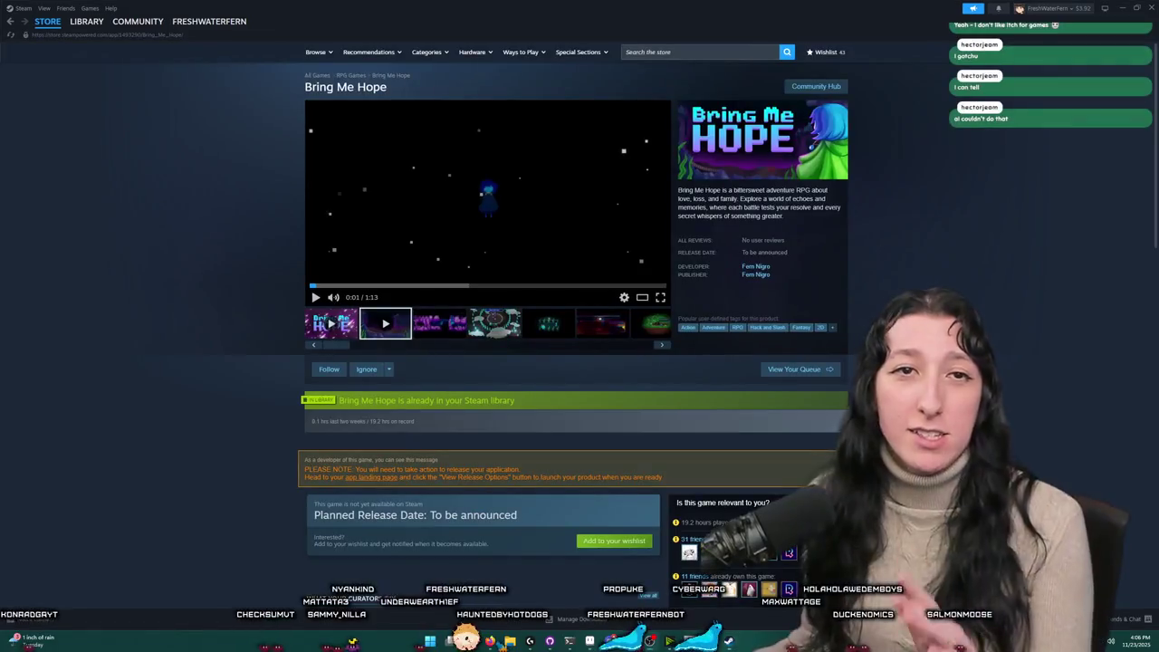
key(alt+Tab)
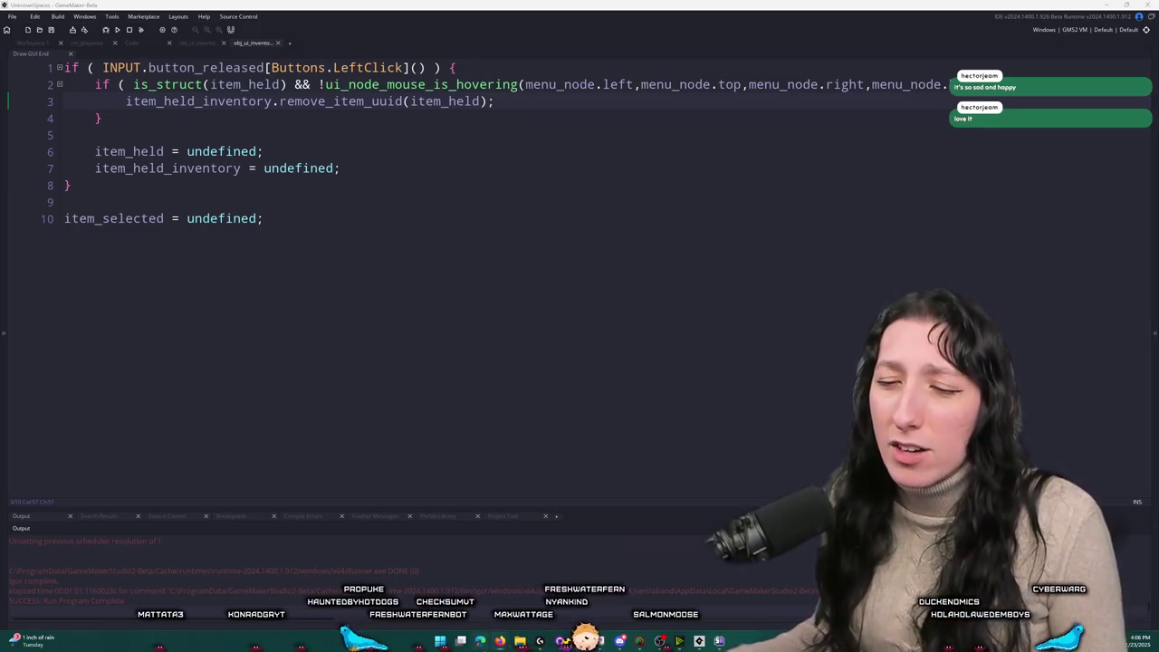
key(alt+Tab)
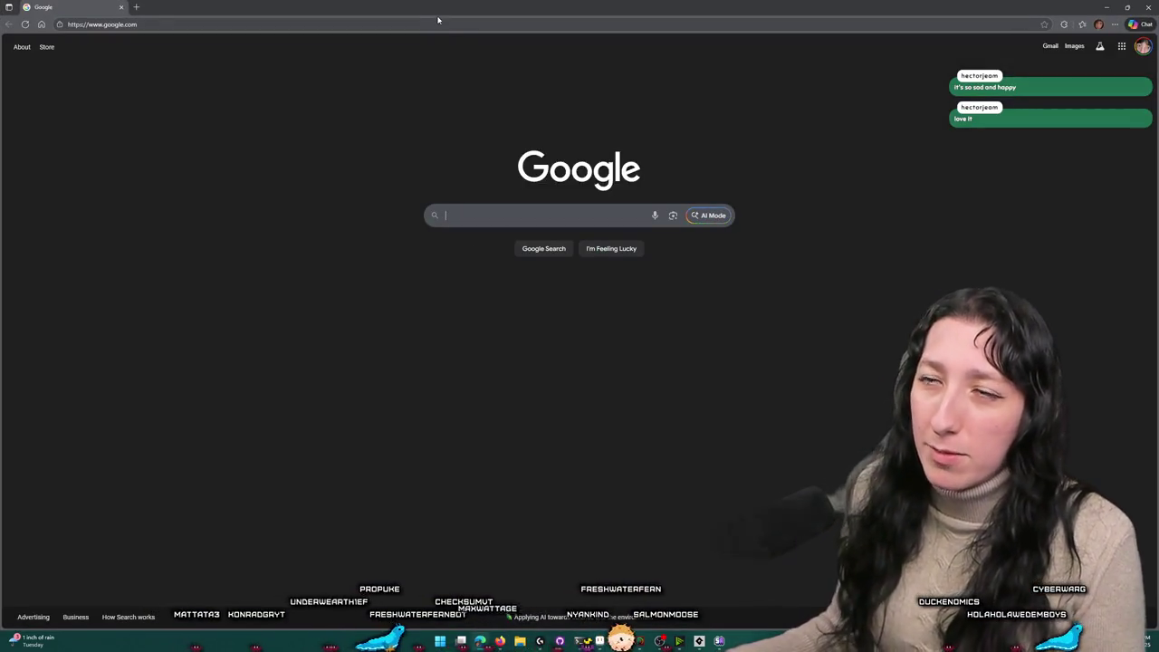
key(alt+Tab)
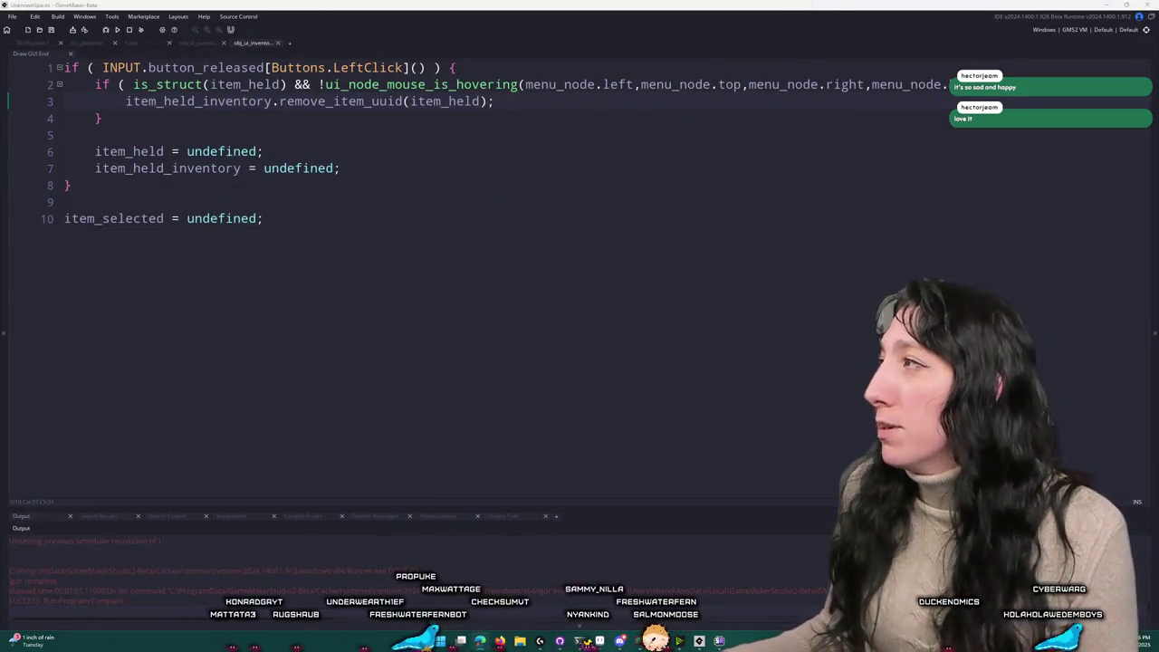